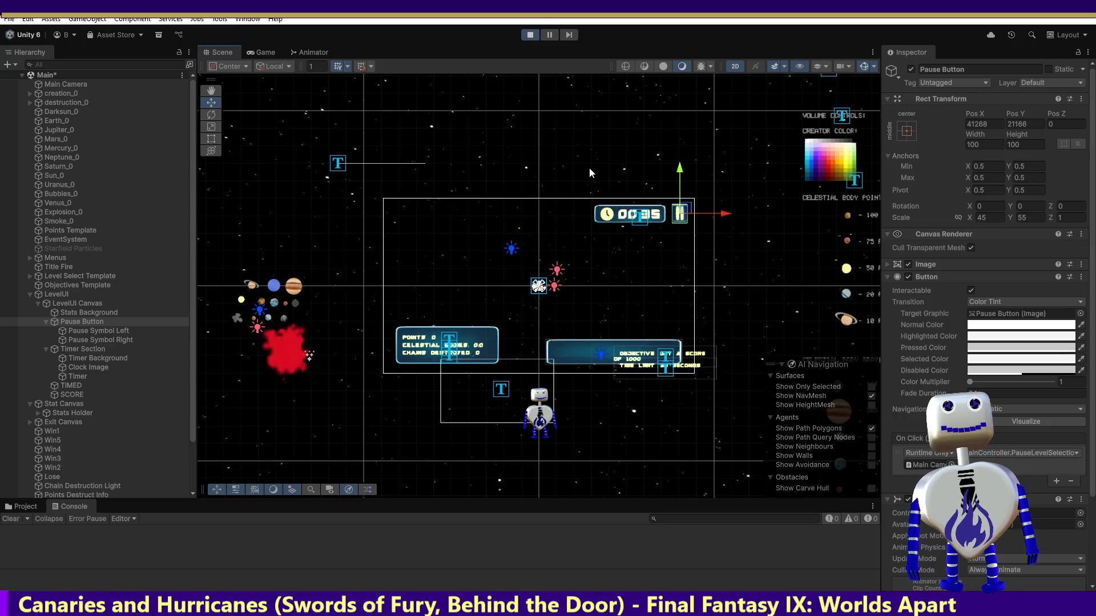
Watch the level in the Game view, check the Pause Button's Pos Y, then stop Play mode.
{"action": "left_click", "coordinate": [255, 53]}
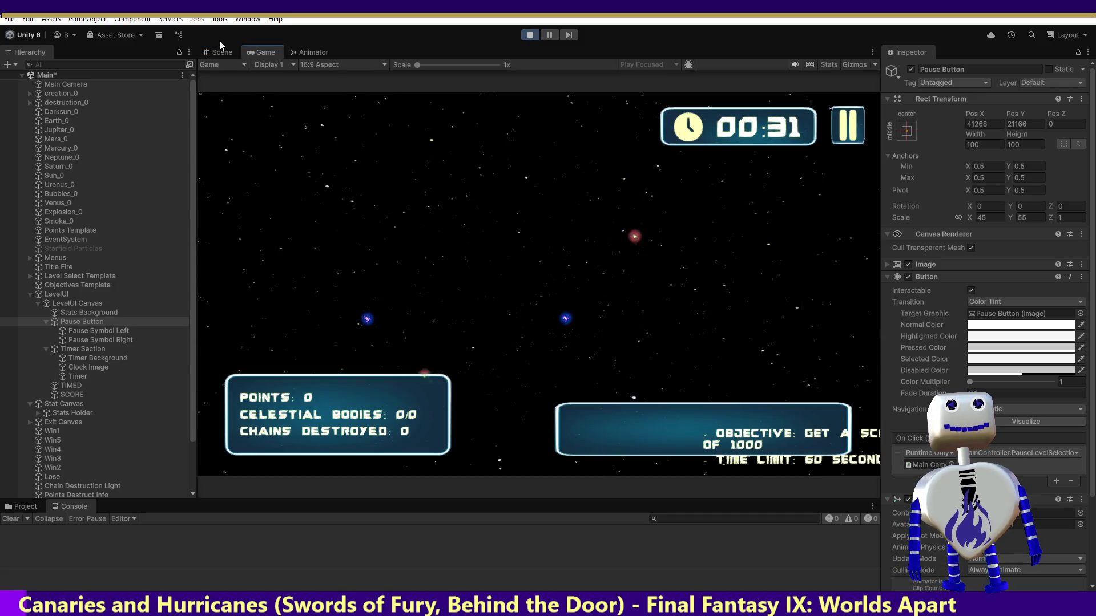
{"action": "left_click", "coordinate": [1034, 124]}
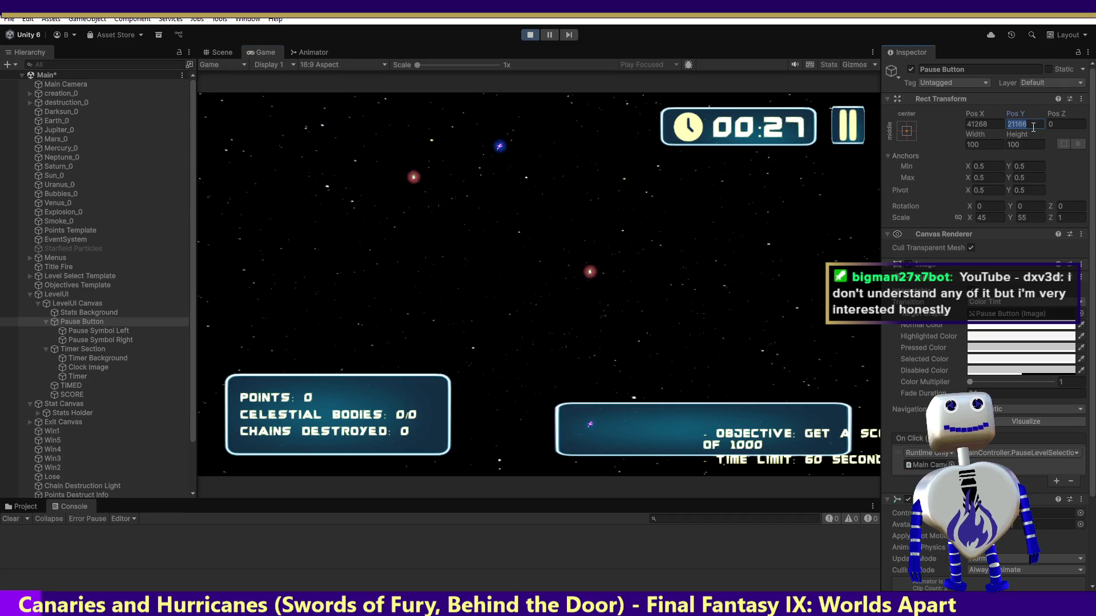
{"action": "left_click", "coordinate": [1032, 124]}
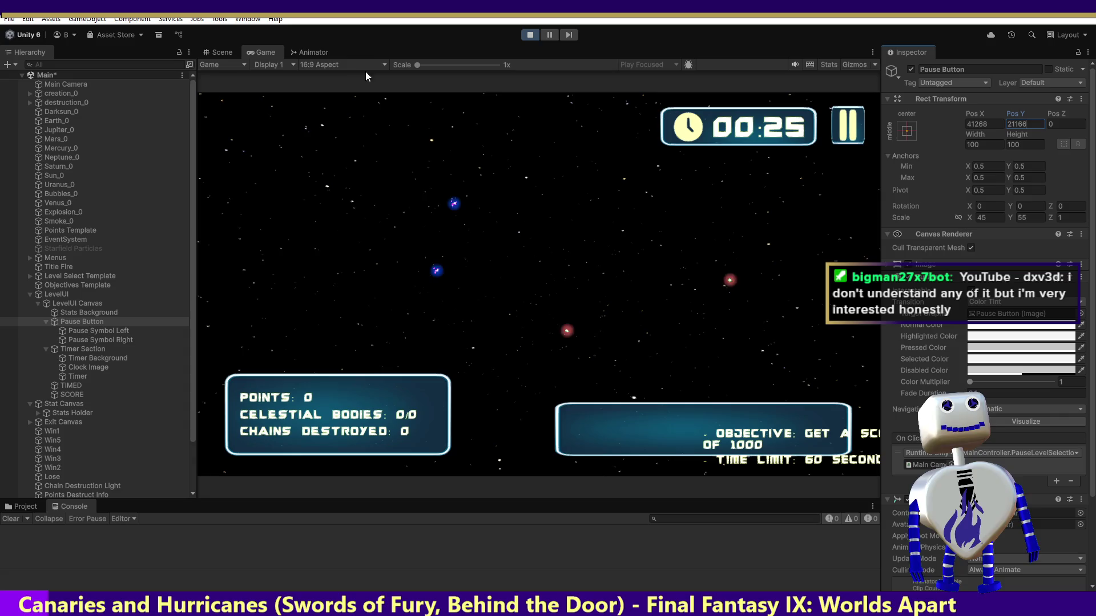
{"action": "left_click", "coordinate": [231, 52]}
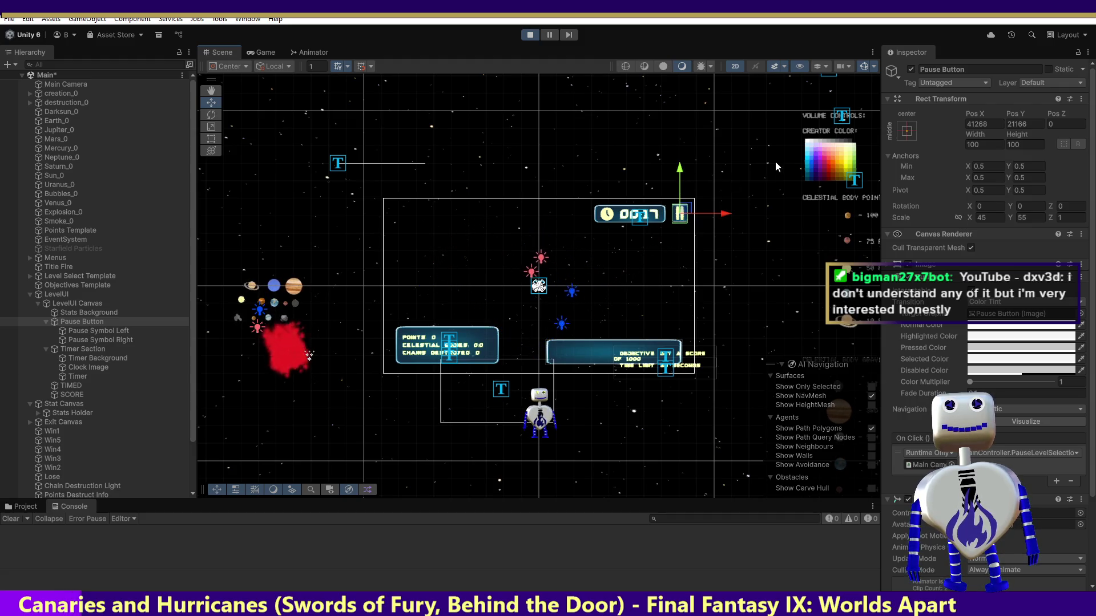
{"action": "left_click", "coordinate": [251, 53]}
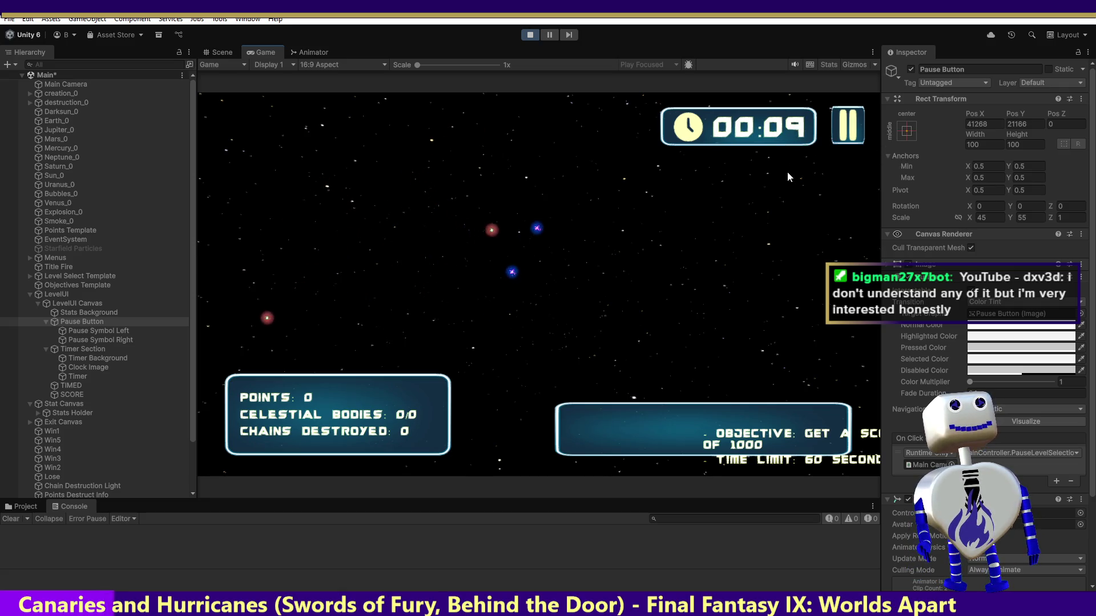
{"action": "left_click", "coordinate": [529, 37]}
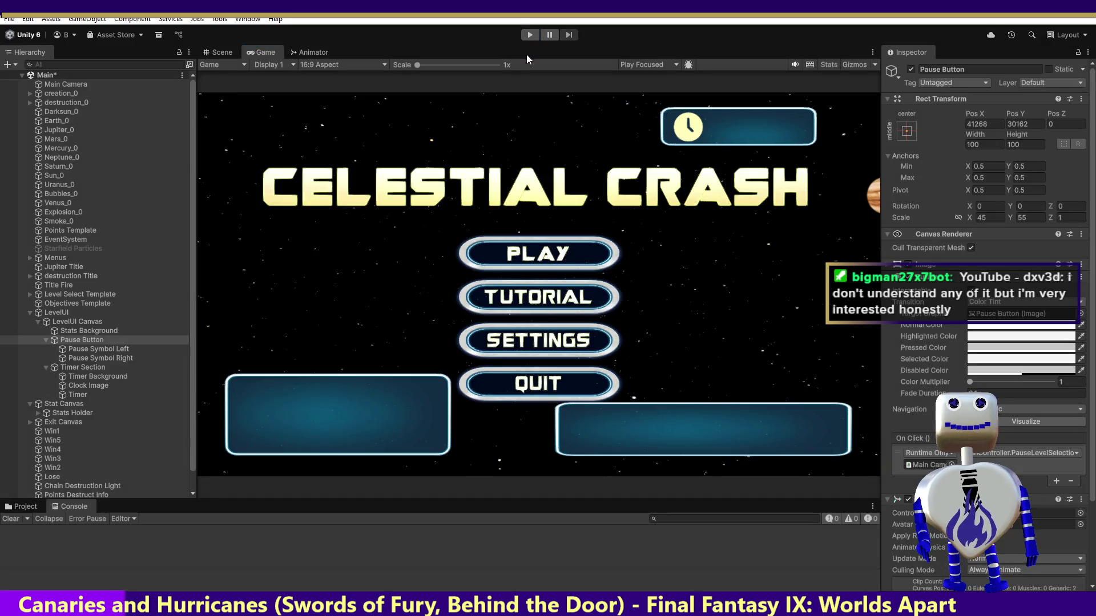
Open the Animation window from the Scene view via Window > Animation.
{"action": "left_click", "coordinate": [221, 53]}
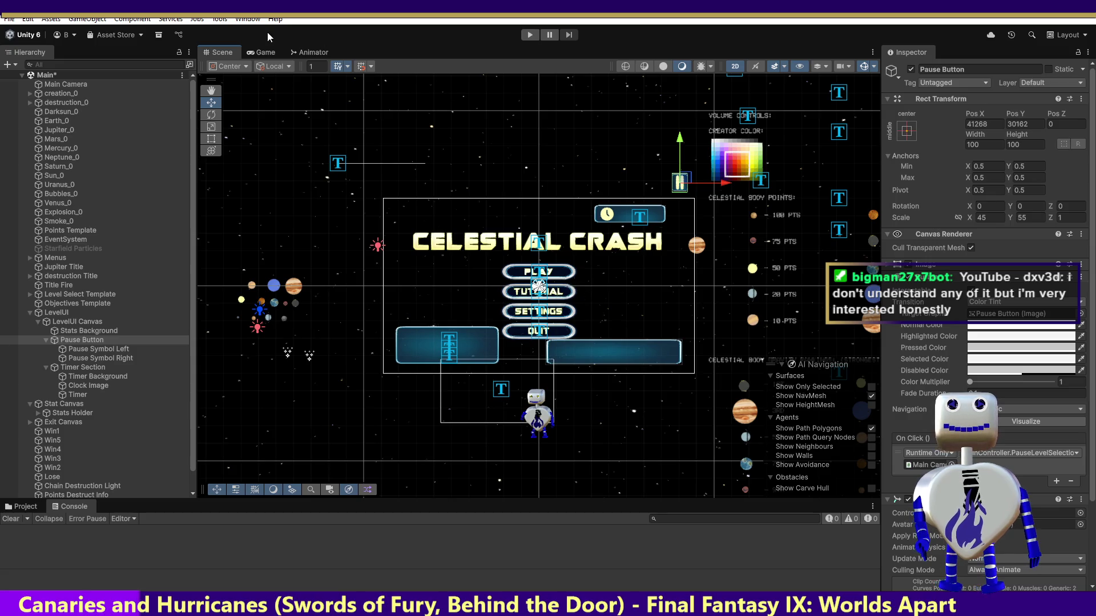
{"action": "left_click", "coordinate": [243, 20]}
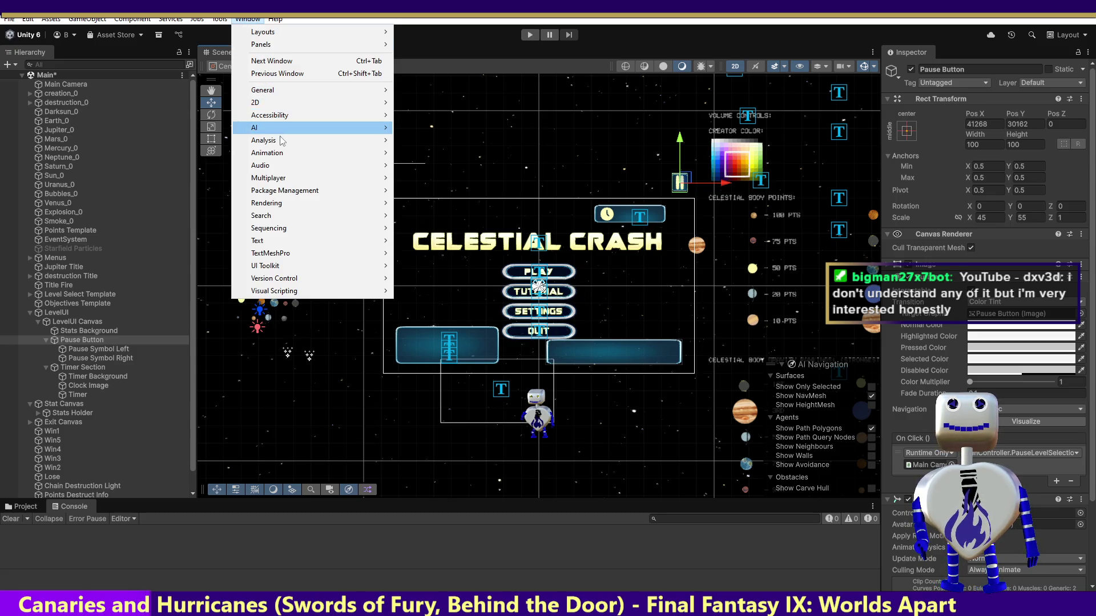
{"action": "mouse_move", "coordinate": [285, 153]}
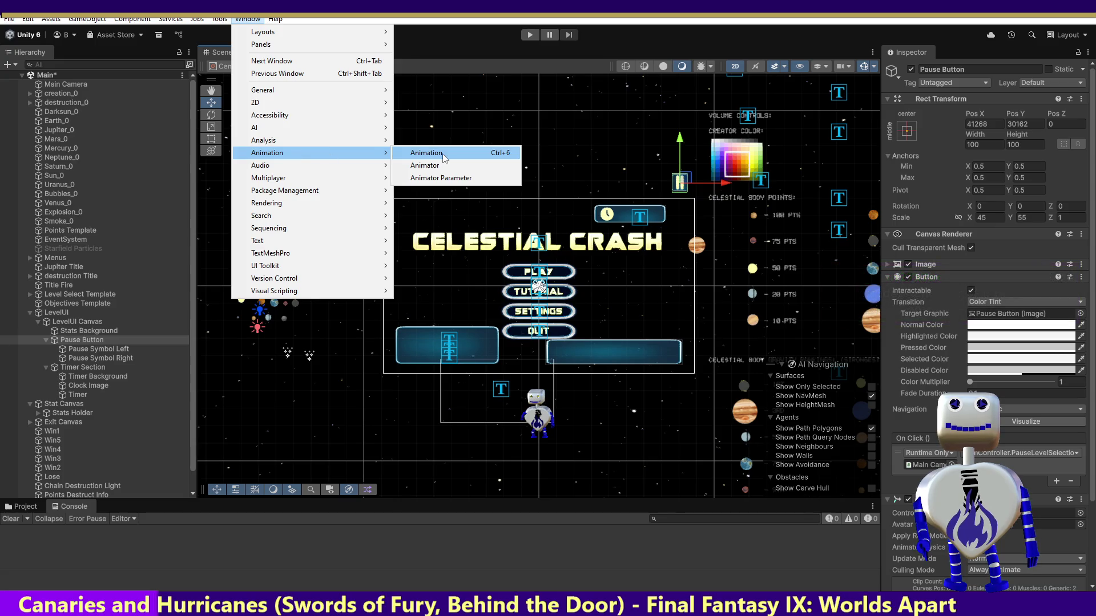
{"action": "left_click", "coordinate": [443, 153]}
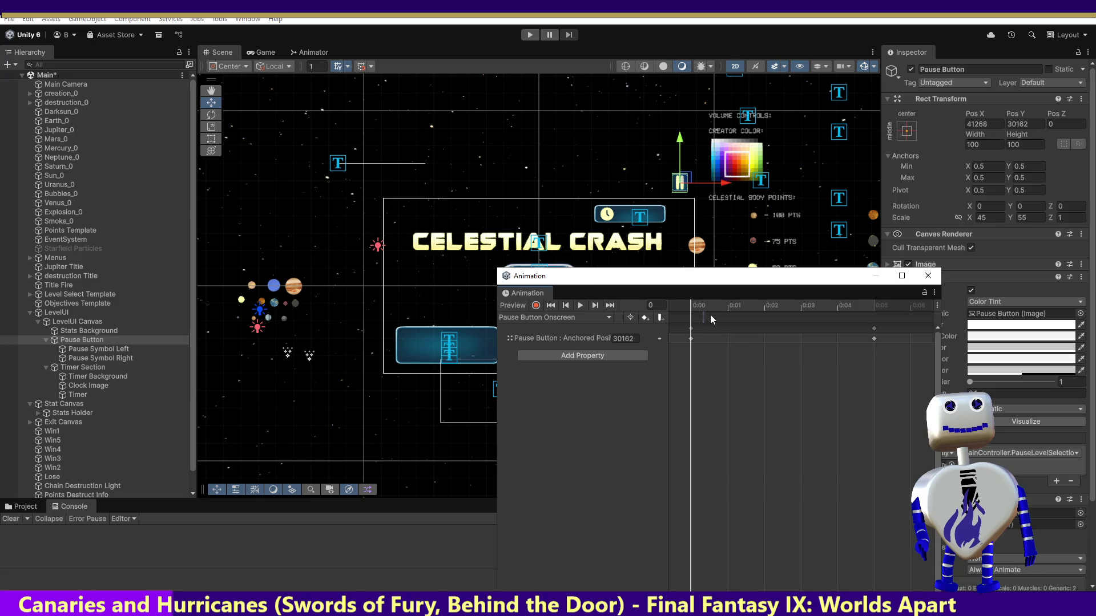
Key the Pause Button's Pos Y to 21166 at frame 5.
{"action": "left_click_drag", "start_coordinate": [799, 306], "coordinate": [874, 308]}
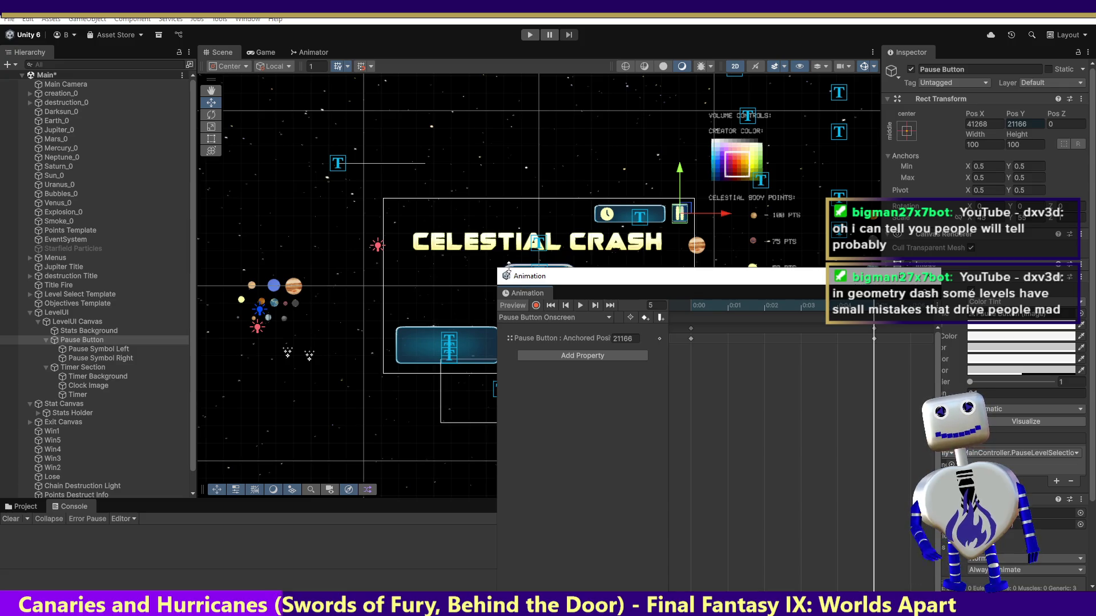
{"action": "left_click", "coordinate": [680, 174]}
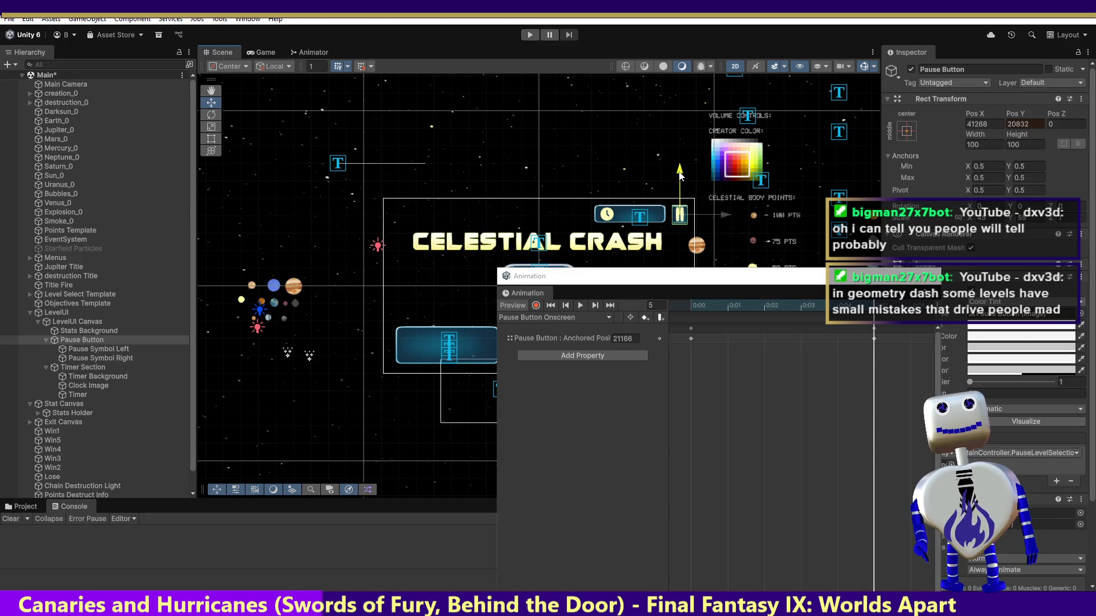
{"action": "left_click_drag", "start_coordinate": [679, 174], "coordinate": [680, 174]}
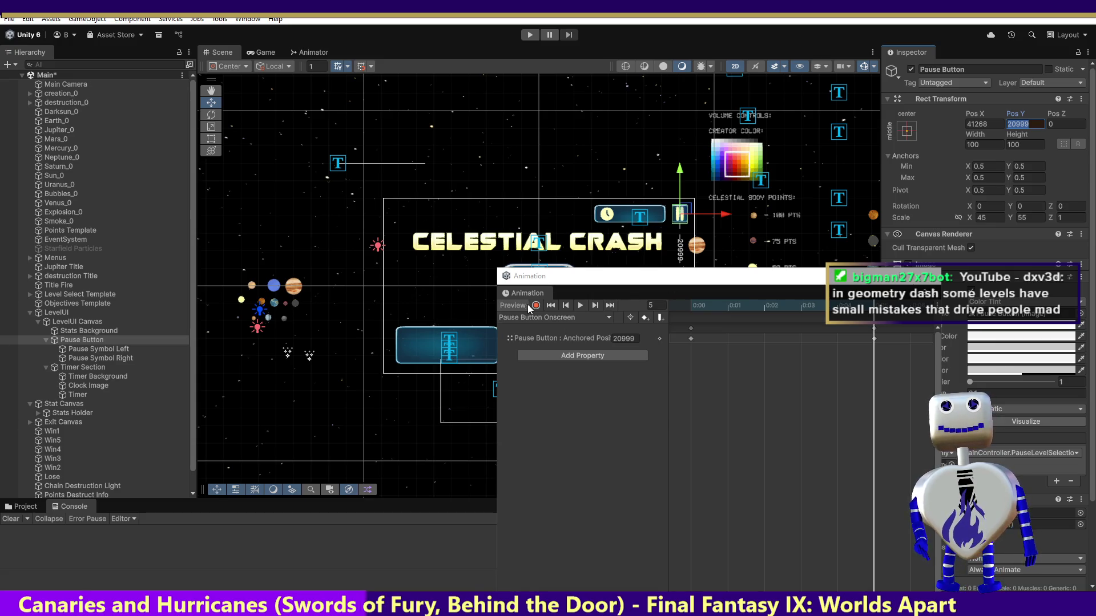
{"action": "type", "text": "21166"}
{"action": "key", "text": "Return"}
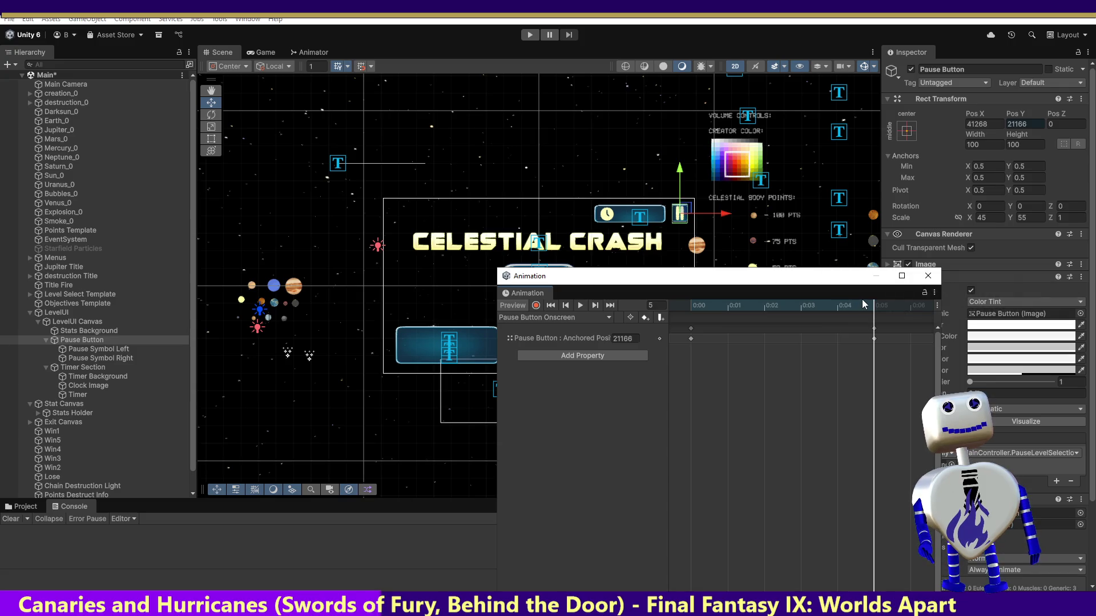
{"action": "left_click", "coordinate": [536, 306]}
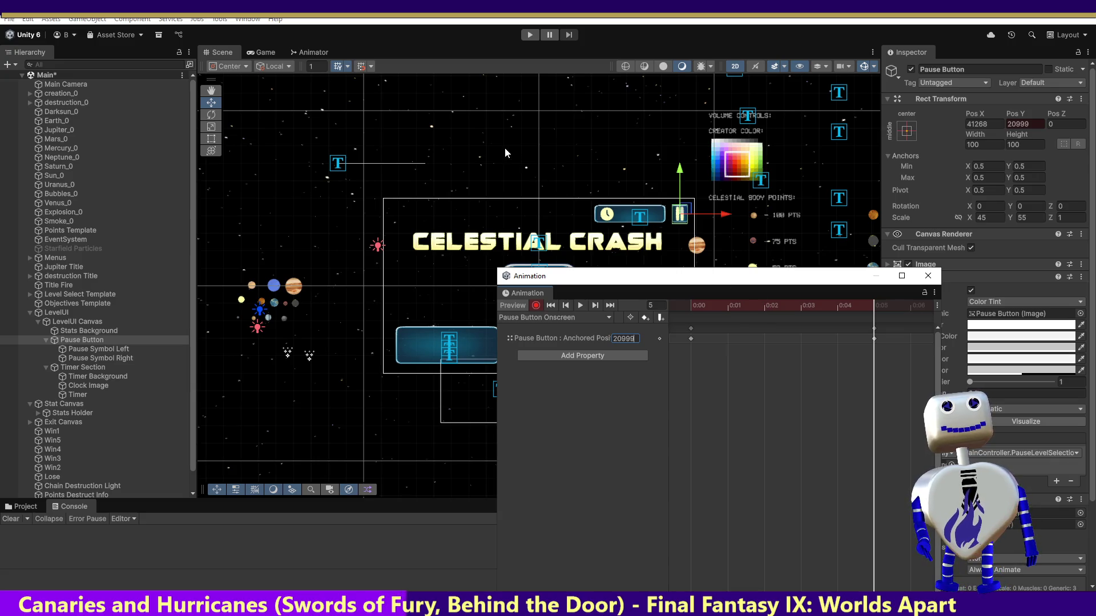
{"action": "left_click", "coordinate": [536, 307]}
Set the Pause Button Offscreen clip's frame-0 Y key to 20999 and start Play mode.
{"action": "left_click", "coordinate": [546, 316]}
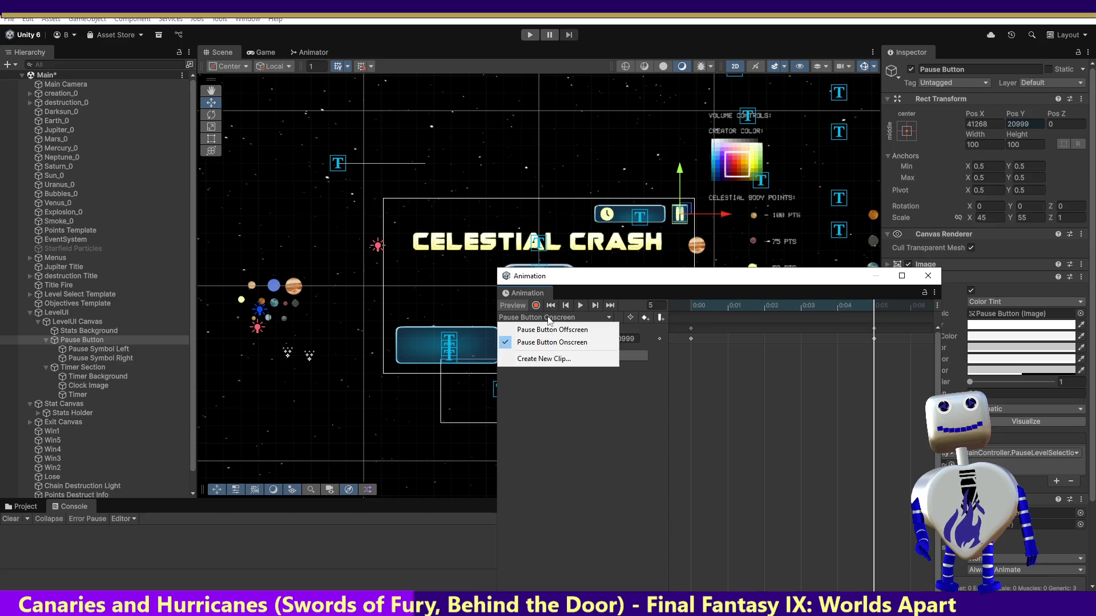
{"action": "left_click", "coordinate": [548, 328]}
{"action": "left_click", "coordinate": [691, 338]}
{"action": "left_click", "coordinate": [536, 306]}
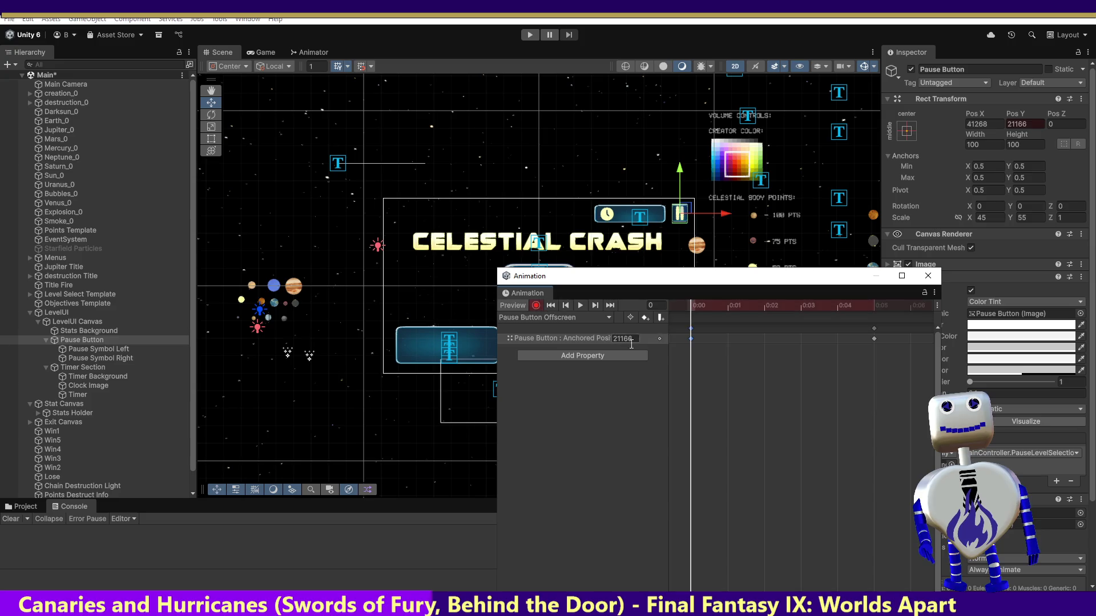
{"action": "type", "text": "20999"}
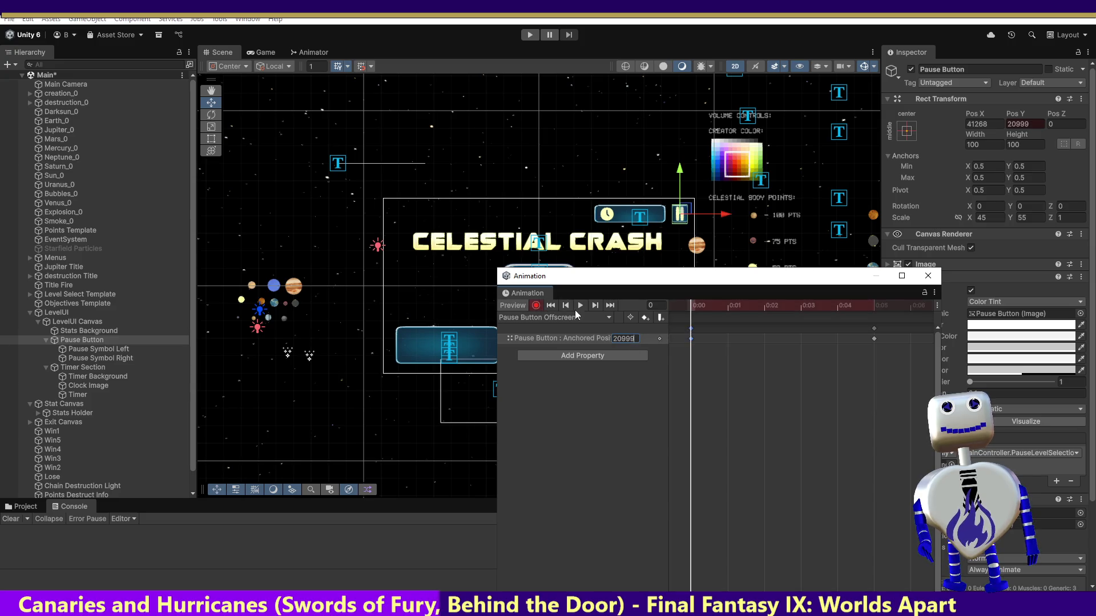
{"action": "left_click", "coordinate": [536, 306]}
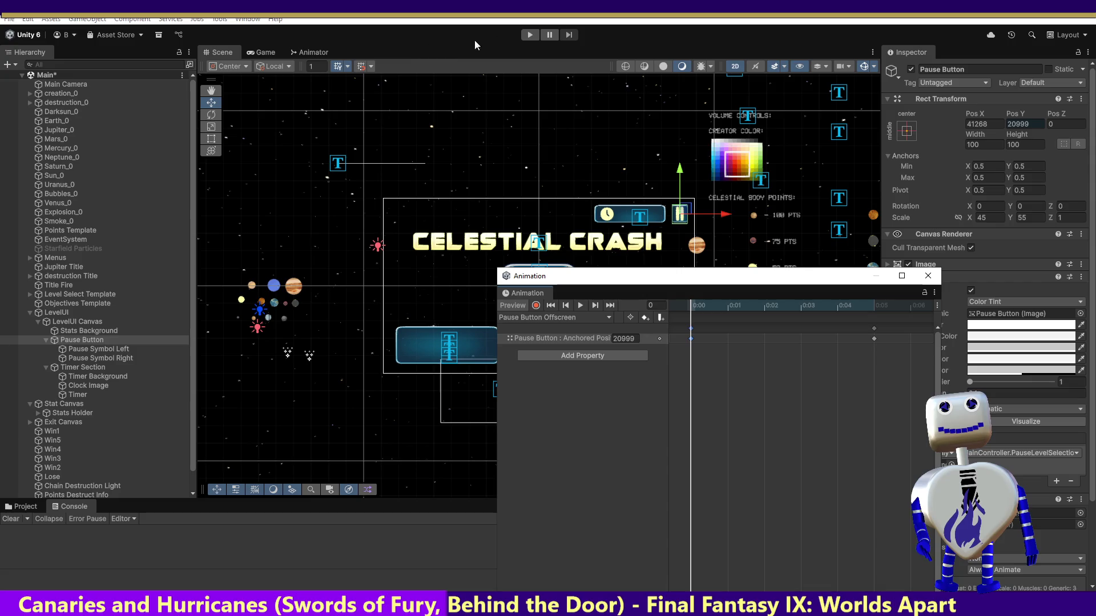
{"action": "left_click", "coordinate": [530, 34]}
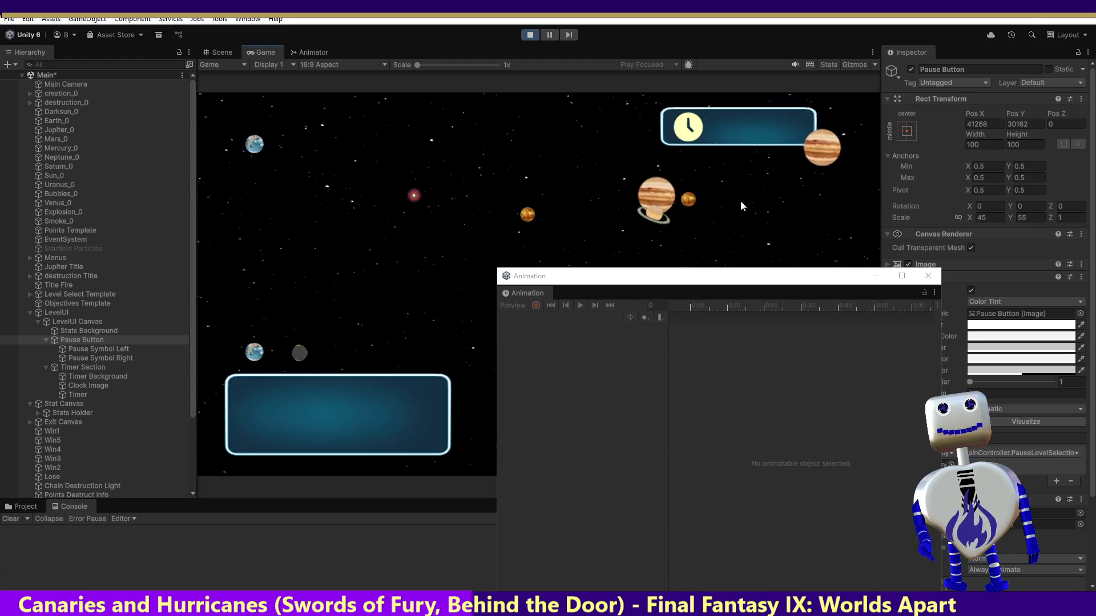
Start the level 1 Skill Challenge with the Animation window moved aside, comparing Scene and Game views.
{"action": "left_click", "coordinate": [549, 259]}
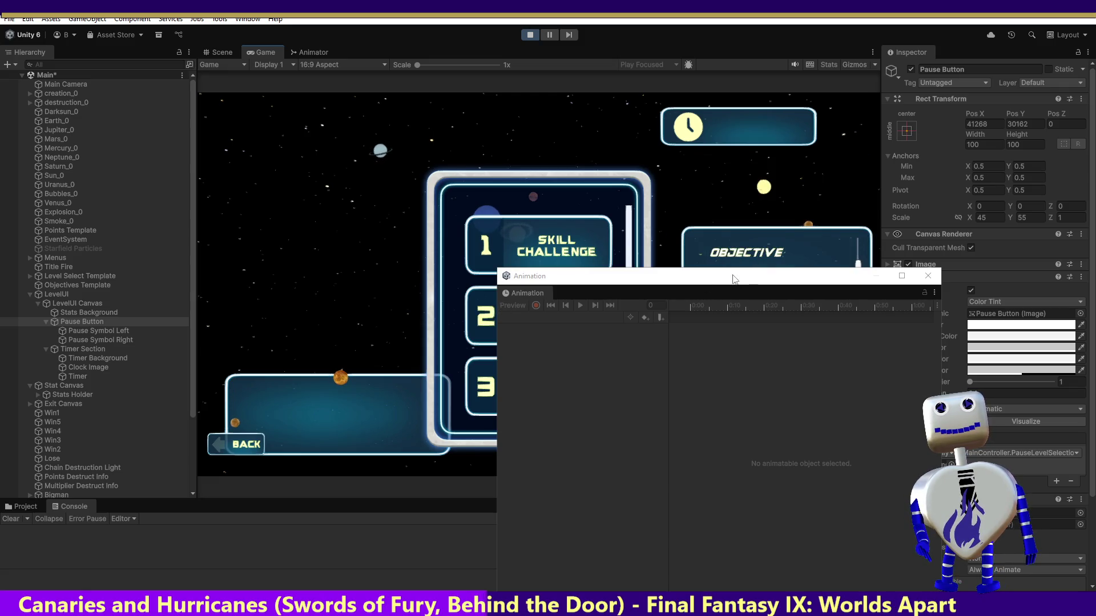
{"action": "left_click_drag", "start_coordinate": [735, 279], "coordinate": [808, 398]}
{"action": "left_click", "coordinate": [771, 368]}
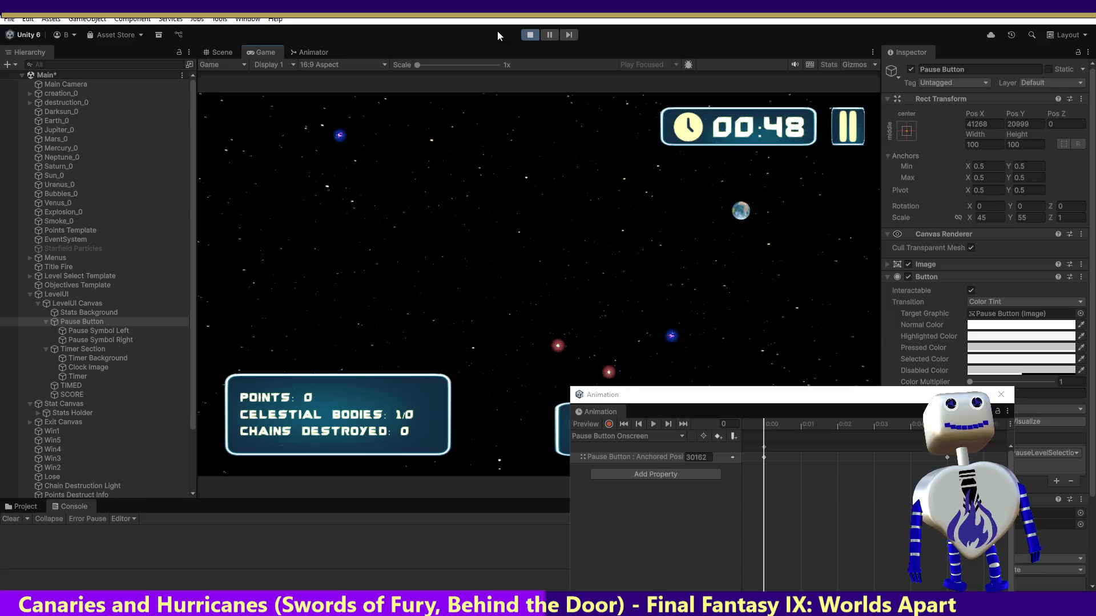
{"action": "left_click", "coordinate": [220, 52]}
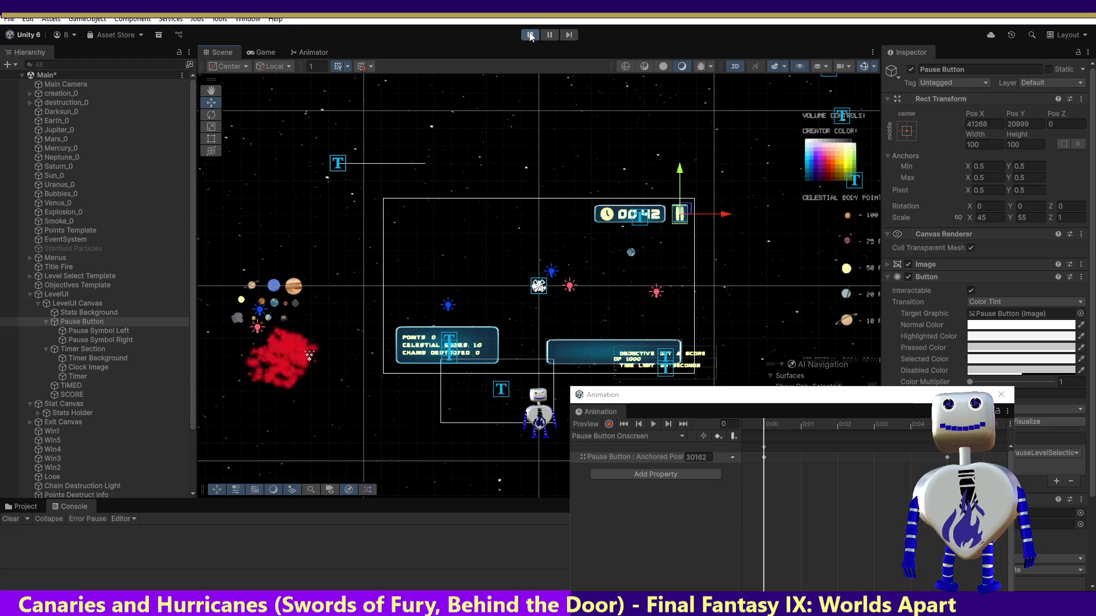
{"action": "left_click", "coordinate": [260, 51]}
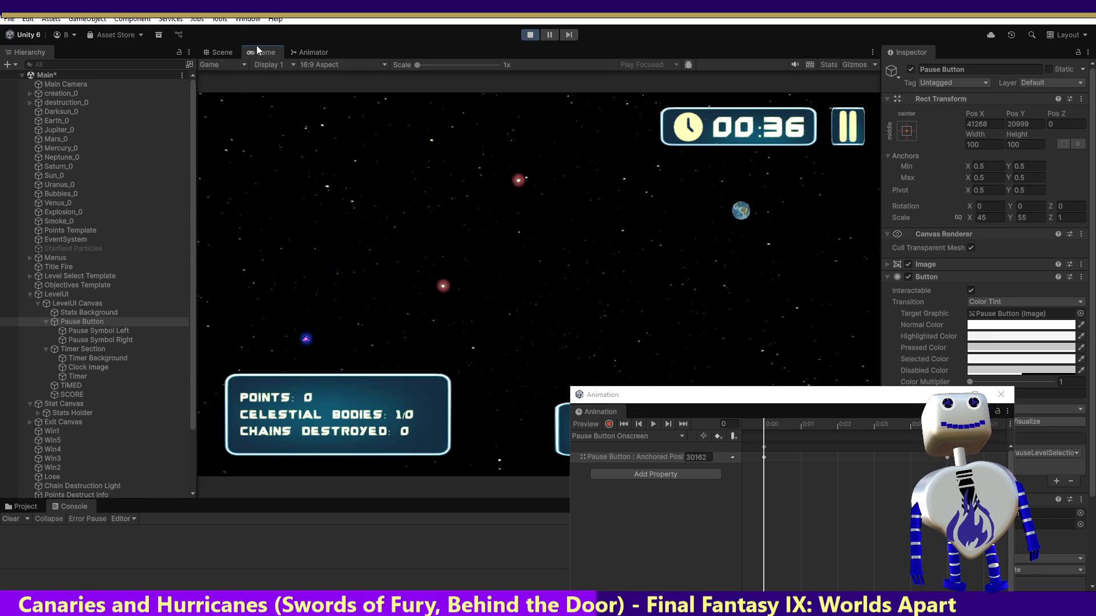
{"action": "left_click", "coordinate": [216, 52]}
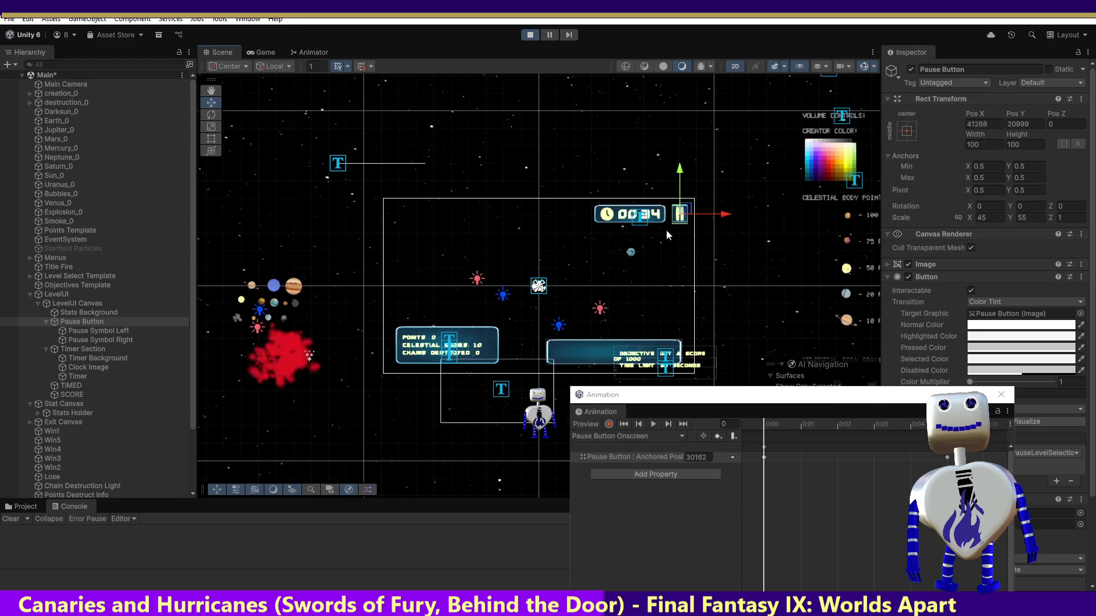
Stop Play mode and review the Pause Button Offscreen clip's frame-0 keyframes.
{"action": "left_click", "coordinate": [530, 34]}
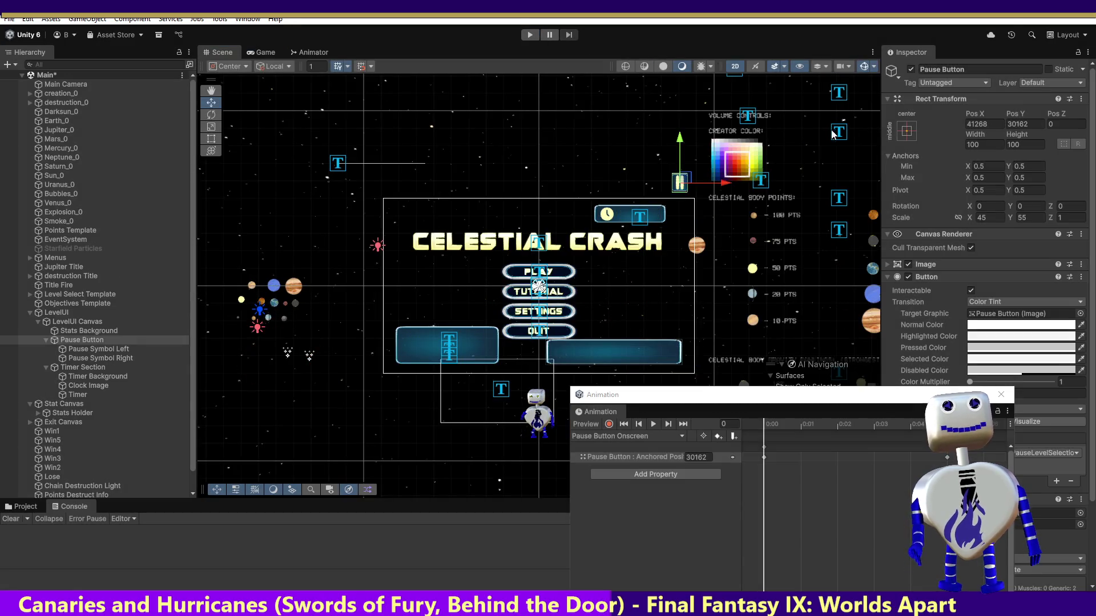
{"action": "left_click", "coordinate": [765, 458]}
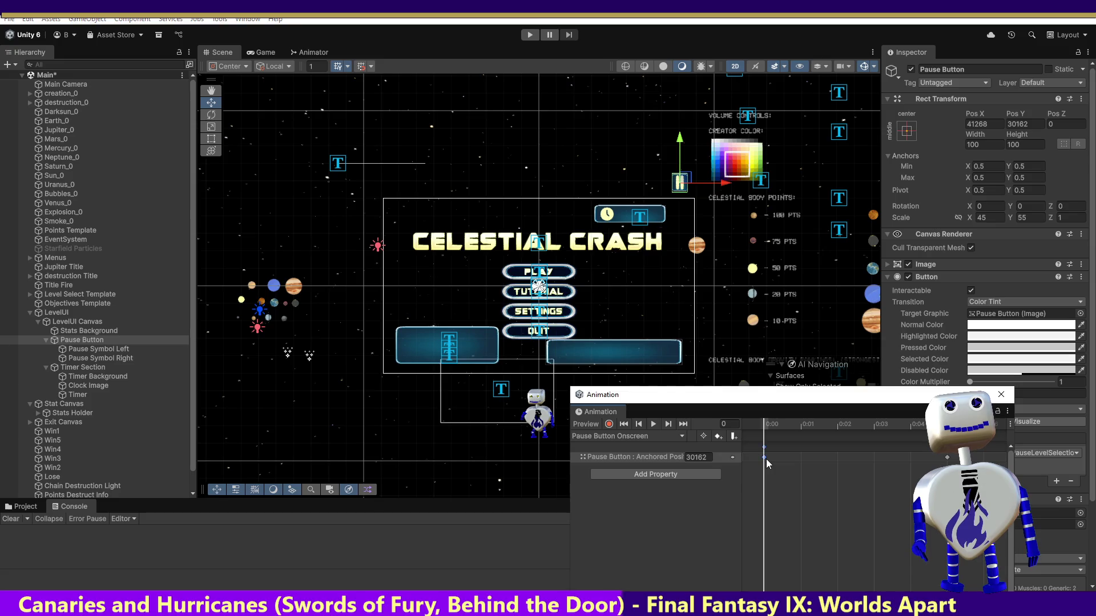
{"action": "left_click", "coordinate": [634, 434]}
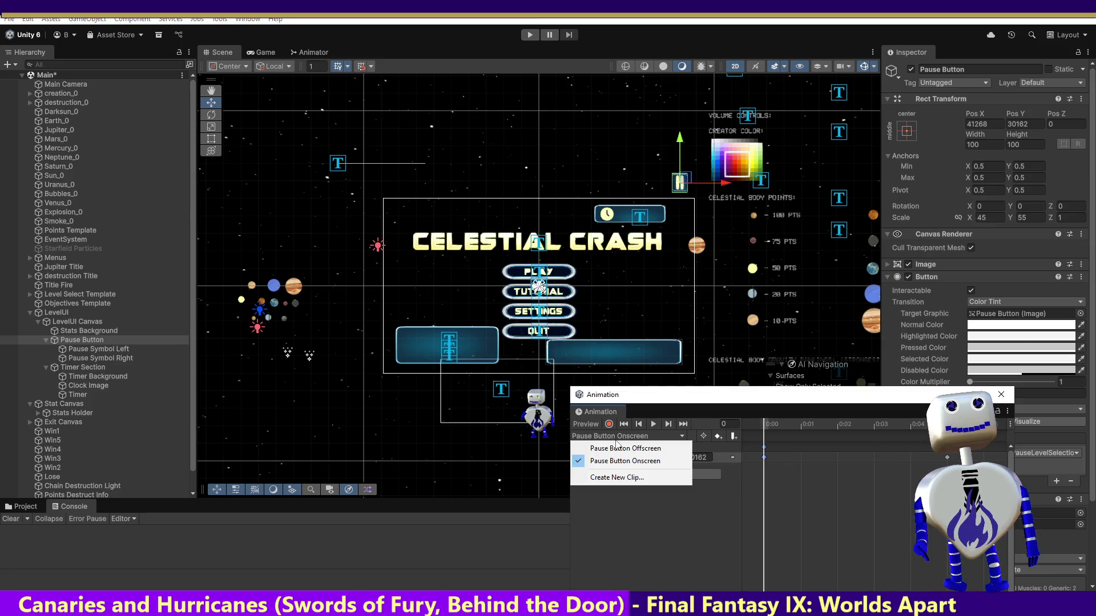
{"action": "left_click", "coordinate": [619, 447]}
{"action": "left_click", "coordinate": [765, 457]}
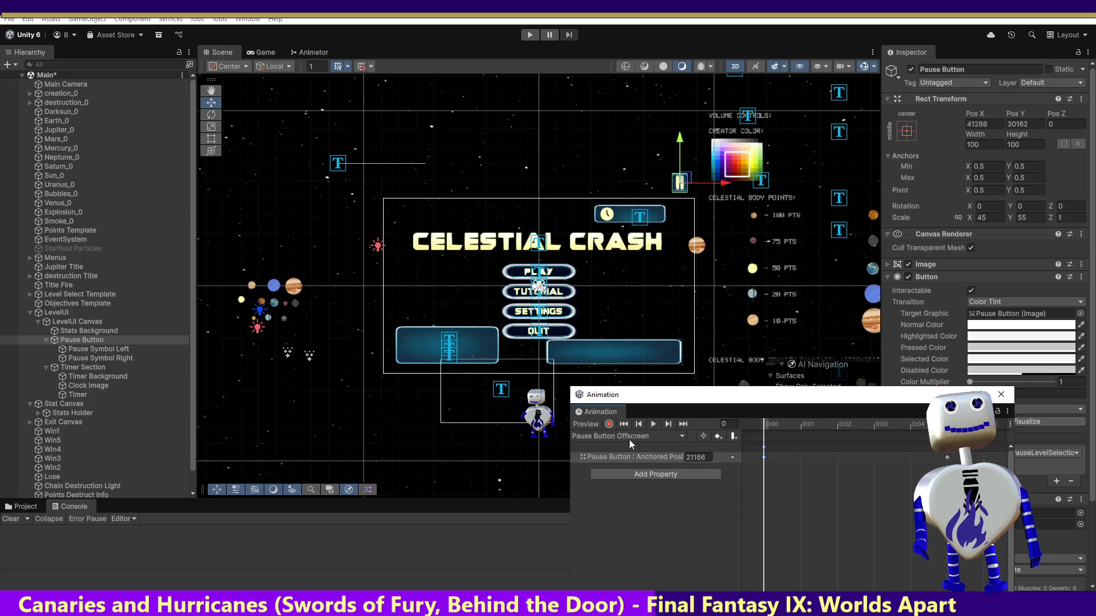
{"action": "left_click", "coordinate": [609, 425]}
{"action": "left_click", "coordinate": [609, 425]}
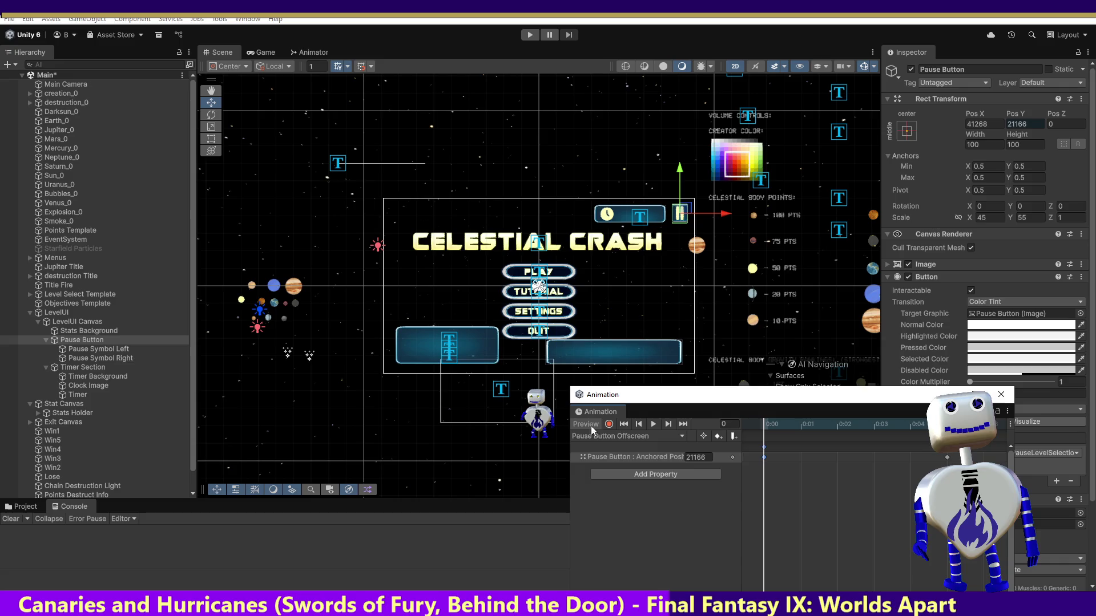
In the Pause Button Onscreen clip, check the Y keys: 30162 at frame 0, 21166 at frame 5.
{"action": "left_click", "coordinate": [622, 436]}
{"action": "left_click", "coordinate": [628, 457]}
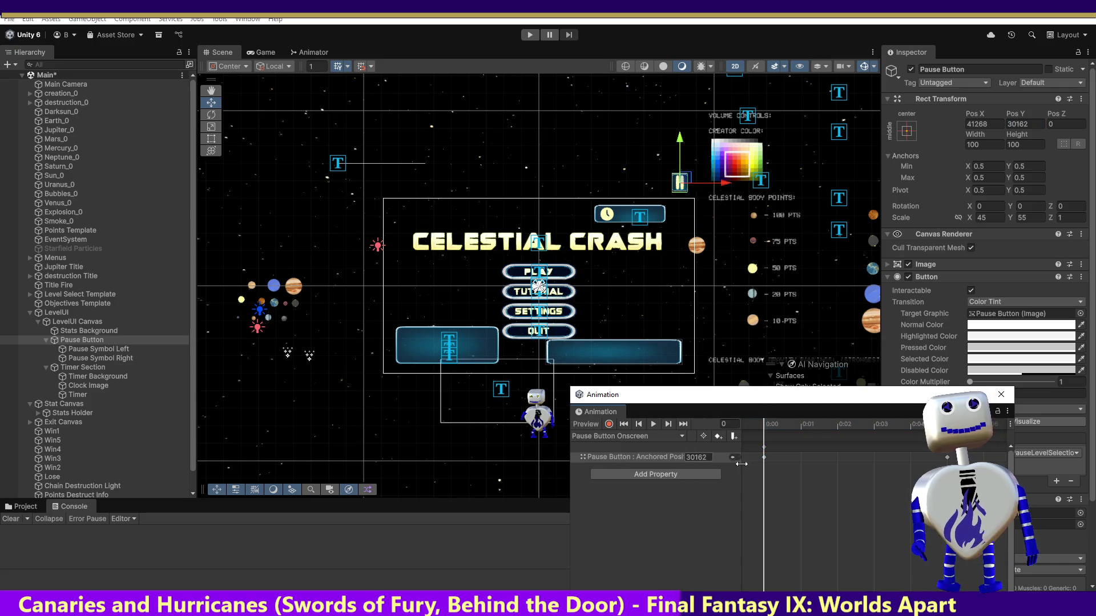
{"action": "left_click", "coordinate": [796, 428]}
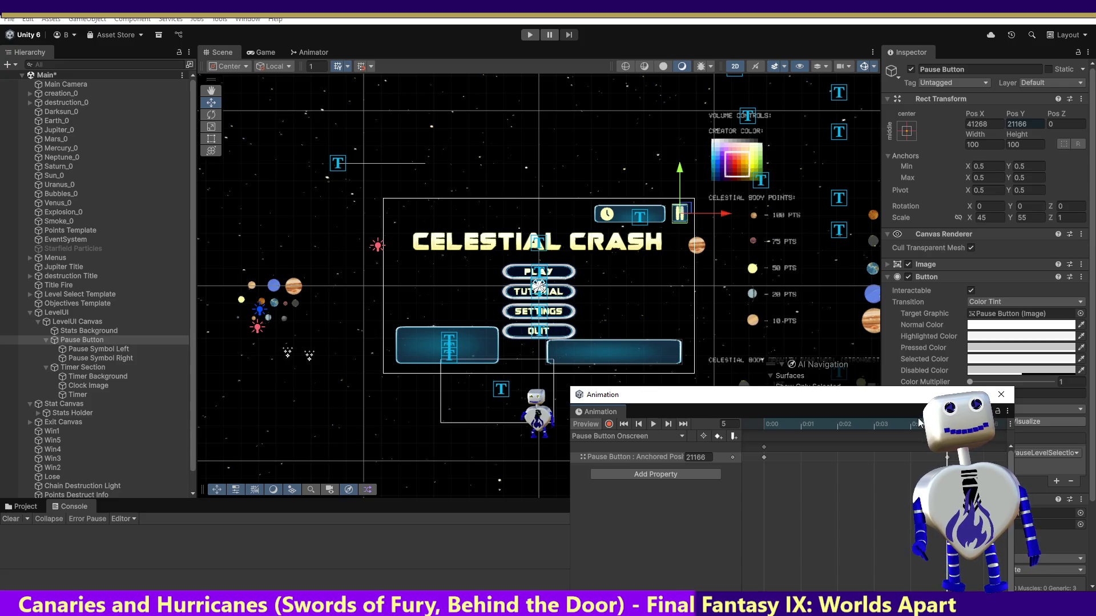
{"action": "mouse_move", "coordinate": [947, 424]}
{"action": "left_mouse_down"}
{"action": "mouse_move", "coordinate": [721, 416]}
{"action": "mouse_move", "coordinate": [899, 430]}
{"action": "left_mouse_up"}
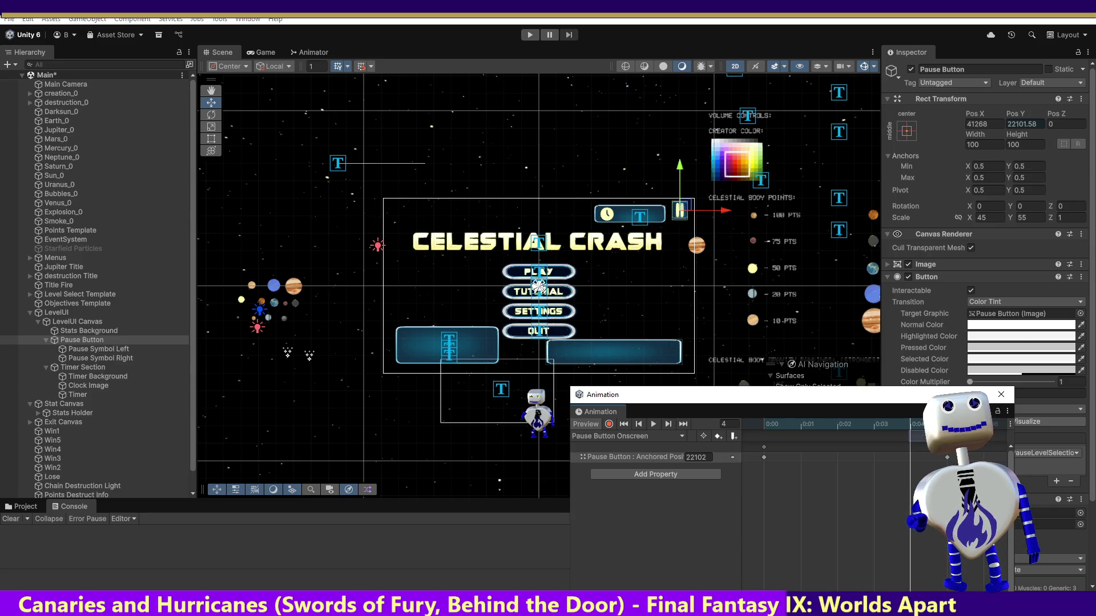
{"action": "left_click", "coordinate": [947, 424]}
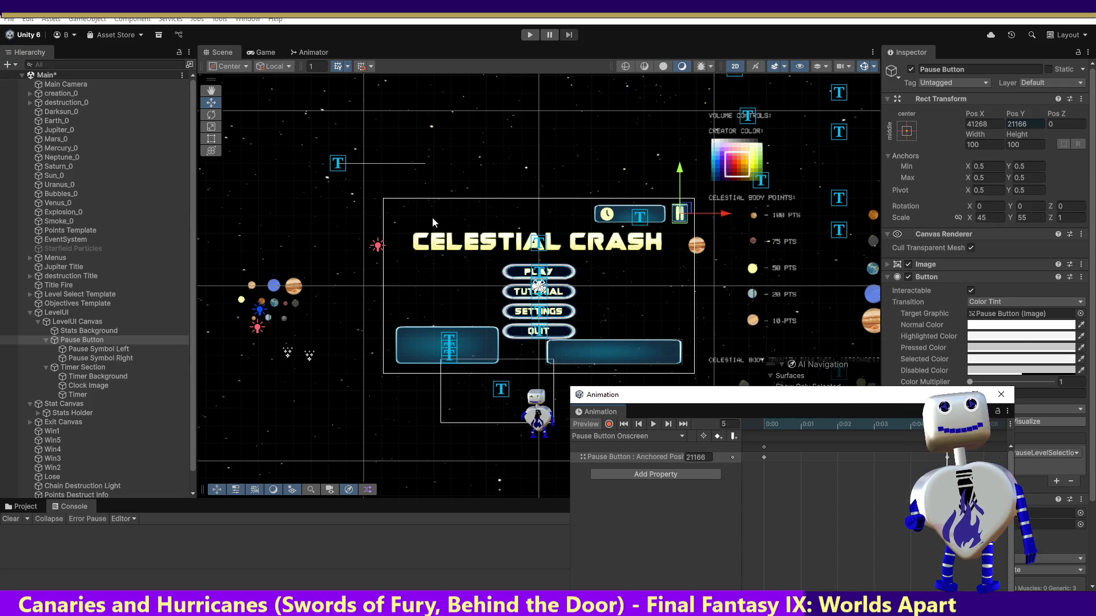
{"action": "left_click", "coordinate": [259, 52]}
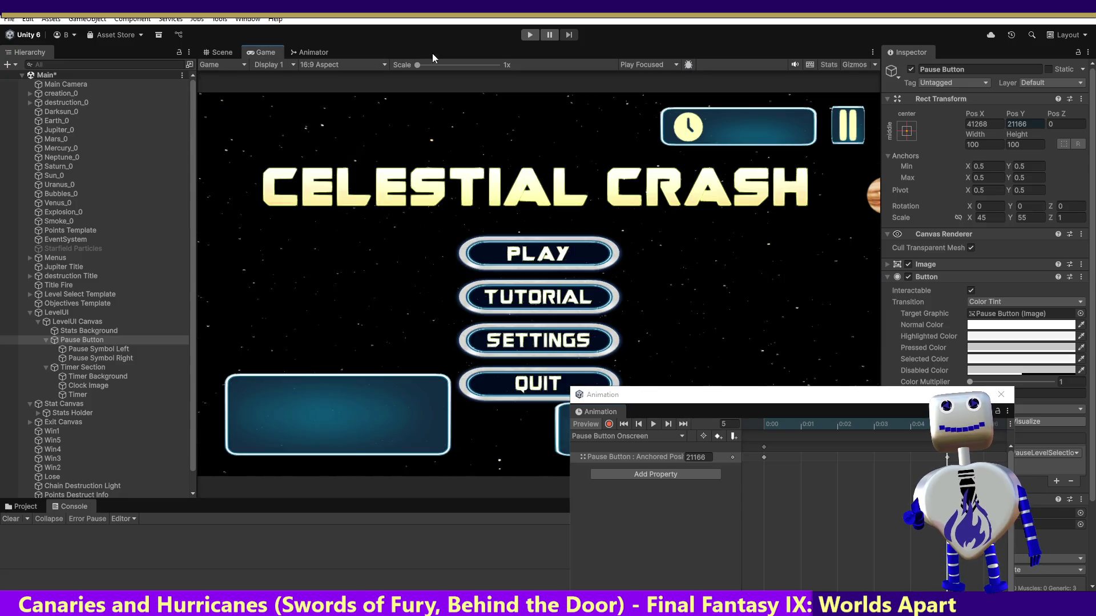
{"action": "left_click", "coordinate": [530, 34]}
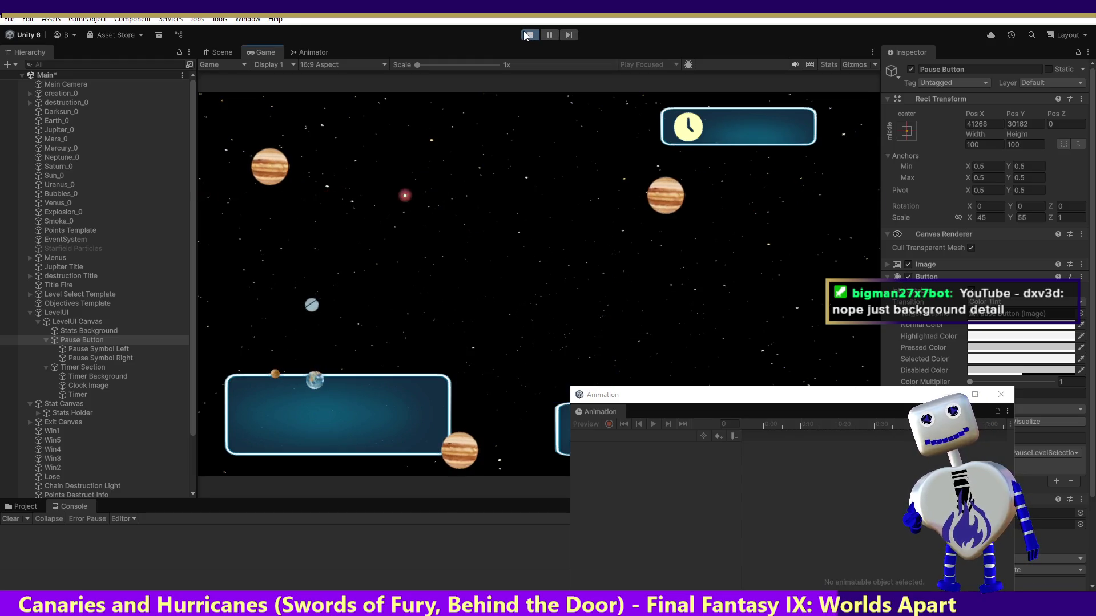
{"action": "left_click", "coordinate": [537, 255]}
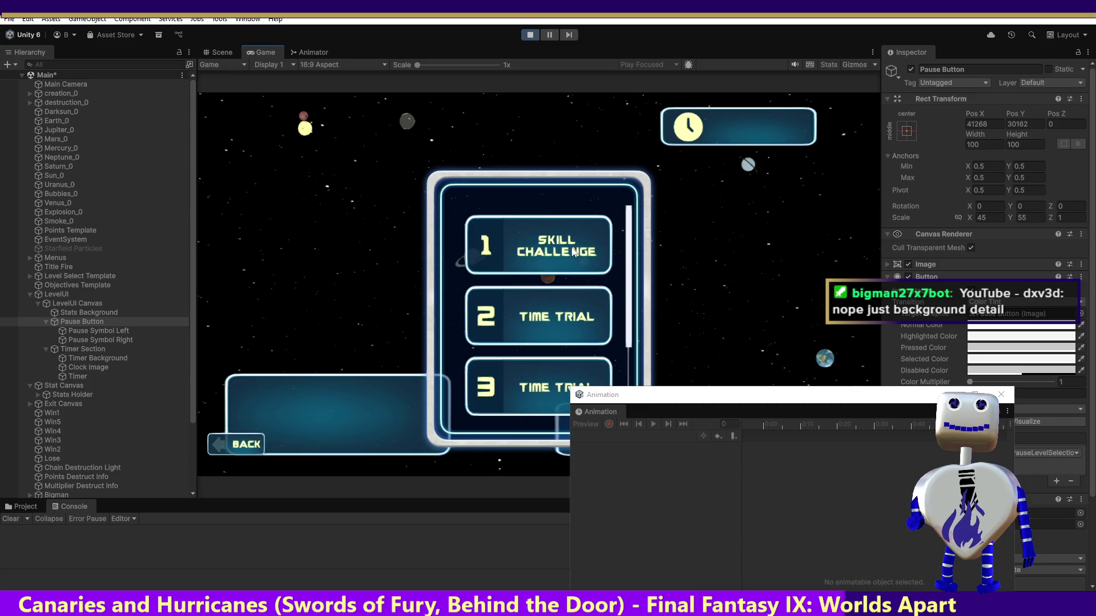
{"action": "left_click", "coordinate": [759, 372]}
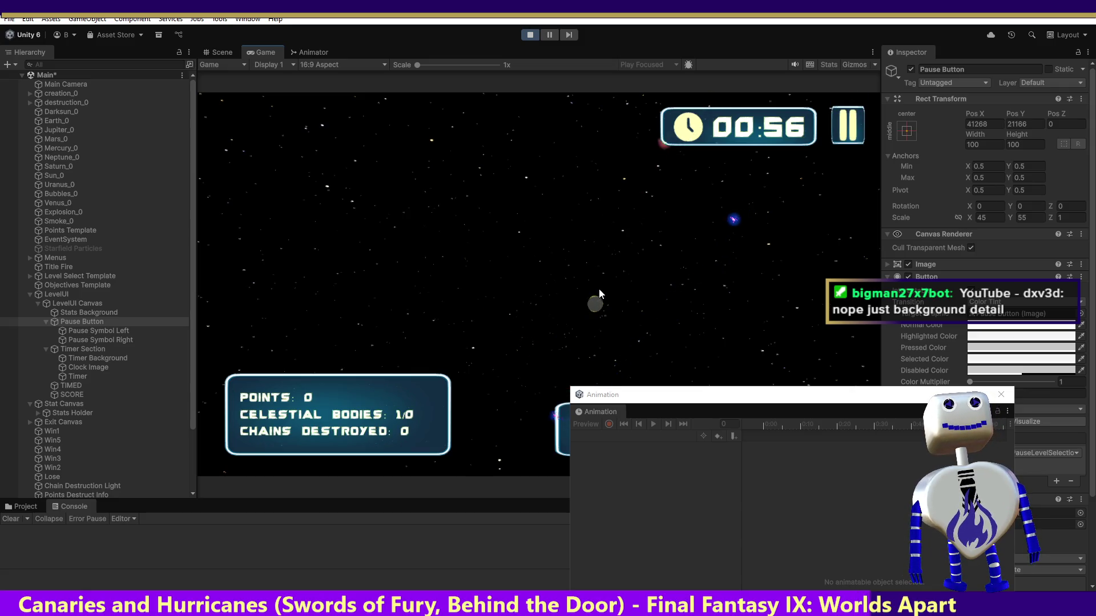
{"action": "left_click", "coordinate": [529, 36]}
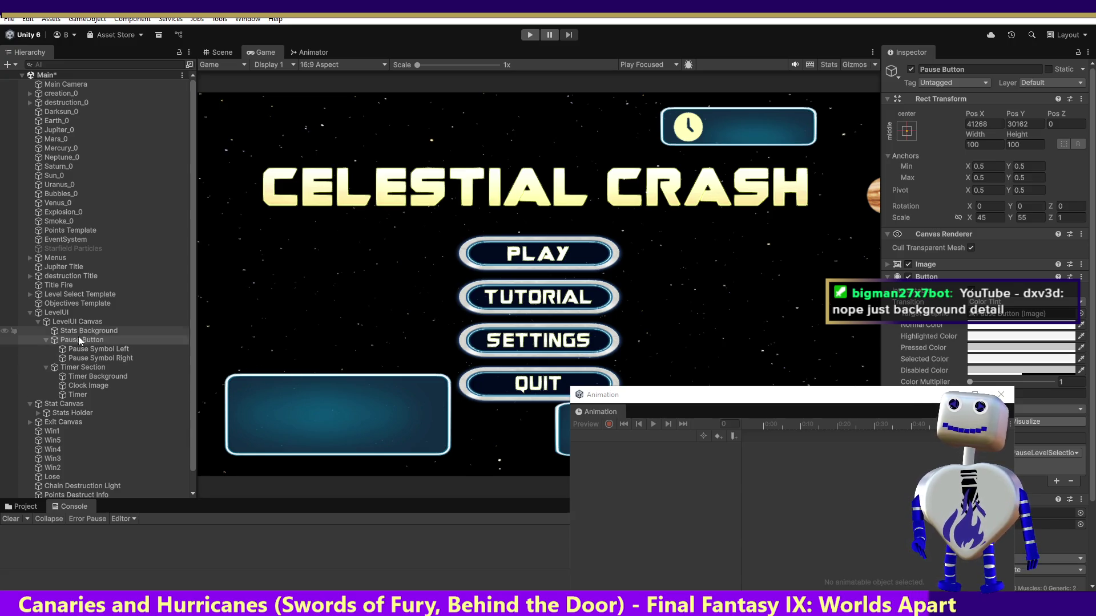
{"action": "left_click", "coordinate": [89, 370]}
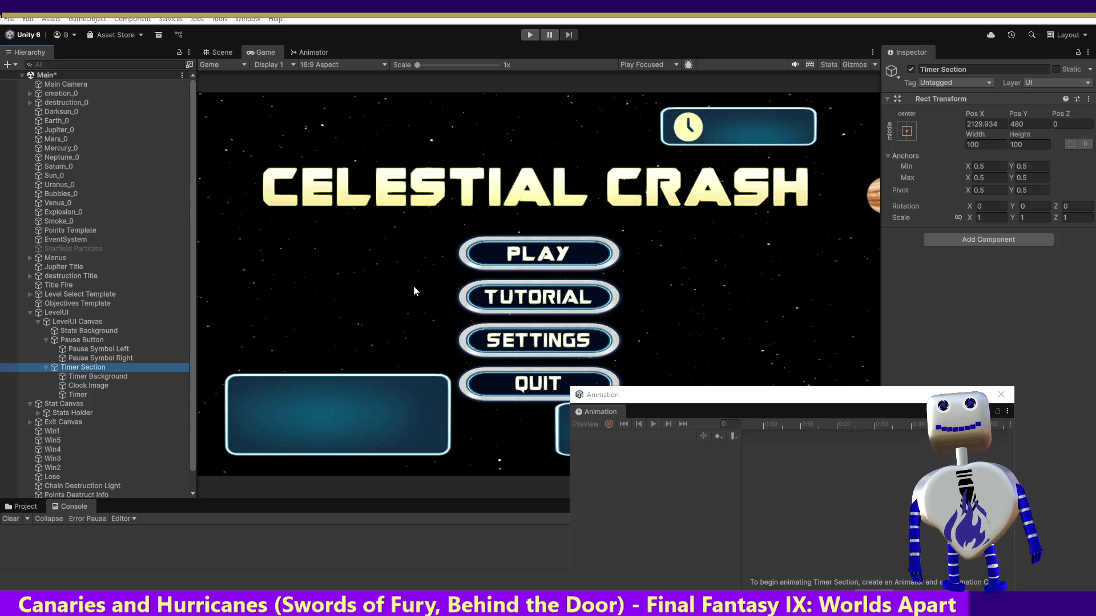
{"action": "key", "text": "alt+Tab"}
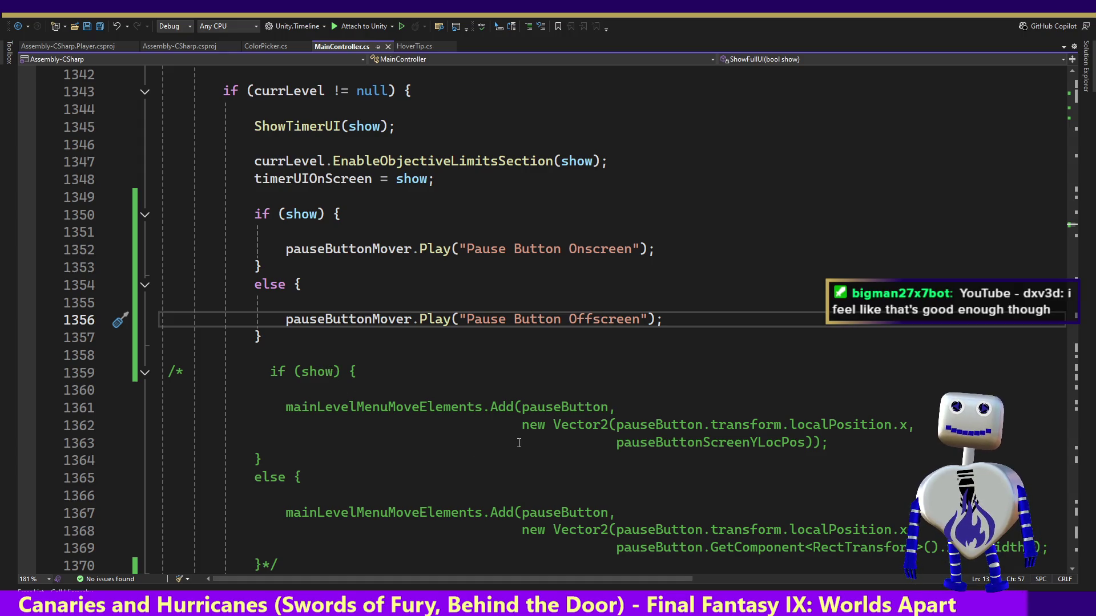
Delete the commented-out pauseButton positioning block in ShowFullUI and scroll through the field declarations.
{"action": "mouse_move", "coordinate": [283, 564]}
{"action": "left_mouse_down"}
{"action": "mouse_move", "coordinate": [310, 407]}
{"action": "mouse_move", "coordinate": [262, 337]}
{"action": "left_mouse_up"}
{"action": "key", "text": "Delete"}
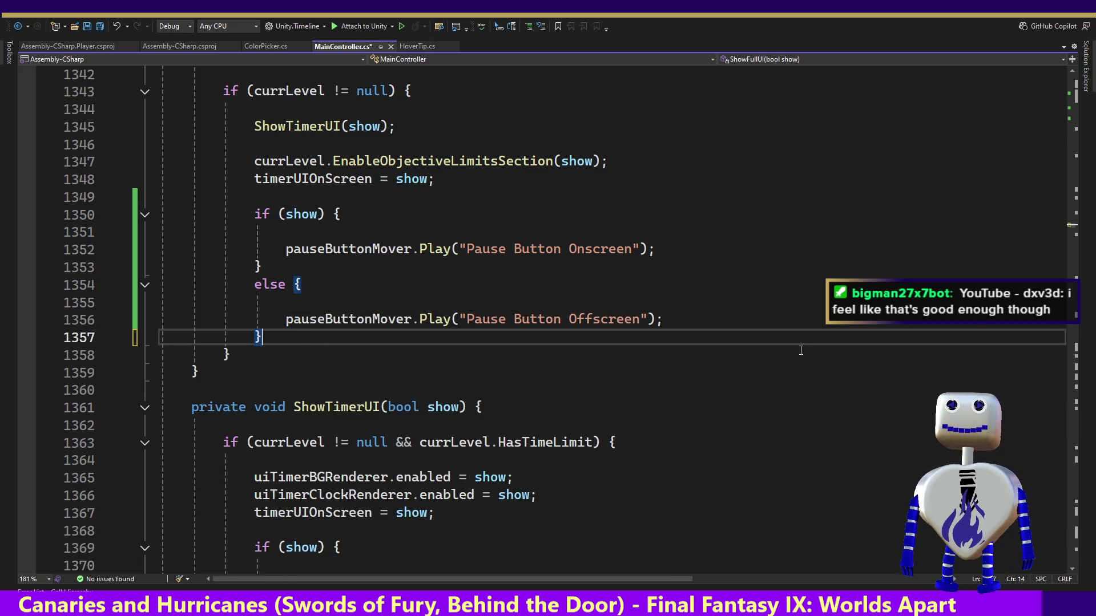
{"action": "scroll", "coordinate": [1072, 196], "scroll_direction": "up", "scroll_amount": 10}
{"action": "scroll", "coordinate": [1073, 196], "scroll_direction": "down", "scroll_amount": 14}
{"action": "scroll", "coordinate": [1067, 194], "scroll_direction": "up", "scroll_amount": 20}
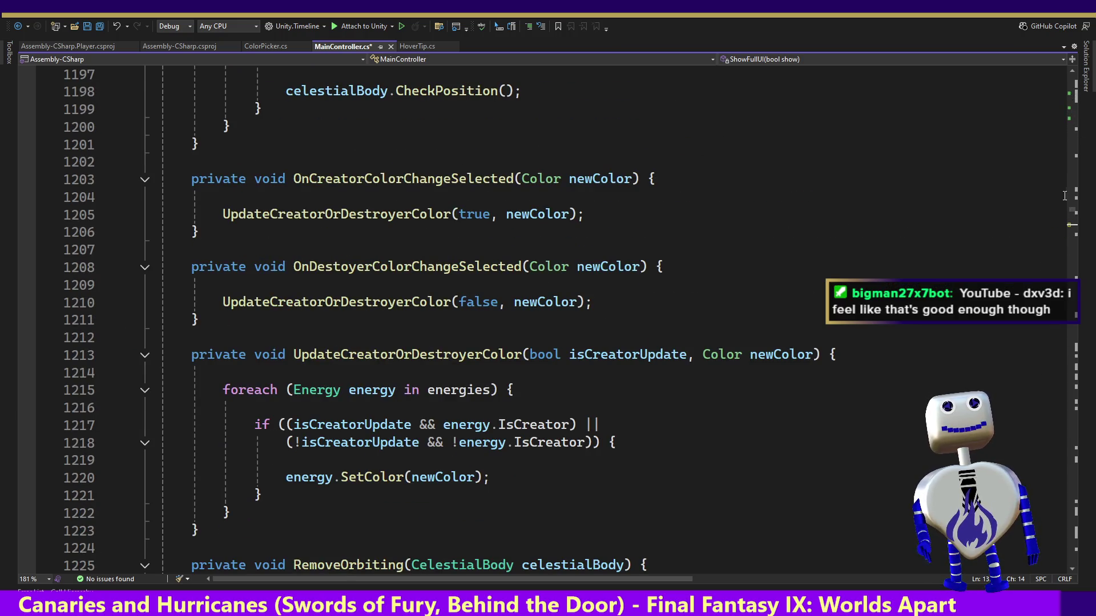
{"action": "left_click_drag", "start_coordinate": [1073, 220], "coordinate": [1086, 88]}
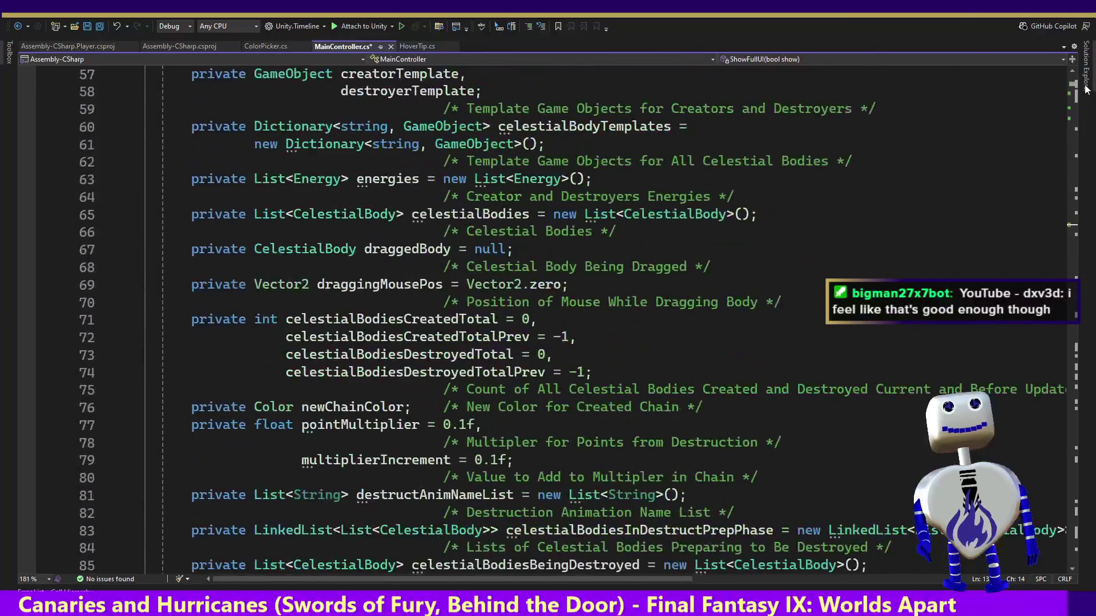
{"action": "scroll", "coordinate": [1086, 88], "scroll_direction": "up", "scroll_amount": 19}
{"action": "scroll", "coordinate": [1086, 89], "scroll_direction": "down", "scroll_amount": 15}
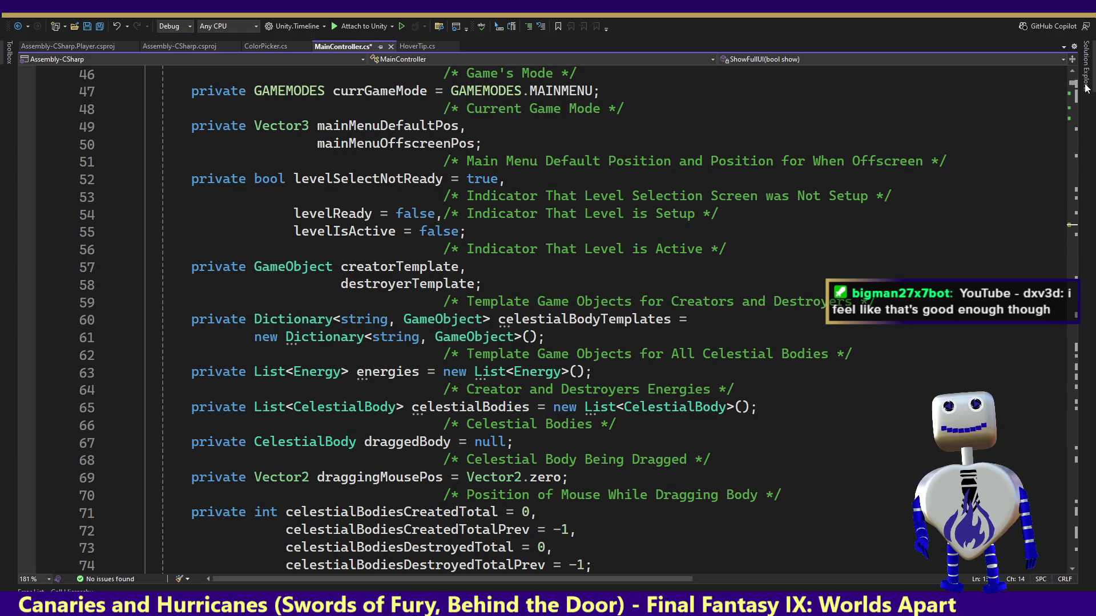
{"action": "scroll", "coordinate": [1087, 89], "scroll_direction": "down", "scroll_amount": 7}
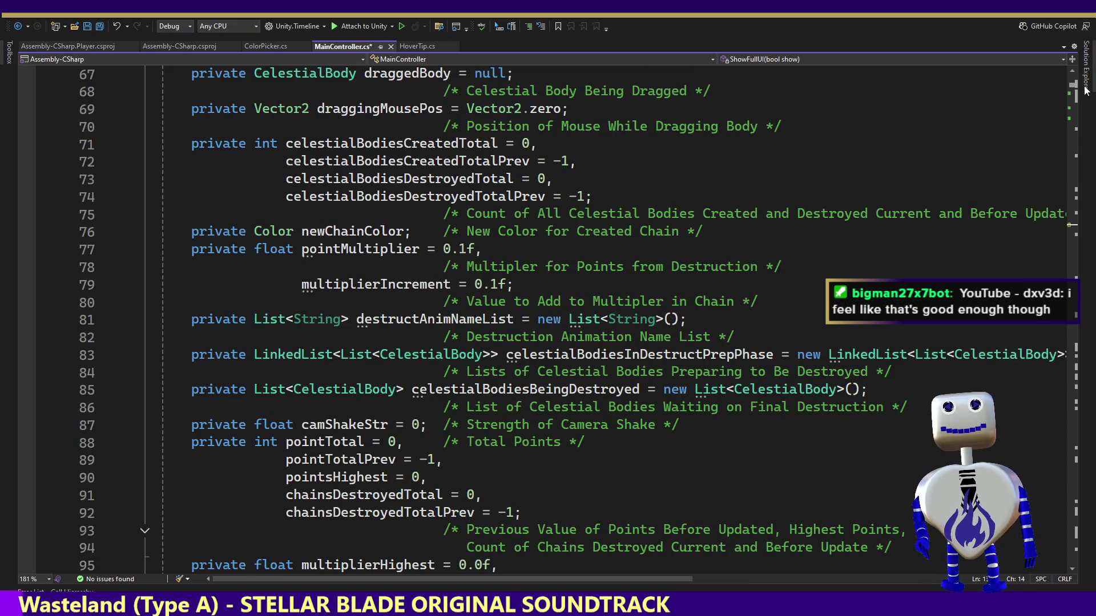
{"action": "scroll", "coordinate": [1086, 90], "scroll_direction": "down", "scroll_amount": 10}
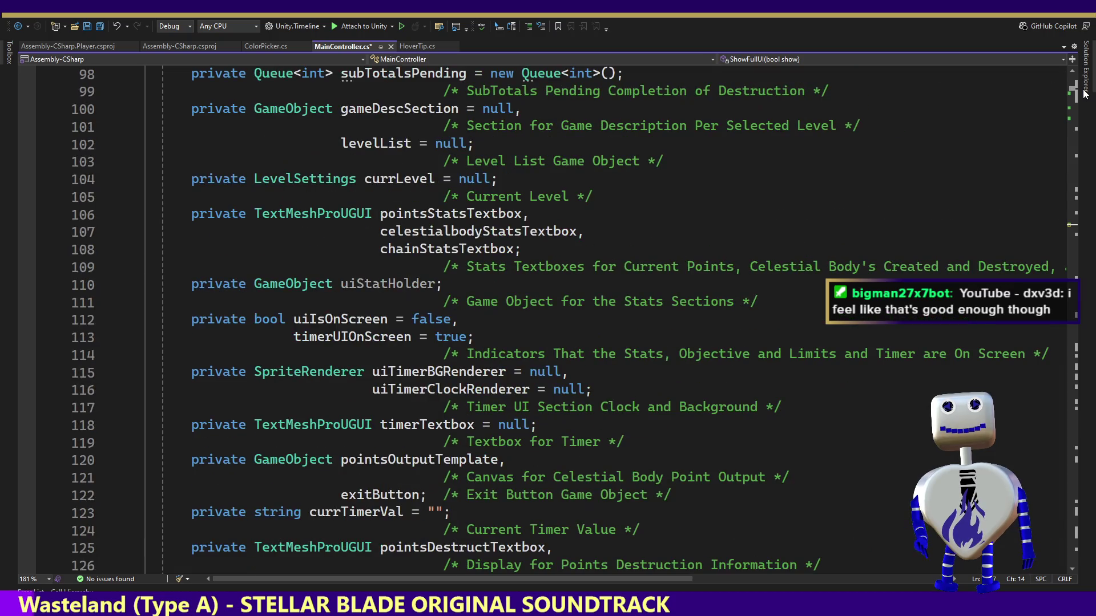
{"action": "scroll", "coordinate": [1084, 94], "scroll_direction": "down", "scroll_amount": 2}
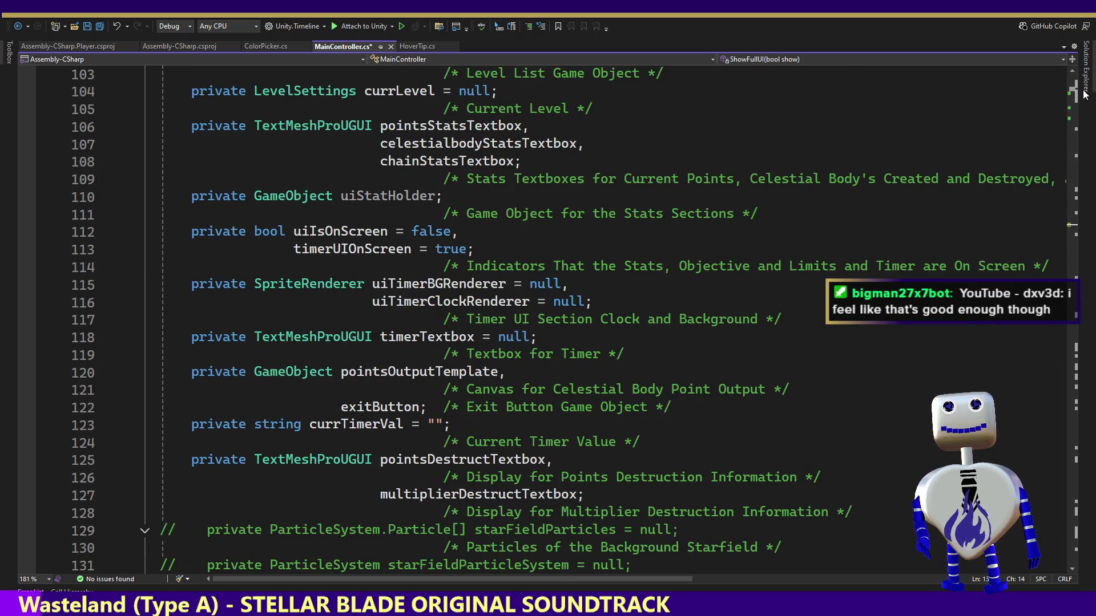
{"action": "scroll", "coordinate": [1084, 94], "scroll_direction": "down", "scroll_amount": 2}
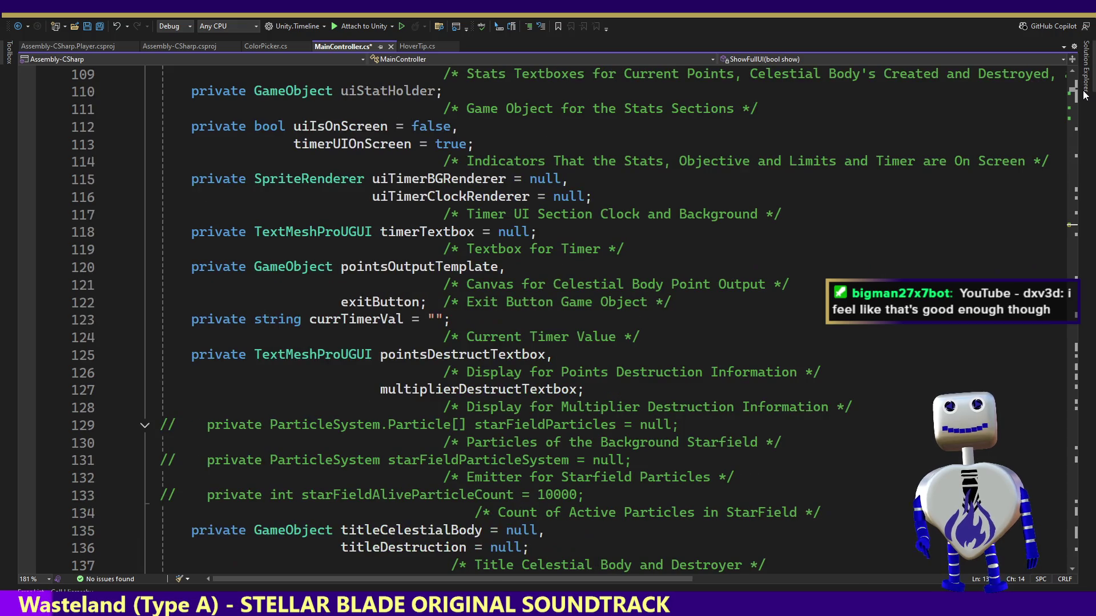
{"action": "scroll", "coordinate": [1084, 94], "scroll_direction": "down", "scroll_amount": 9}
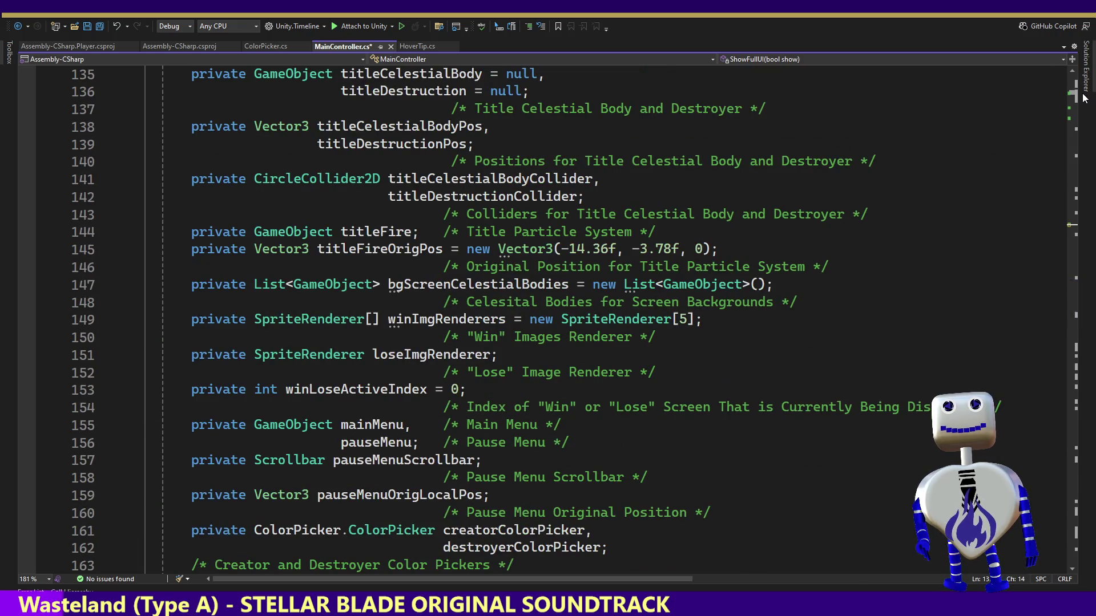
{"action": "scroll", "coordinate": [1084, 98], "scroll_direction": "down", "scroll_amount": 3}
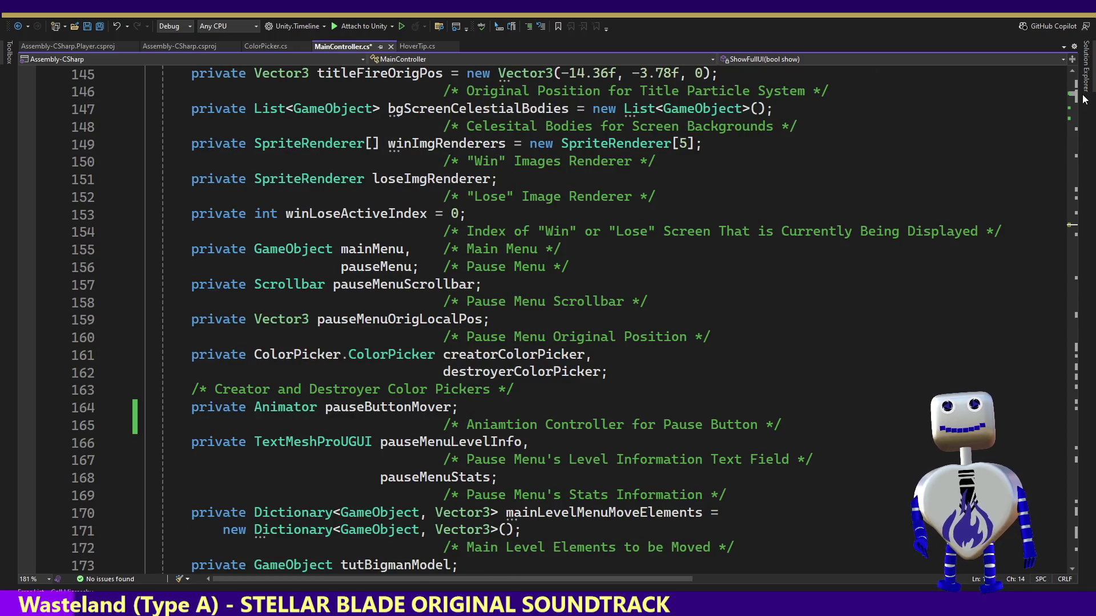
{"action": "scroll", "coordinate": [1084, 99], "scroll_direction": "down", "scroll_amount": 7}
{"action": "scroll", "coordinate": [1084, 100], "scroll_direction": "up", "scroll_amount": 12}
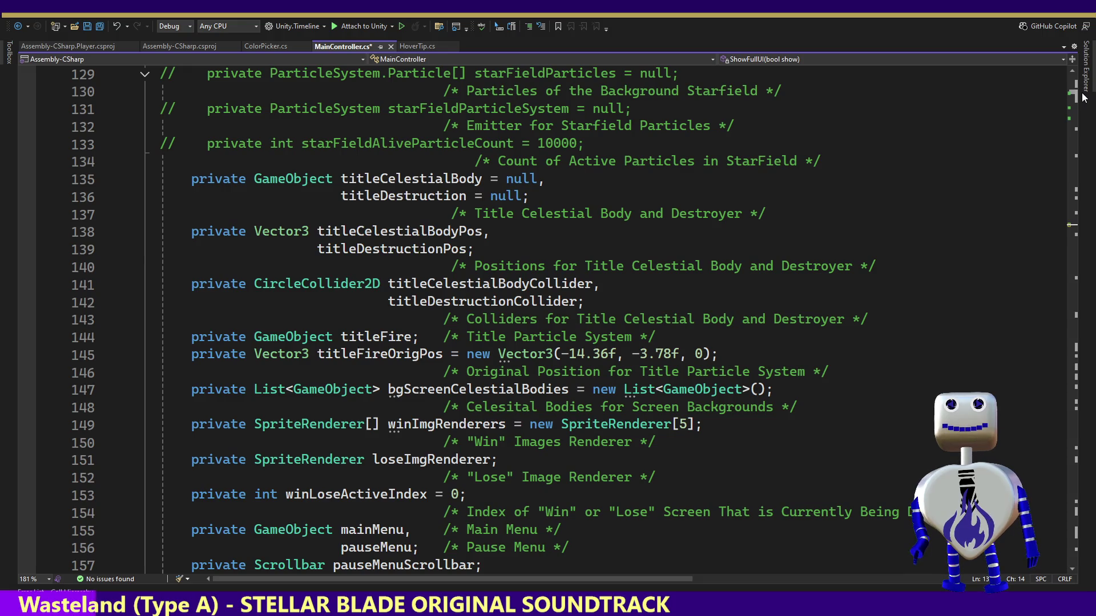
{"action": "scroll", "coordinate": [1084, 98], "scroll_direction": "up", "scroll_amount": 9}
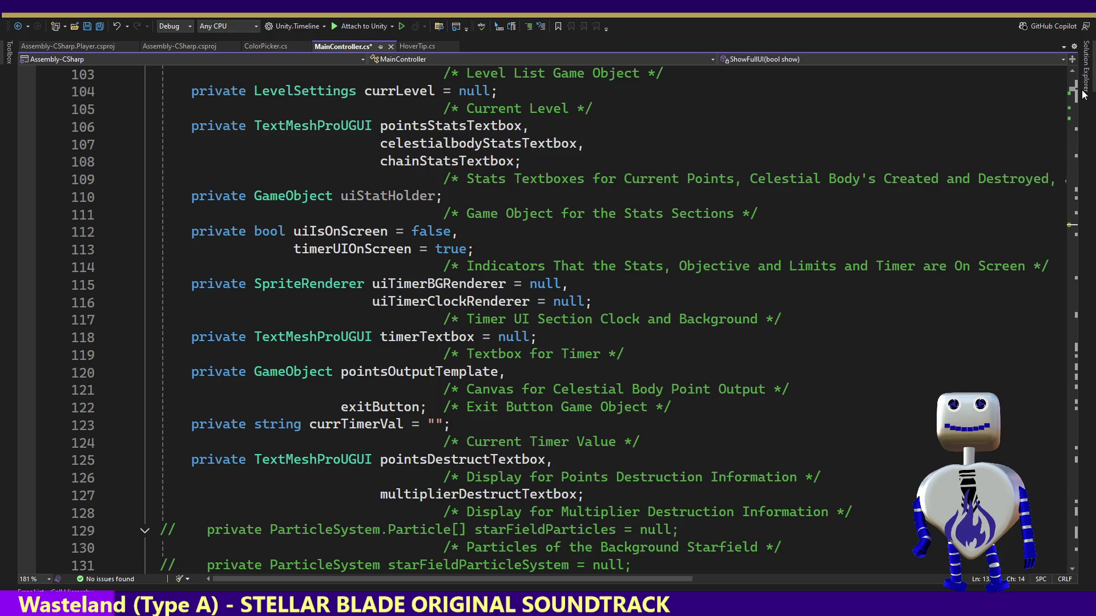
{"action": "scroll", "coordinate": [1085, 94], "scroll_direction": "up", "scroll_amount": 5}
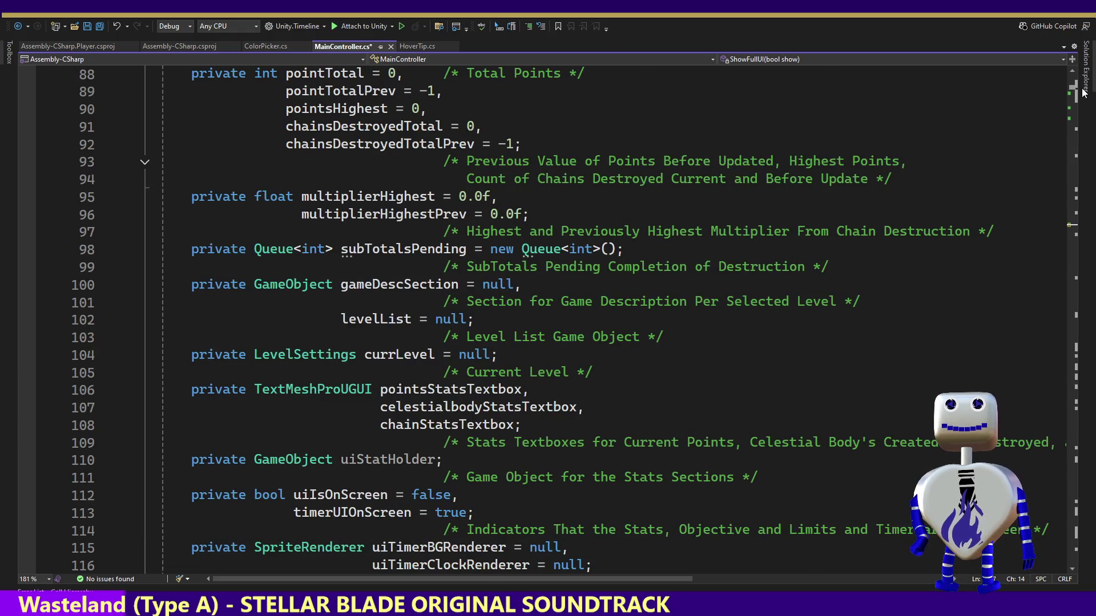
{"action": "scroll", "coordinate": [1084, 94], "scroll_direction": "up", "scroll_amount": 2}
{"action": "key", "text": "ctrl+f"}
{"action": "key", "text": "Return"}
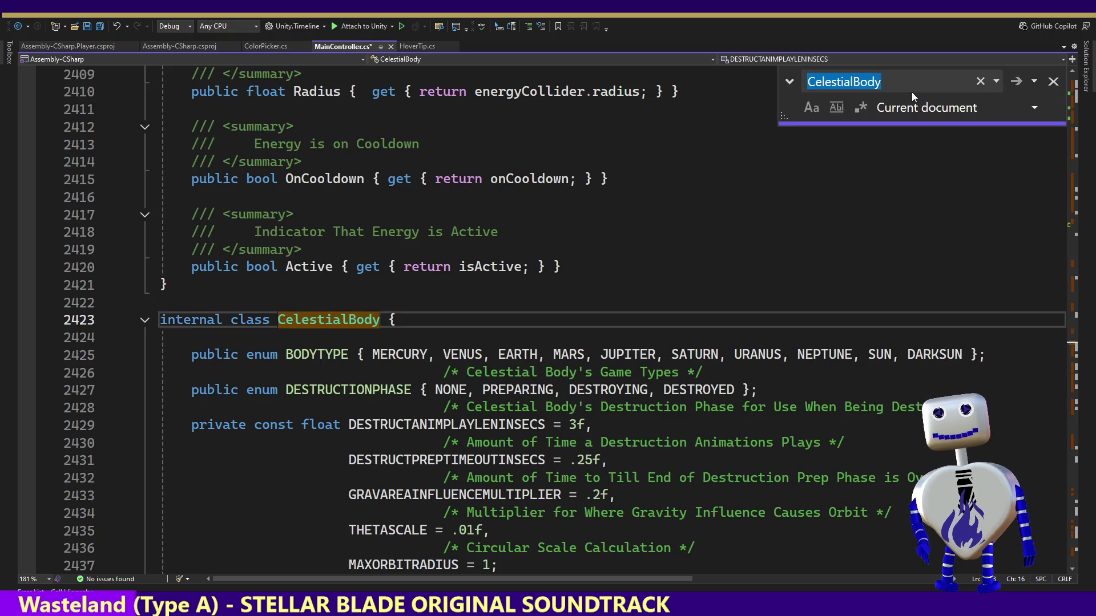
Delete the unused mainLevelMenuMoveElements declaration and find its next reference.
{"action": "left_click", "coordinate": [790, 81]}
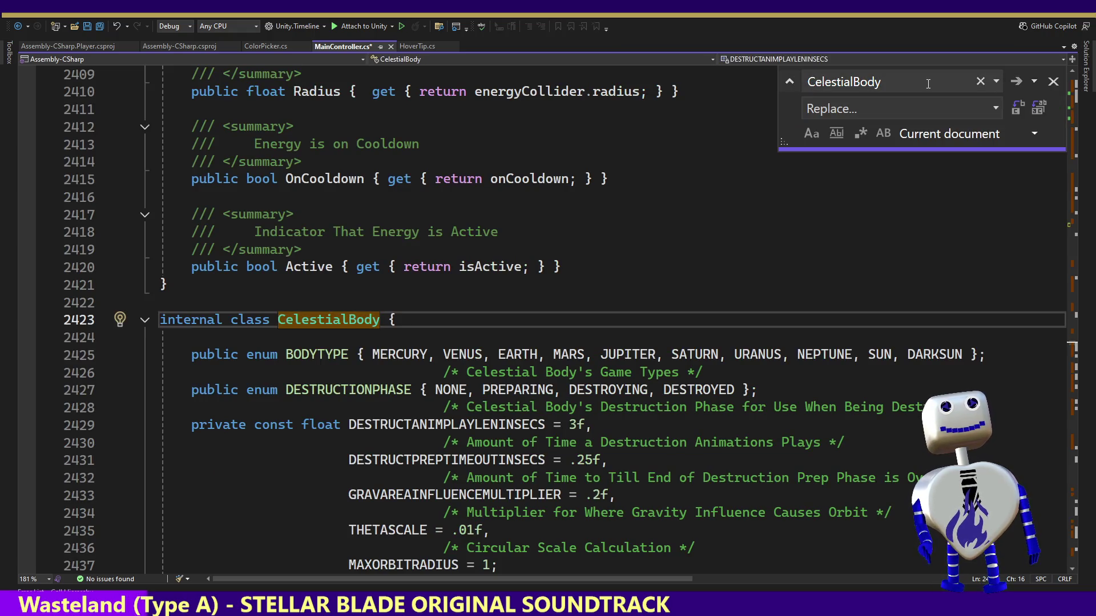
{"action": "left_click", "coordinate": [996, 81]}
{"action": "left_click", "coordinate": [945, 106]}
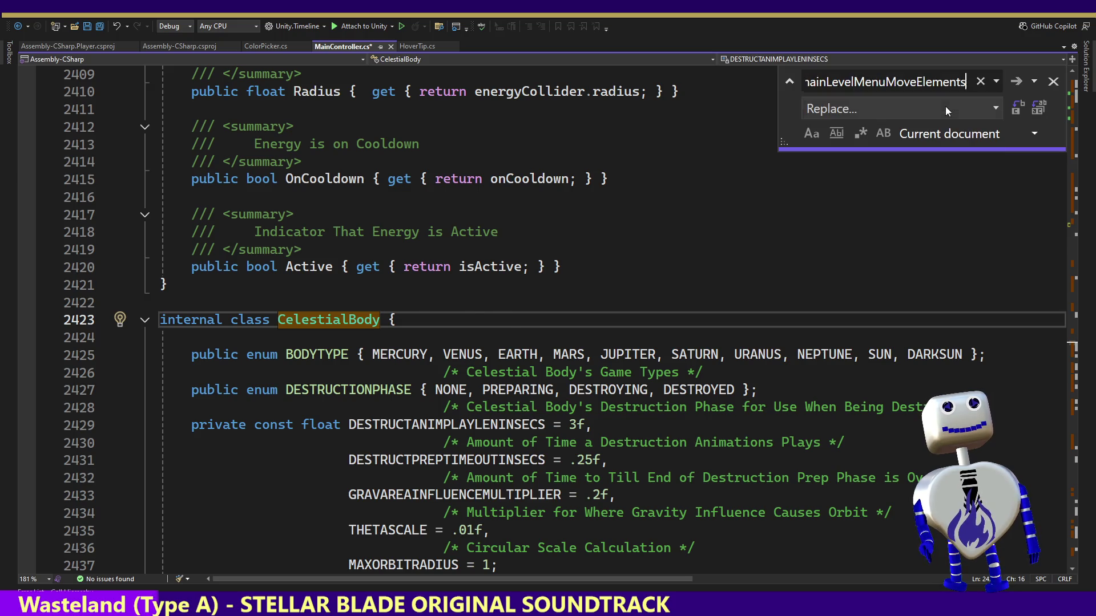
{"action": "mouse_move", "coordinate": [758, 354]}
{"action": "left_mouse_down"}
{"action": "mouse_move", "coordinate": [745, 337]}
{"action": "mouse_move", "coordinate": [748, 303]}
{"action": "left_mouse_up"}
{"action": "key", "text": "Delete"}
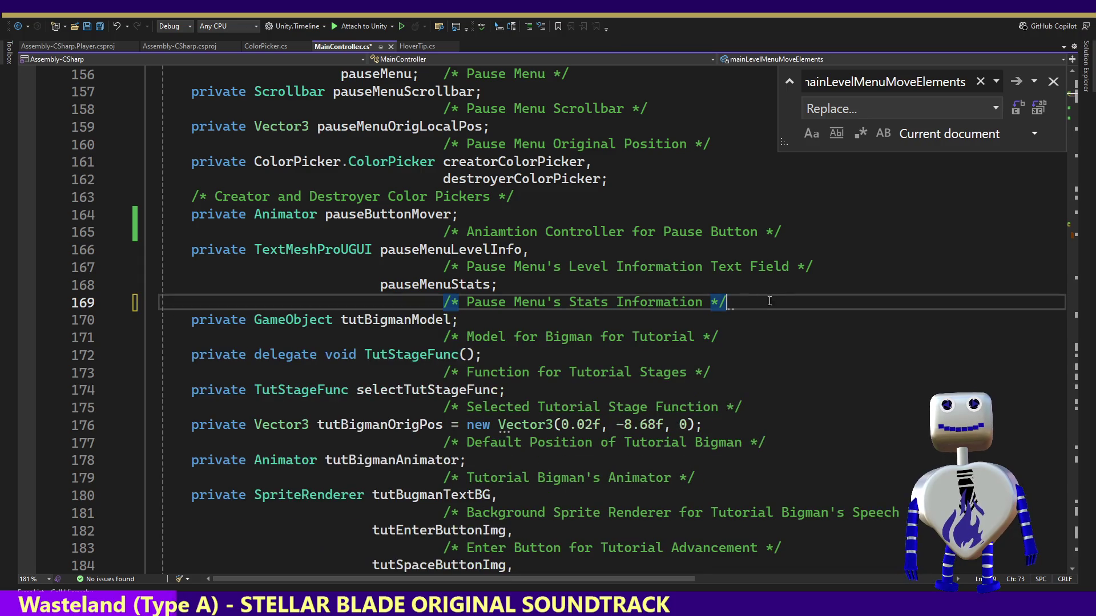
{"action": "left_click", "coordinate": [915, 85]}
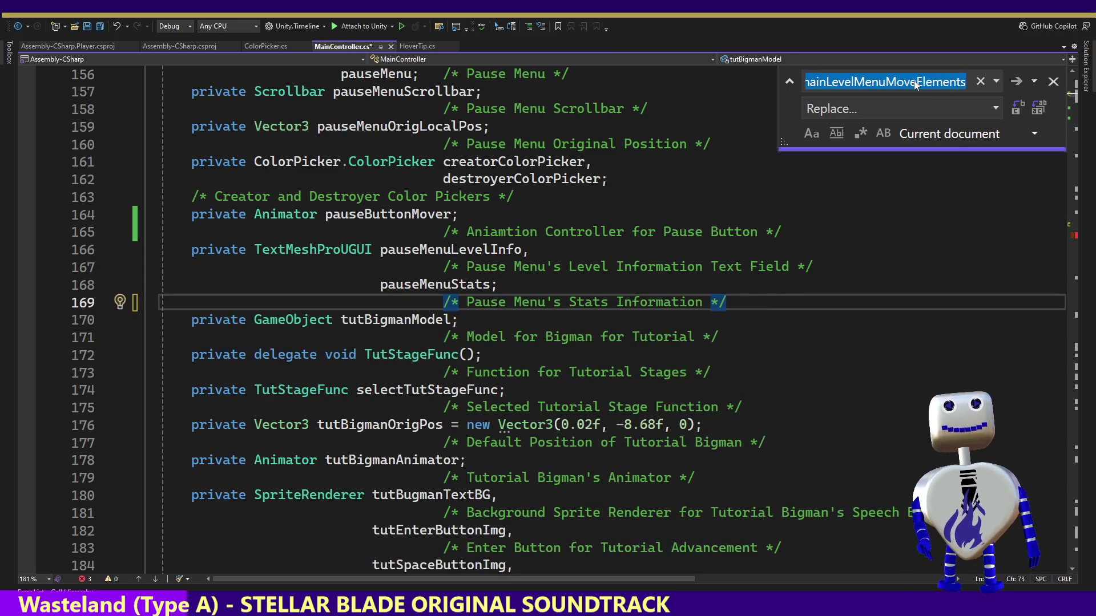
{"action": "key", "text": "Return"}
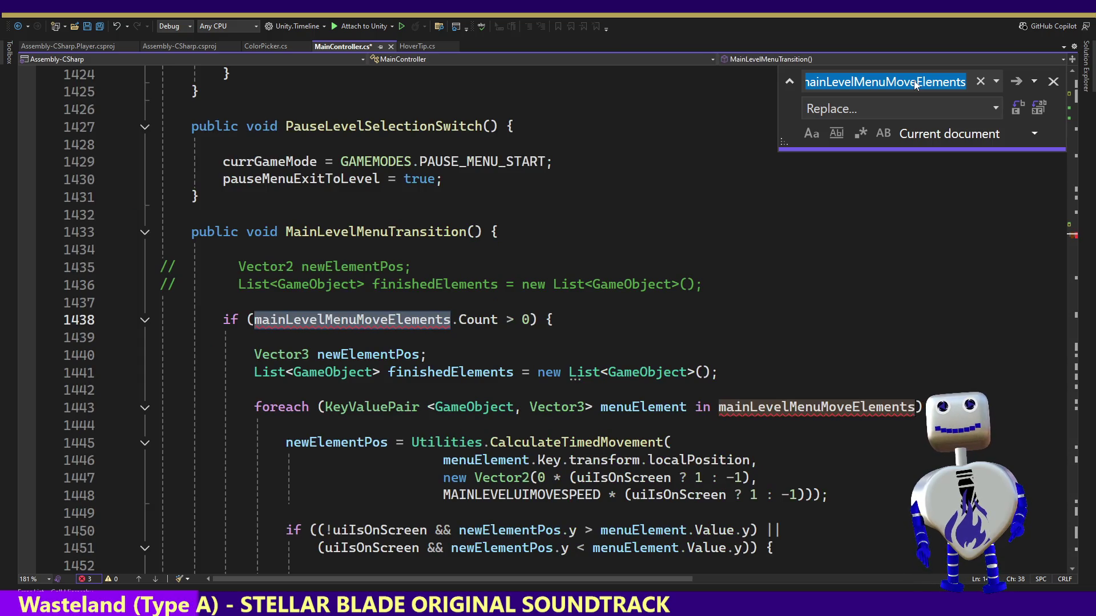
Delete the MainLevelMenuTransition method and confirm no mainLevelMenuMoveElements references remain.
{"action": "left_click", "coordinate": [465, 299]}
{"action": "key", "text": "Down"}
{"action": "key", "text": "Down"}
{"action": "key", "text": "Down"}
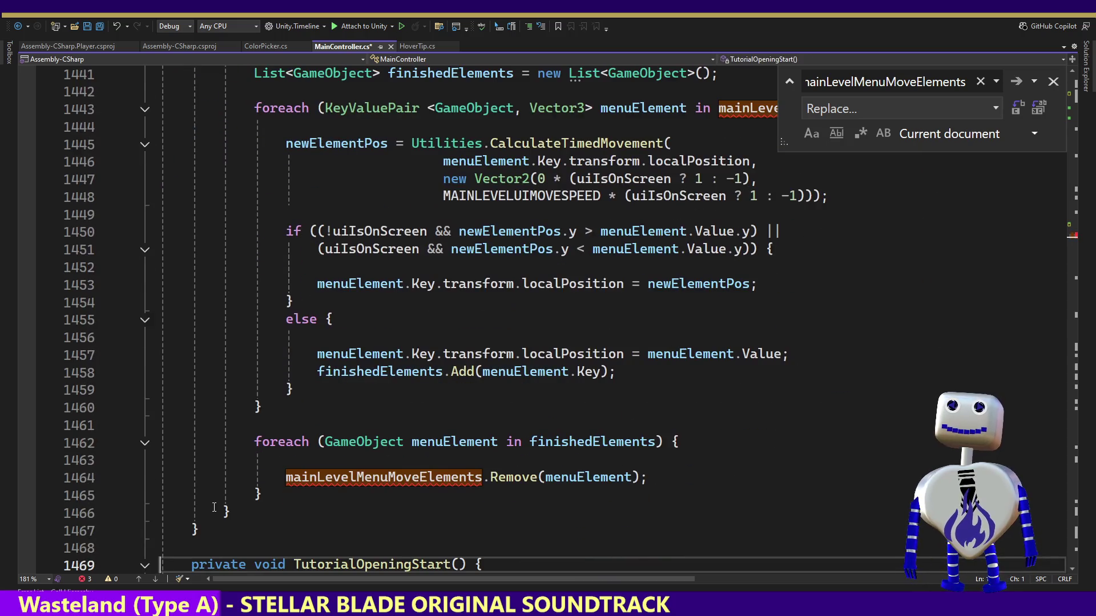
{"action": "mouse_move", "coordinate": [212, 536]}
{"action": "left_mouse_down"}
{"action": "mouse_move", "coordinate": [200, 528]}
{"action": "mouse_move", "coordinate": [293, 93]}
{"action": "left_mouse_up"}
{"action": "mouse_move", "coordinate": [200, 531]}
{"action": "left_mouse_down"}
{"action": "mouse_move", "coordinate": [197, 197]}
{"action": "mouse_move", "coordinate": [214, 60]}
{"action": "left_mouse_up"}
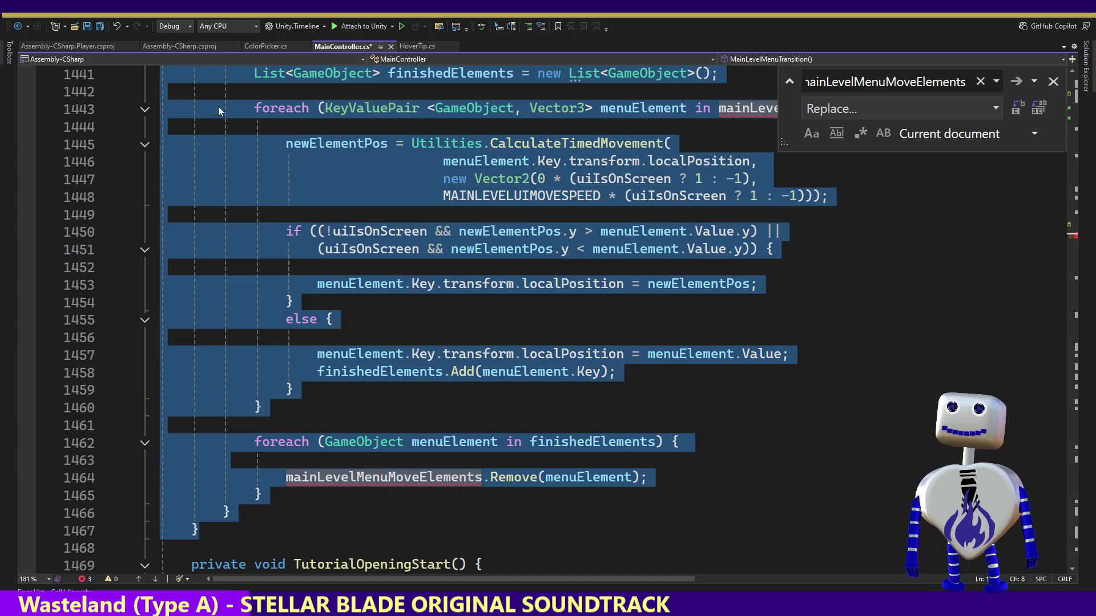
{"action": "key", "text": "shift+Up"}
{"action": "key", "text": "shift+Up"}
{"action": "key", "text": "shift+Up"}
{"action": "key", "text": "shift+Down"}
{"action": "key", "text": "shift+Down"}
{"action": "key", "text": "shift+Down"}
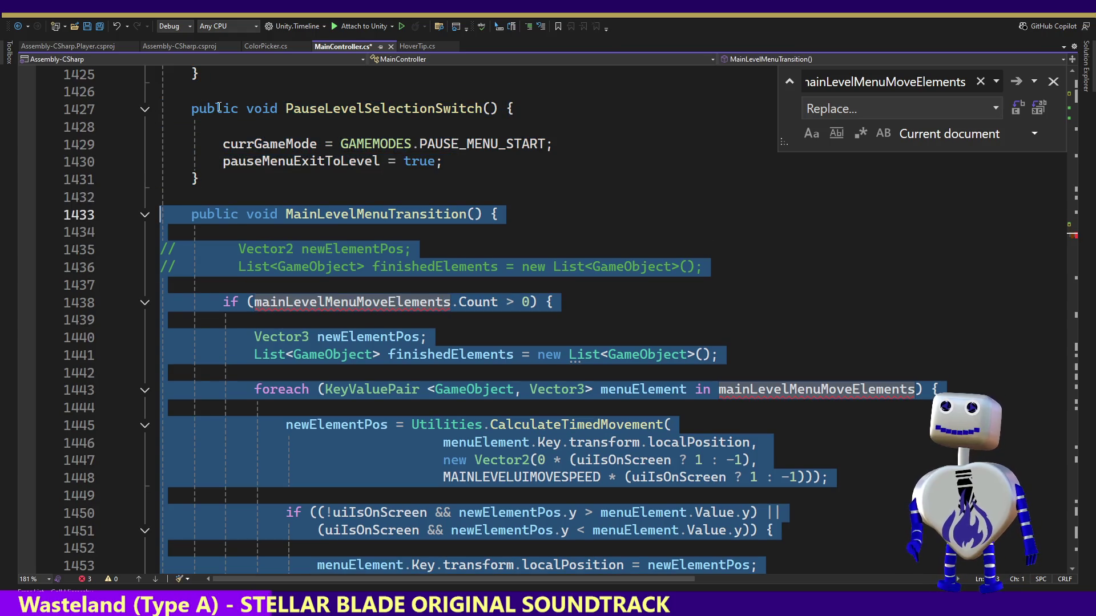
{"action": "key", "text": "Delete"}
{"action": "key", "text": "BackSpace"}
{"action": "key", "text": "BackSpace"}
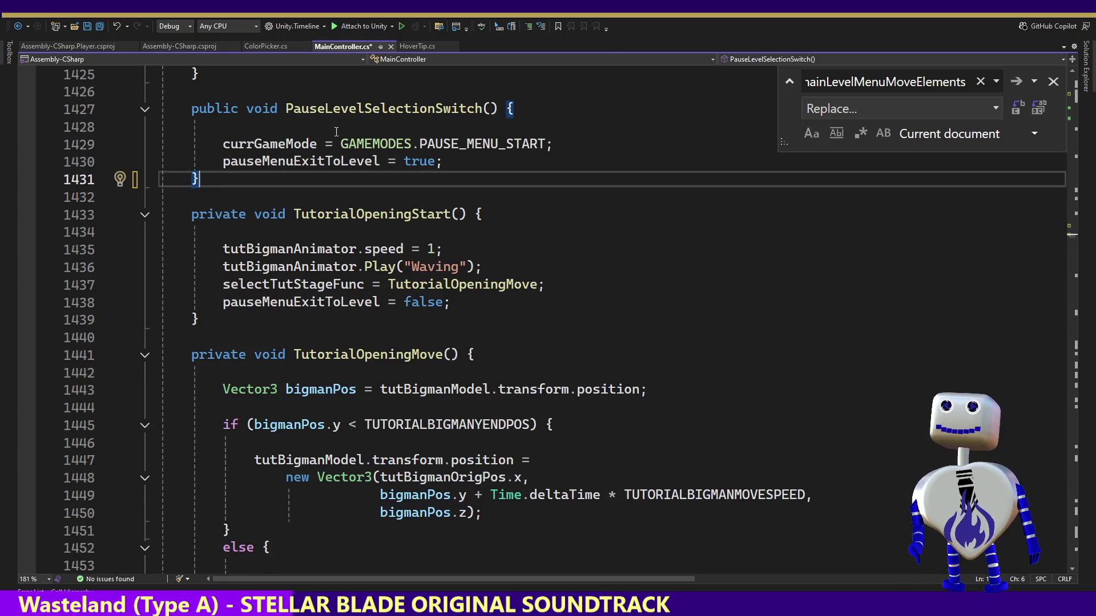
{"action": "left_click", "coordinate": [900, 84]}
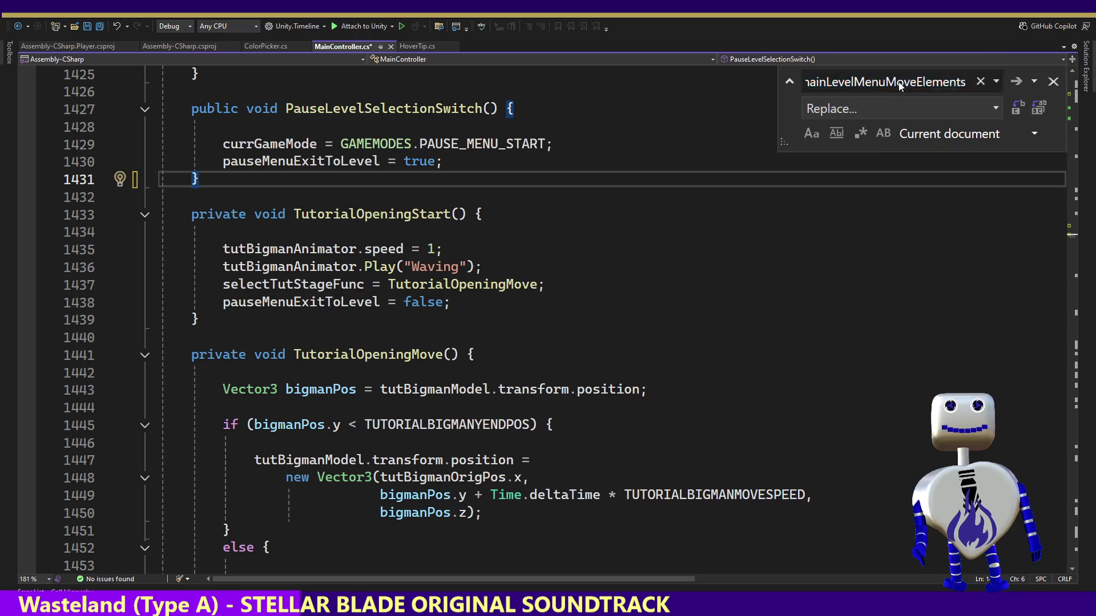
{"action": "key", "text": "Return"}
{"action": "key", "text": "Return"}
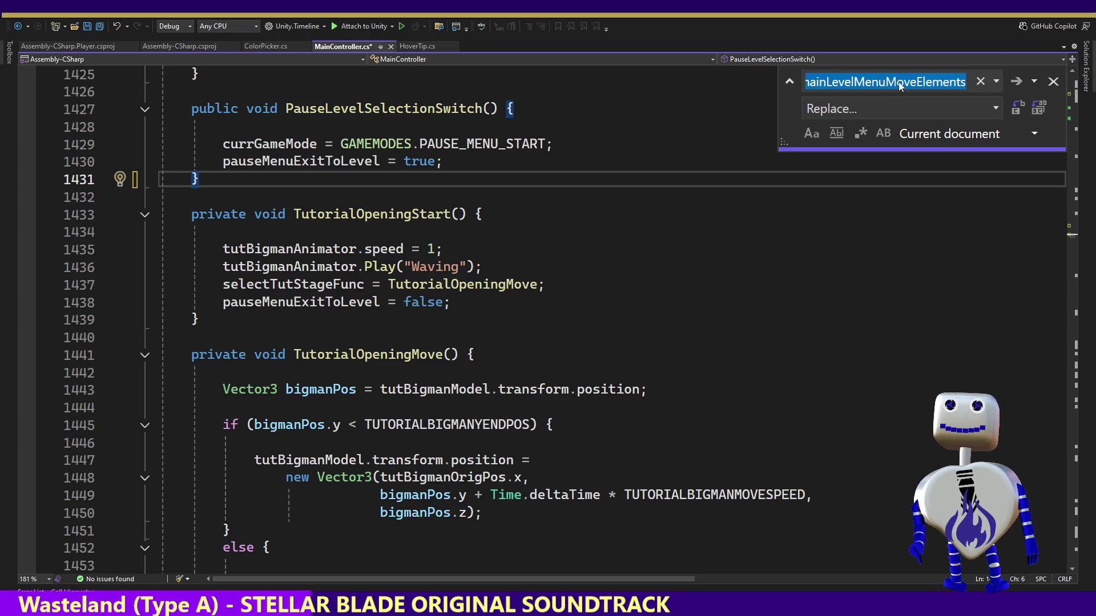
{"action": "left_click", "coordinate": [1050, 83]}
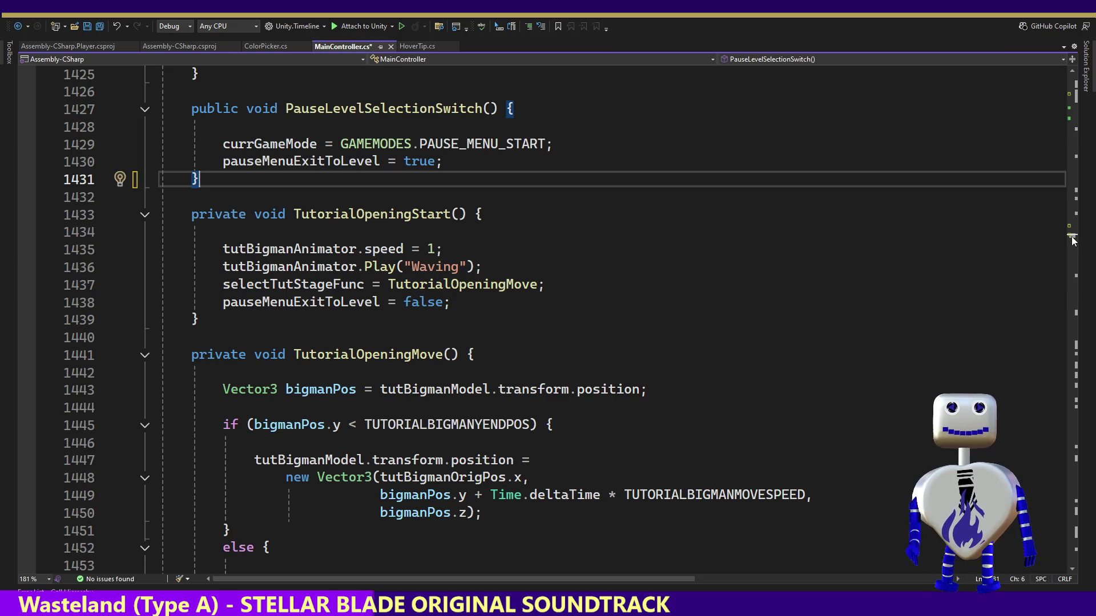
Scroll MainController.cs to ShowFullUI near line 1338, showing its Pause Button animation calls.
{"action": "scroll", "coordinate": [1071, 241], "scroll_direction": "down", "scroll_amount": 2}
{"action": "left_click_drag", "start_coordinate": [1071, 241], "coordinate": [1069, 230]}
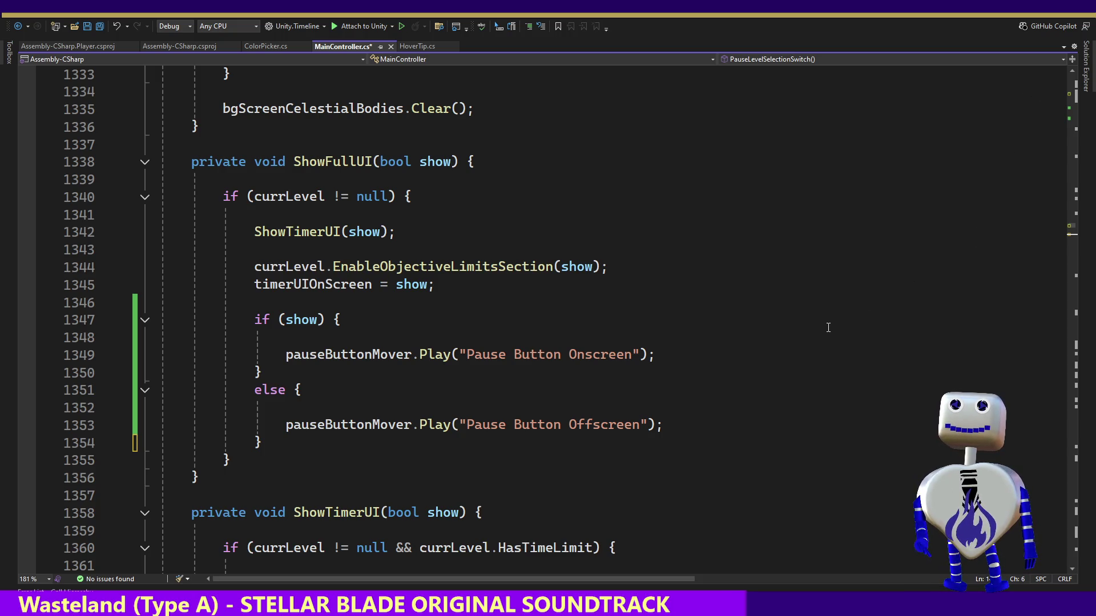
Review the ShowFullUI and ShowTimerUI code up to RemoveBackgroundCelestialBodies.
{"action": "left_click", "coordinate": [685, 303]}
{"action": "key", "text": "Up"}
{"action": "key", "text": "Down"}
{"action": "key", "text": "Down"}
{"action": "key", "text": "Down"}
{"action": "key", "text": "Down"}
{"action": "key", "text": "Down"}
{"action": "key", "text": "Down"}
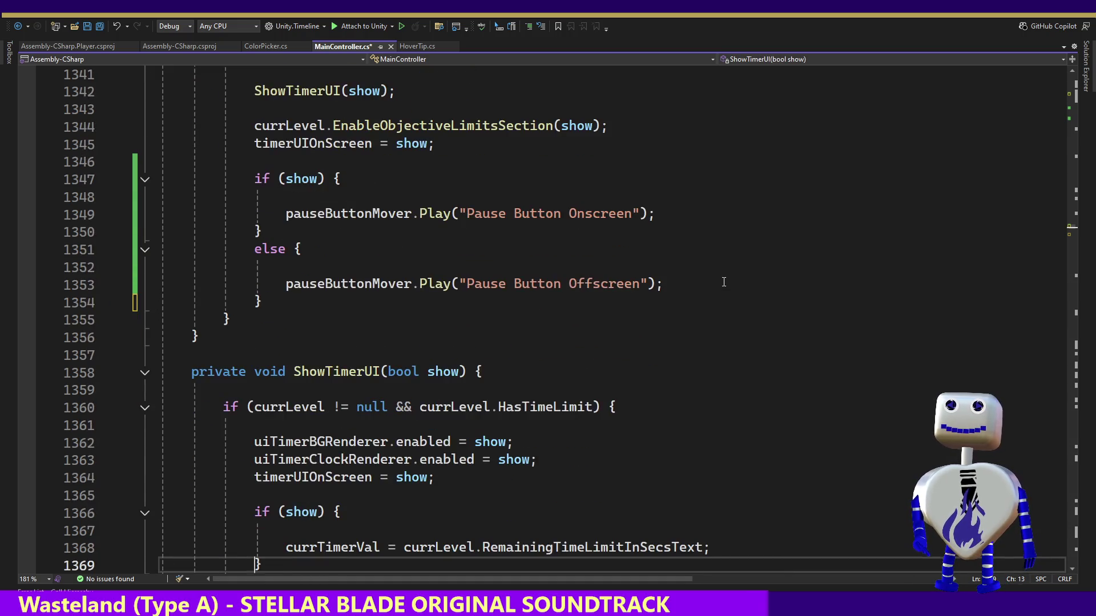
{"action": "key", "text": "Down"}
{"action": "key", "text": "Down"}
{"action": "key", "text": "Down"}
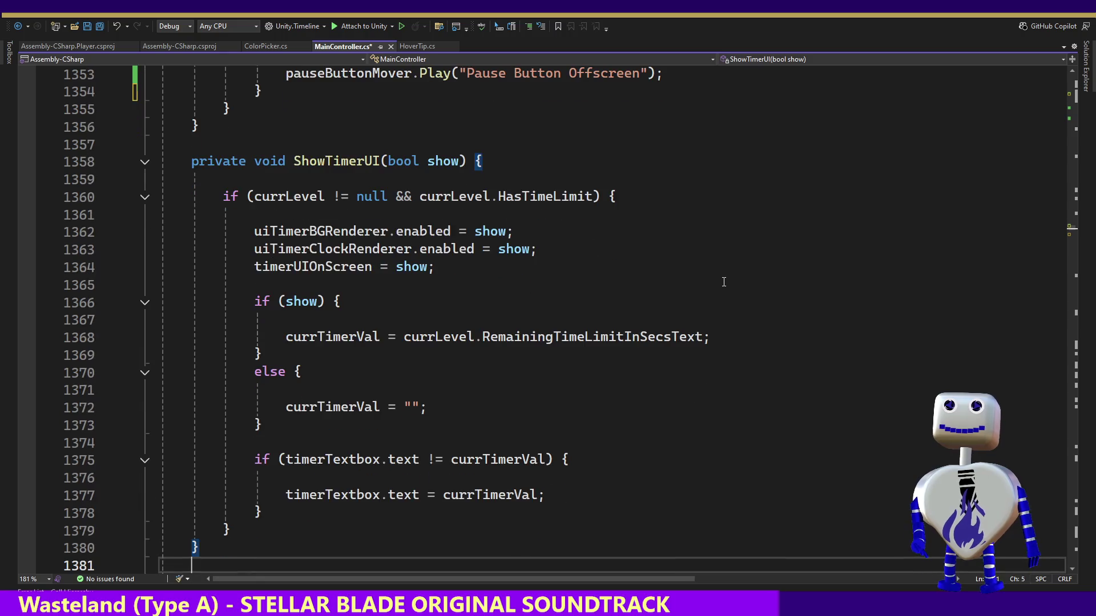
{"action": "key", "text": "Up"}
{"action": "key", "text": "Up"}
{"action": "key", "text": "Up"}
{"action": "key", "text": "Up"}
{"action": "key", "text": "Up"}
{"action": "key", "text": "Up"}
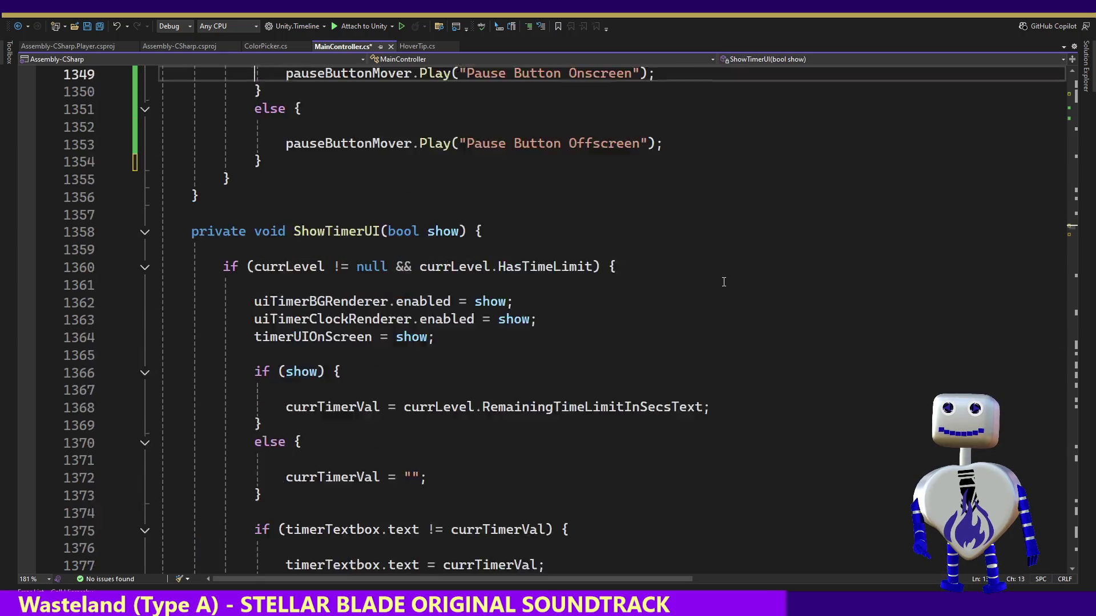
{"action": "key", "text": "Up"}
{"action": "key", "text": "Up"}
{"action": "key", "text": "Up"}
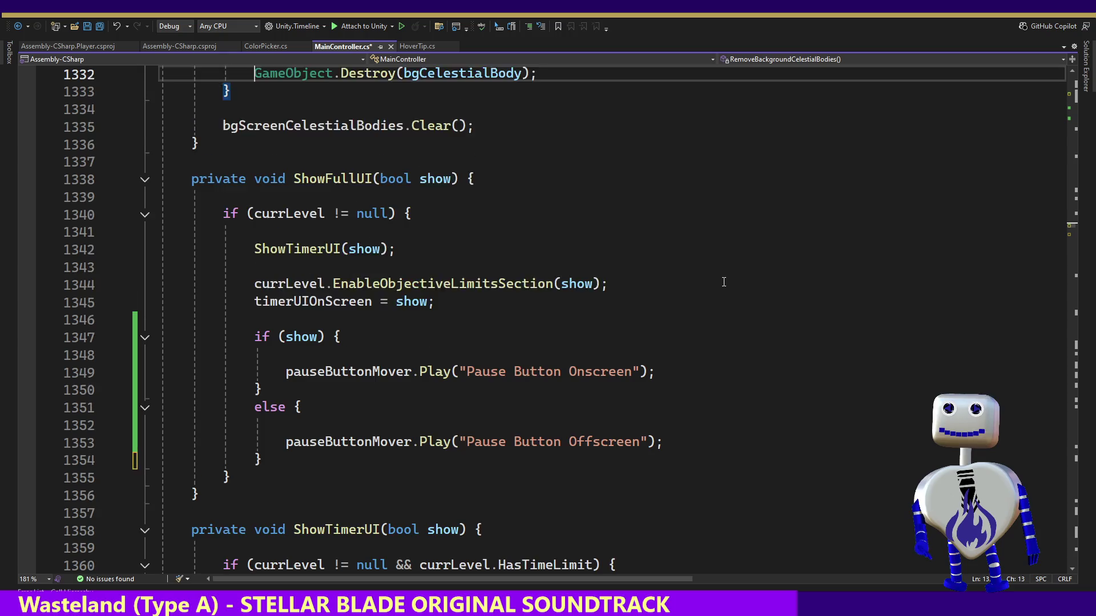
{"action": "key", "text": "Up"}
{"action": "key", "text": "Up"}
{"action": "key", "text": "Up"}
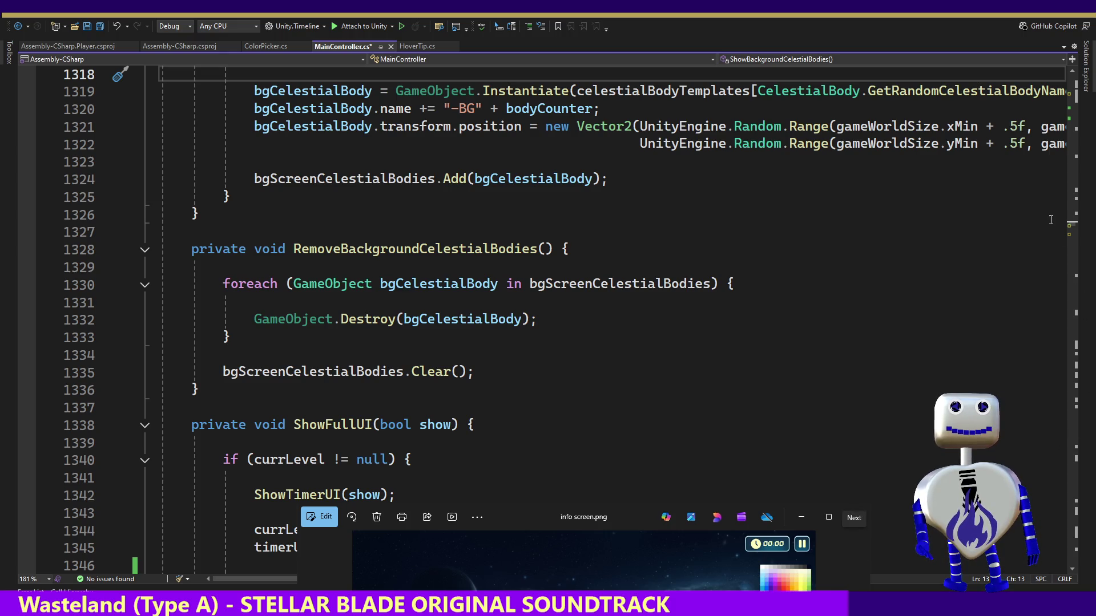
Close the image preview, re-check the pause-button animation calls and timer update, and save MainController.cs.
{"action": "left_click", "coordinate": [617, 370]}
{"action": "key", "text": "Down"}
{"action": "key", "text": "Down"}
{"action": "key", "text": "Down"}
{"action": "key", "text": "Down"}
{"action": "key", "text": "Down"}
{"action": "key", "text": "Down"}
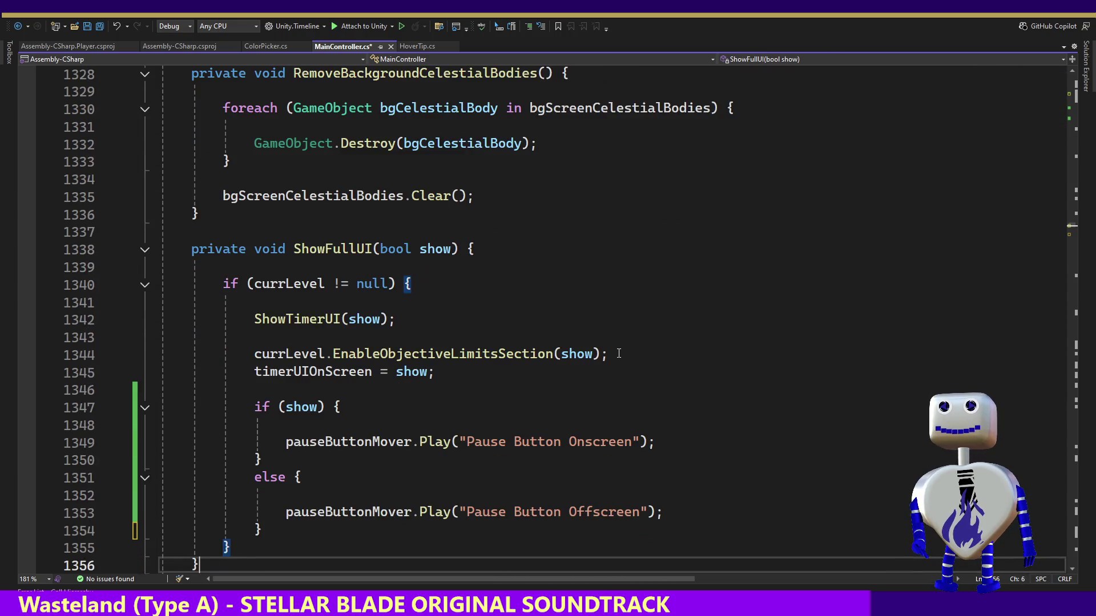
{"action": "key", "text": "Down"}
{"action": "key", "text": "Down"}
{"action": "key", "text": "Down"}
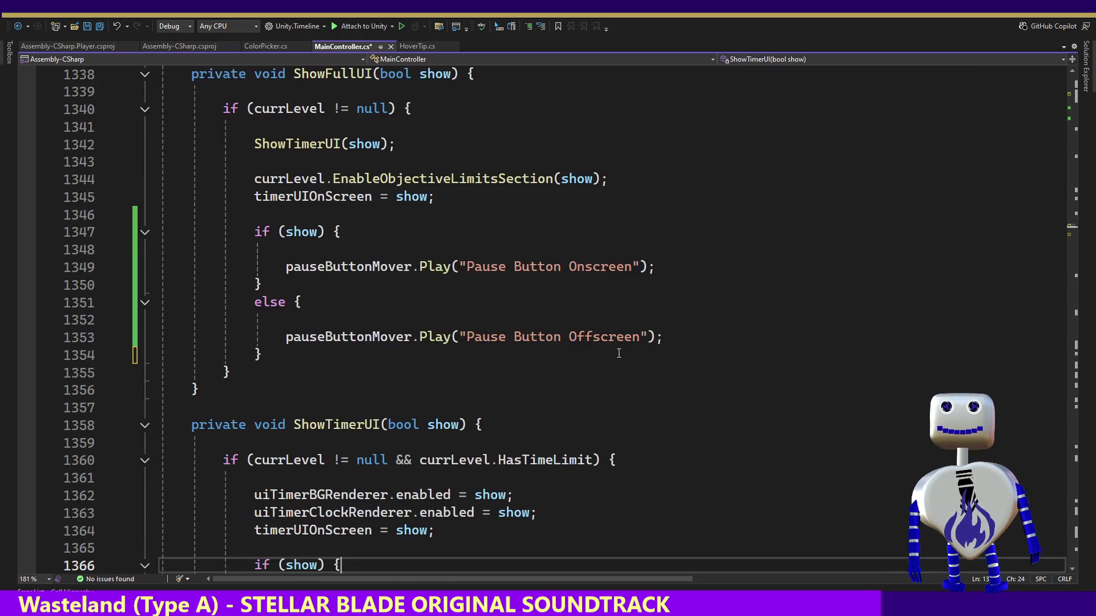
{"action": "key", "text": "Down"}
{"action": "key", "text": "Down"}
{"action": "key", "text": "Down"}
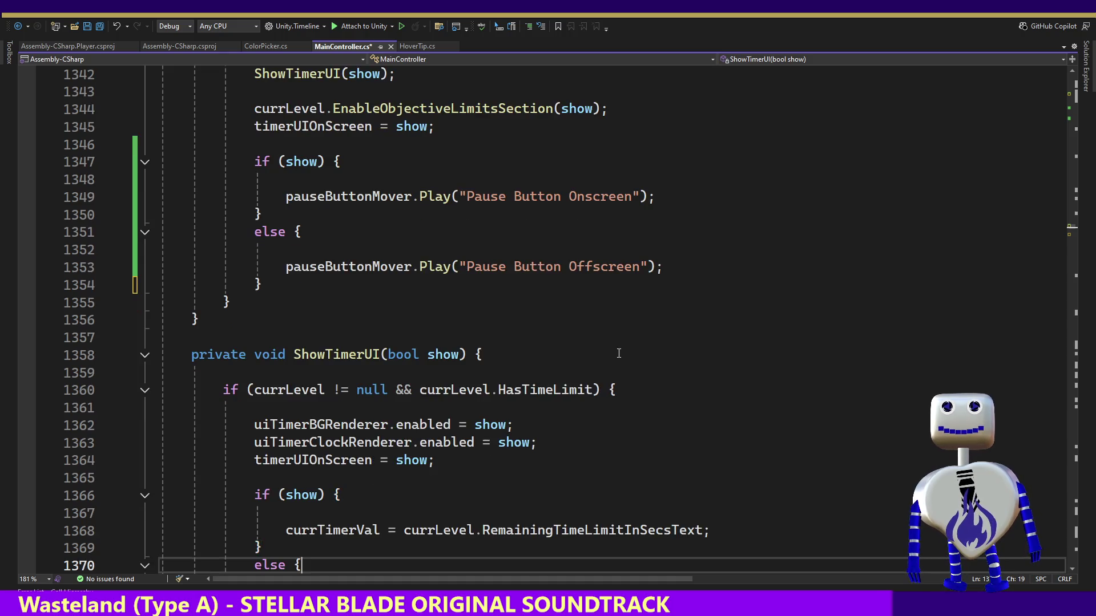
{"action": "key", "text": "Down"}
{"action": "key", "text": "Down"}
{"action": "key", "text": "Down"}
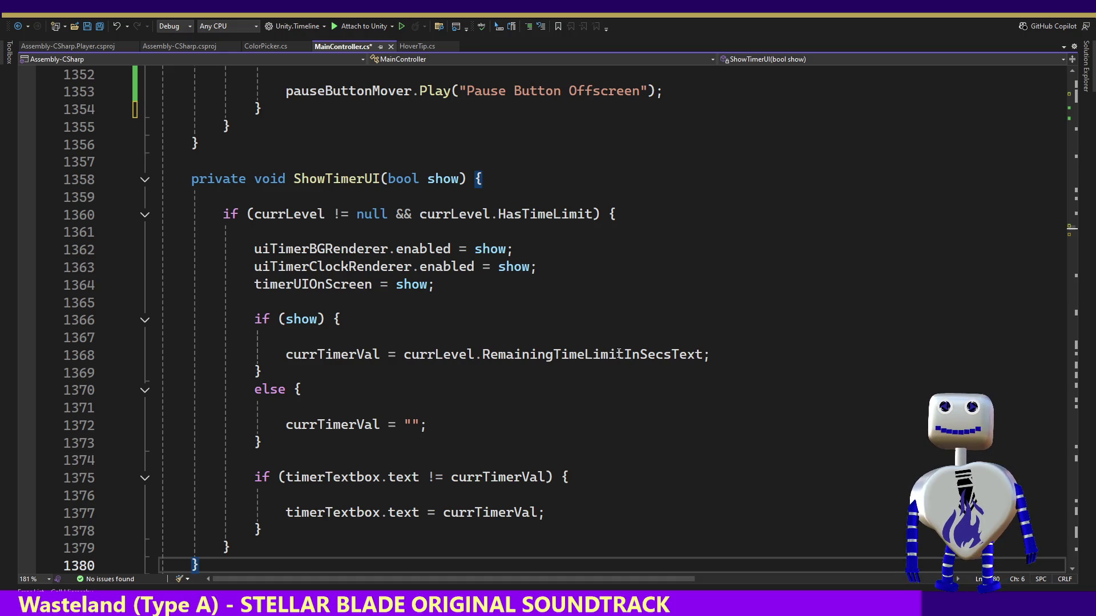
{"action": "key", "text": "Up"}
{"action": "key", "text": "Up"}
{"action": "key", "text": "Up"}
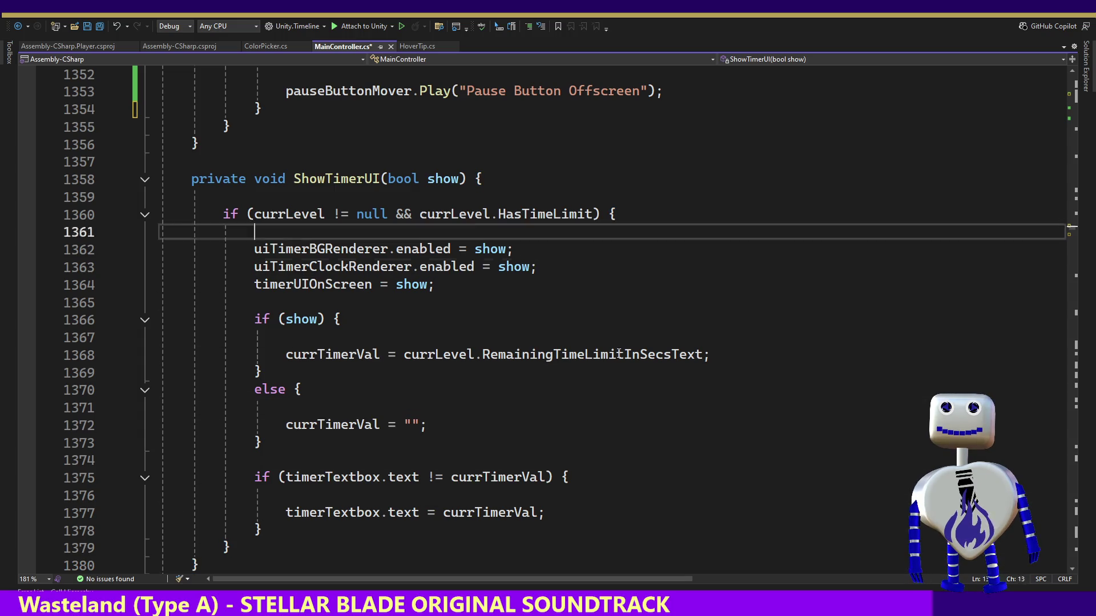
{"action": "key", "text": "Up"}
{"action": "key", "text": "Up"}
{"action": "key", "text": "Up"}
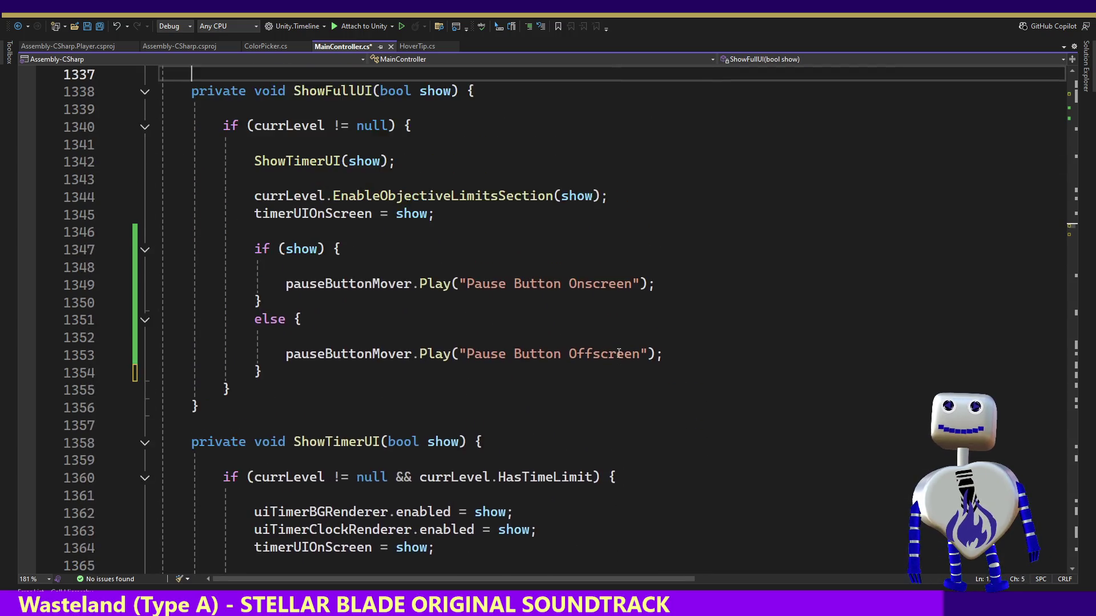
{"action": "key", "text": "Up"}
{"action": "key", "text": "Up"}
{"action": "key", "text": "Up"}
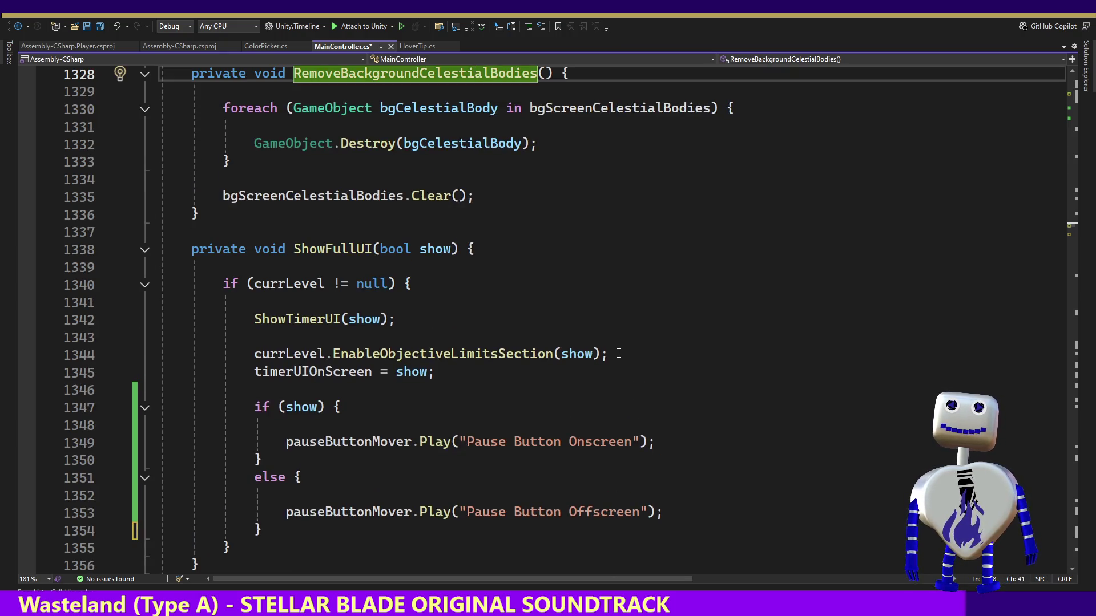
{"action": "key", "text": "ctrl+s"}
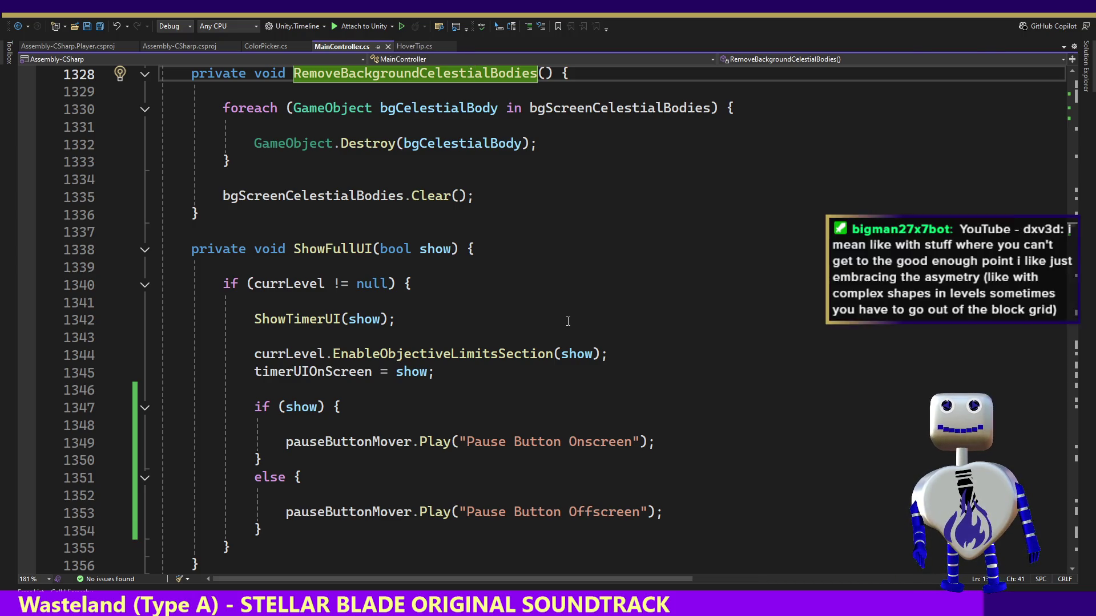
{"action": "key", "text": "alt+Tab"}
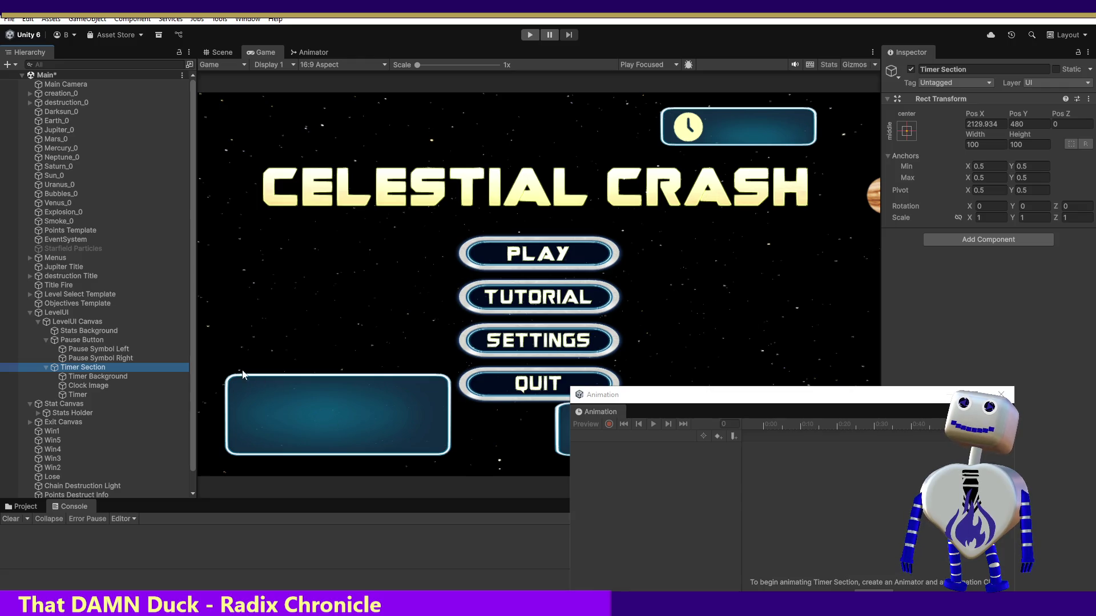
Inspect the Pause Button and Timer Background objects' animation setups, then return to Visual Studio.
{"action": "left_click", "coordinate": [92, 341]}
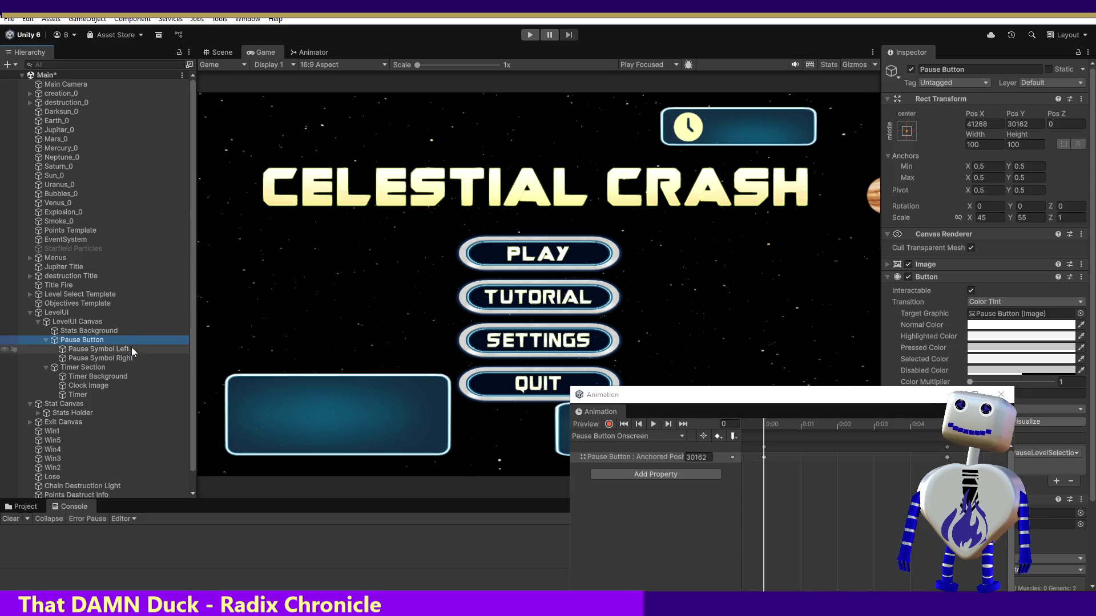
{"action": "left_click", "coordinate": [97, 376]}
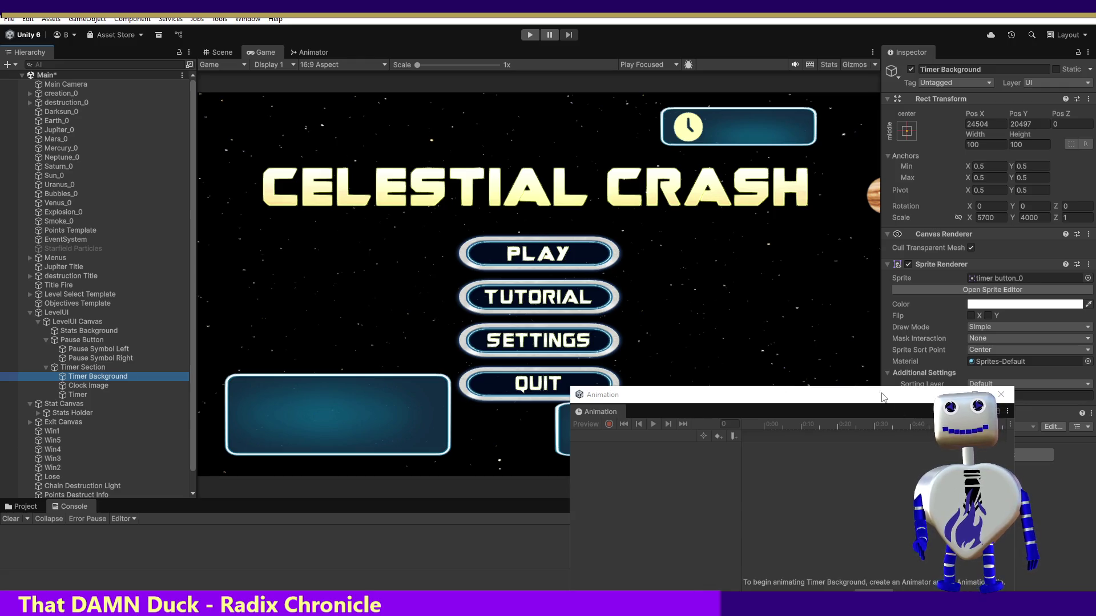
{"action": "key", "text": "alt+Tab"}
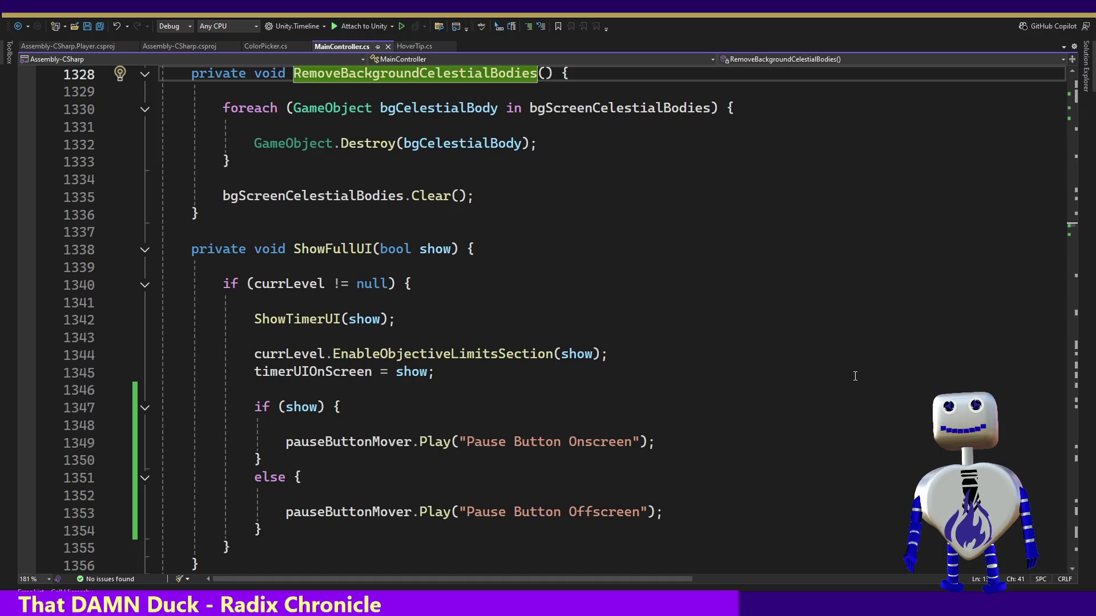
Search MainController.cs for ShowFullUI and cycle through every call back to its line-1338 definition.
{"action": "double_click", "coordinate": [325, 250]}
{"action": "key", "text": "ctrl+f"}
{"action": "key", "text": "Return"}
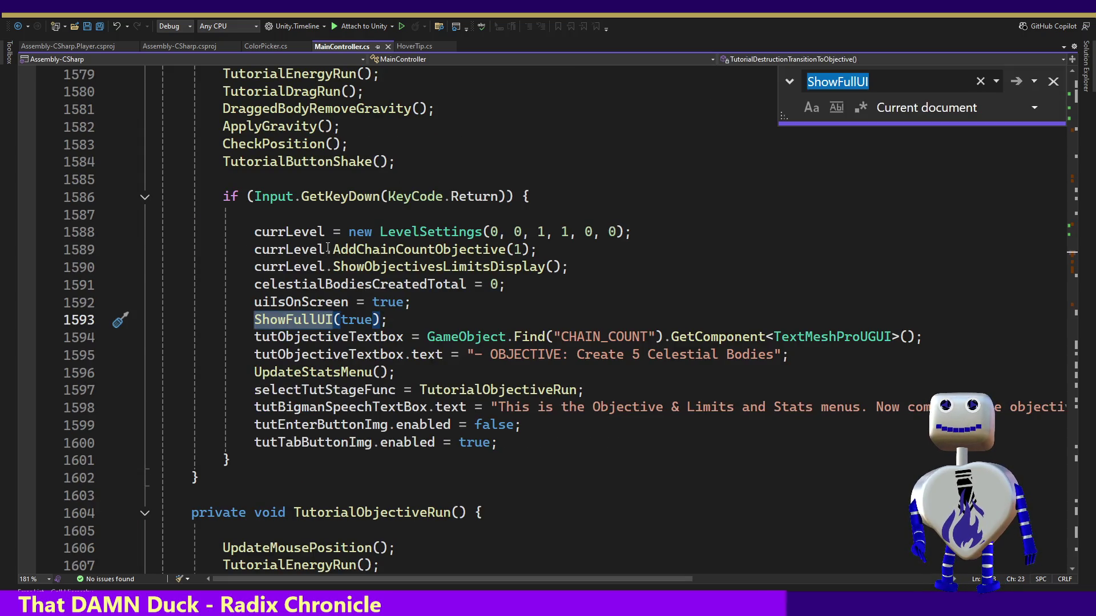
{"action": "key", "text": "Return"}
{"action": "key", "text": "Return"}
{"action": "key", "text": "Return"}
{"action": "key", "text": "Return"}
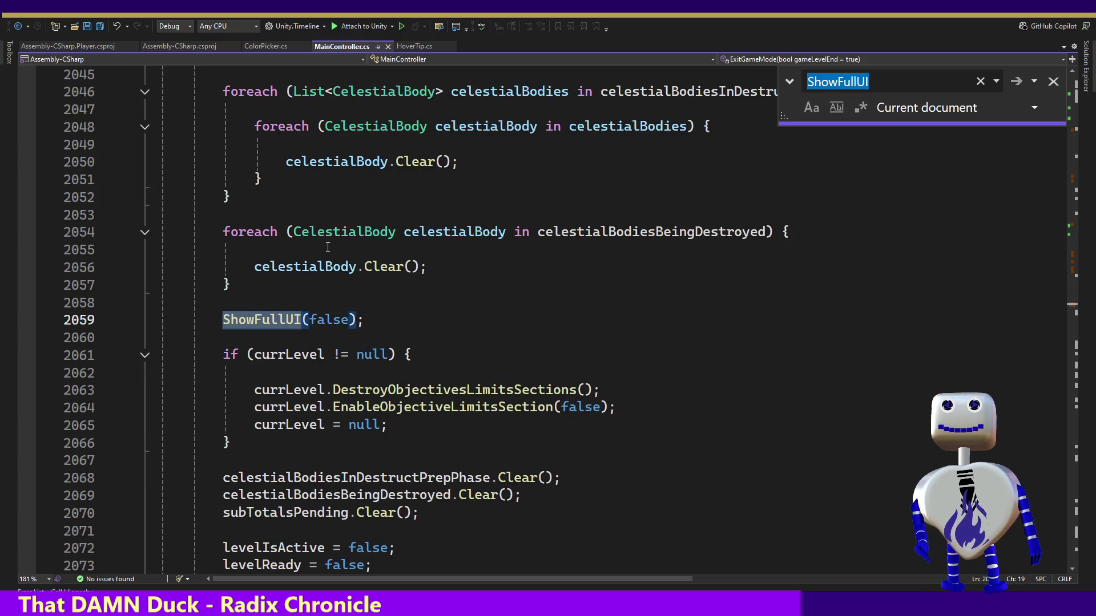
{"action": "key", "text": "Return"}
{"action": "key", "text": "Return"}
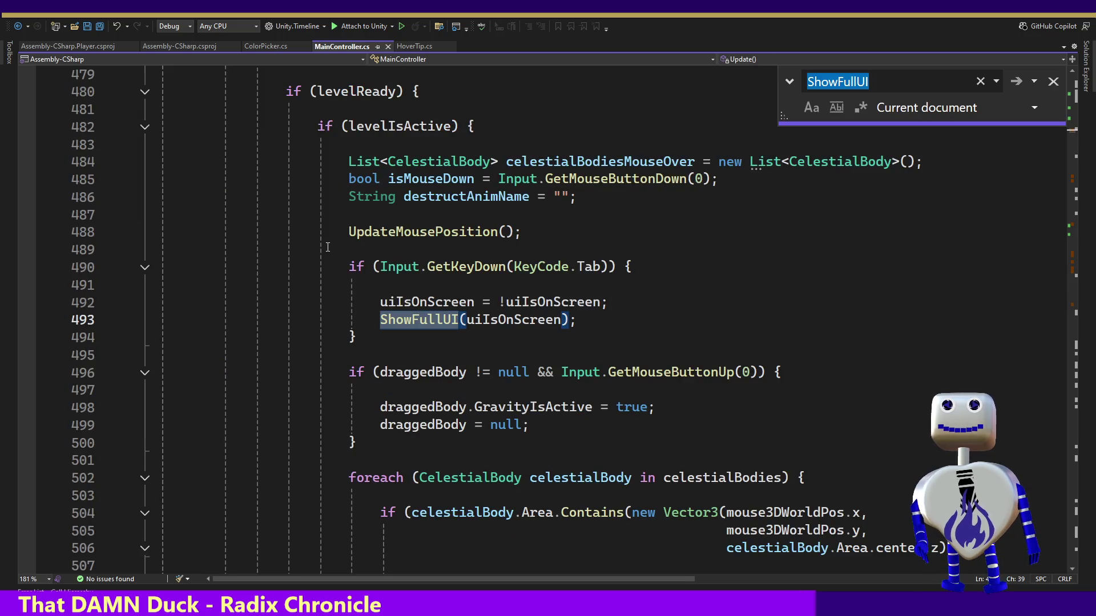
{"action": "key", "text": "Return"}
{"action": "key", "text": "Return"}
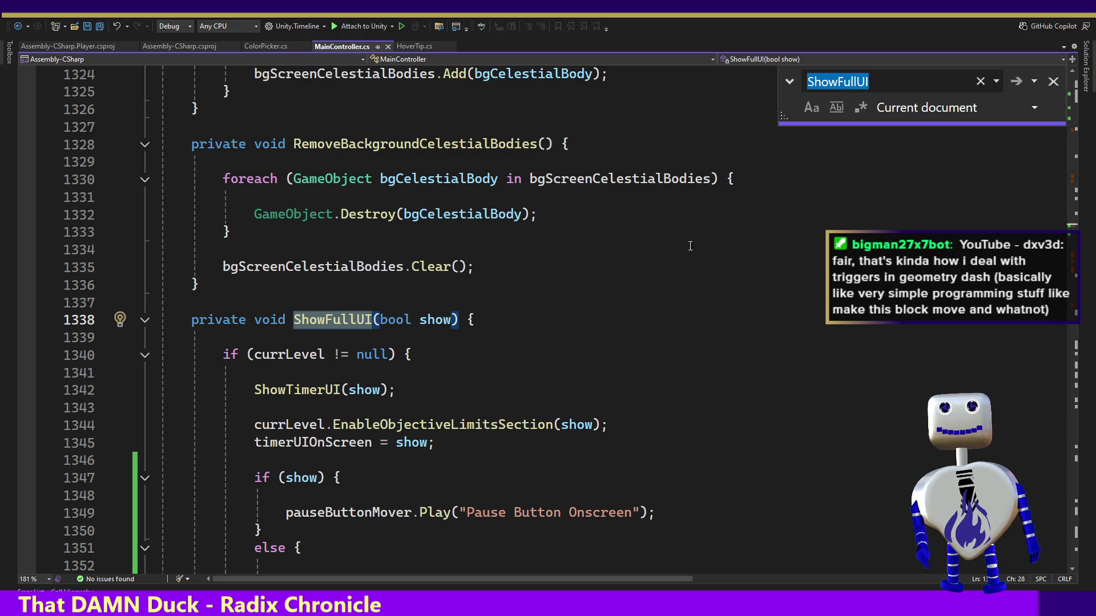
Search MainController.cs for ShowTimerUI and jump to its ShowTimerUI(bool show) definition.
{"action": "left_click", "coordinate": [906, 74]}
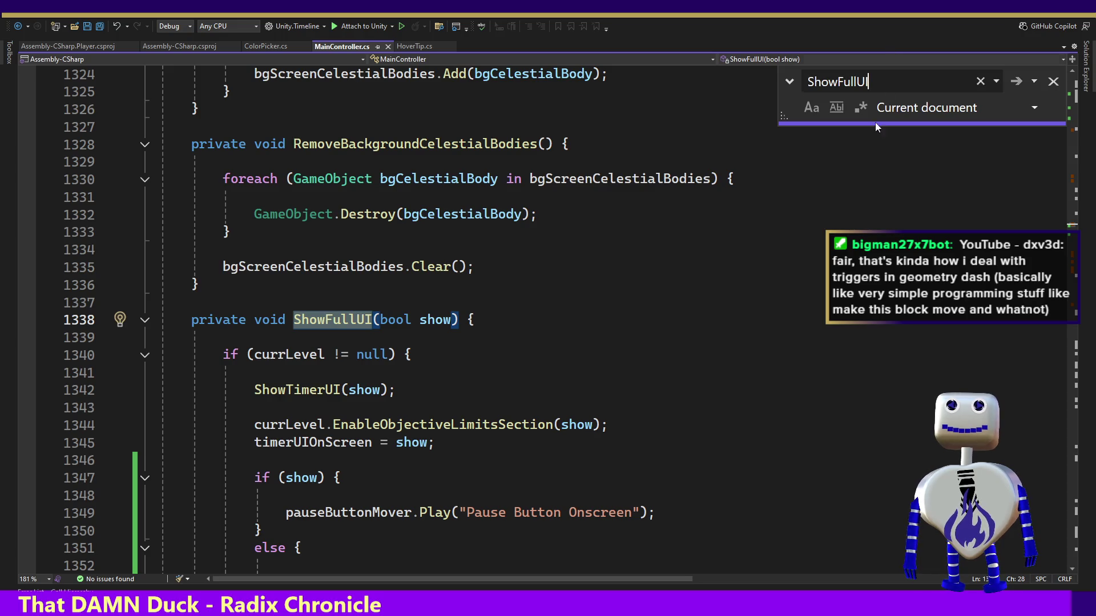
{"action": "double_click", "coordinate": [312, 390]}
{"action": "key", "text": "ctrl+f"}
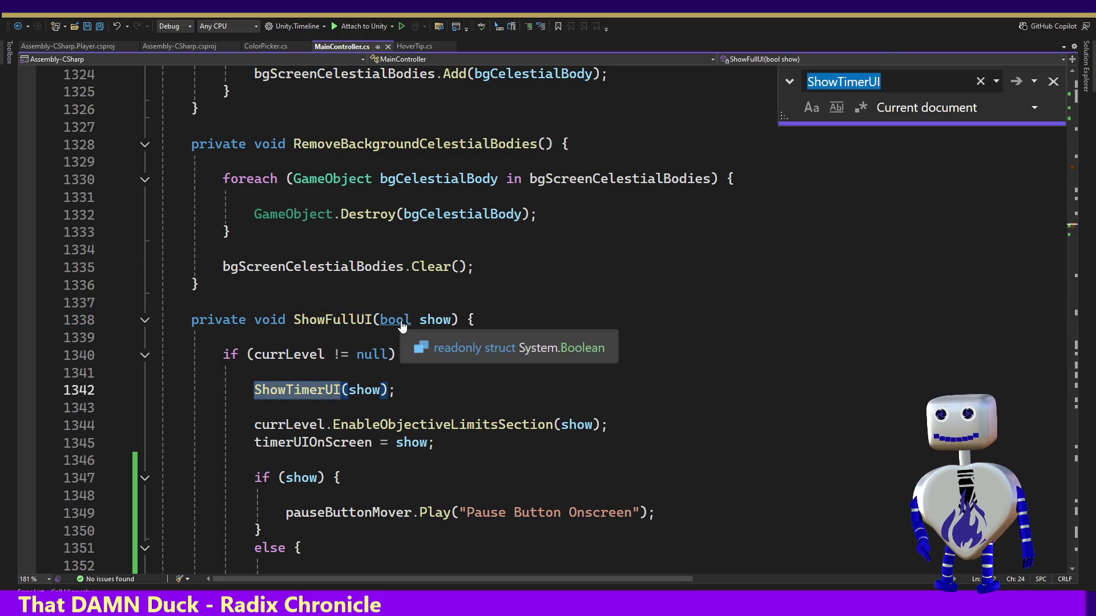
{"action": "key", "text": "Return"}
{"action": "key", "text": "Return"}
{"action": "key", "text": "Return"}
{"action": "key", "text": "Return"}
{"action": "key", "text": "Return"}
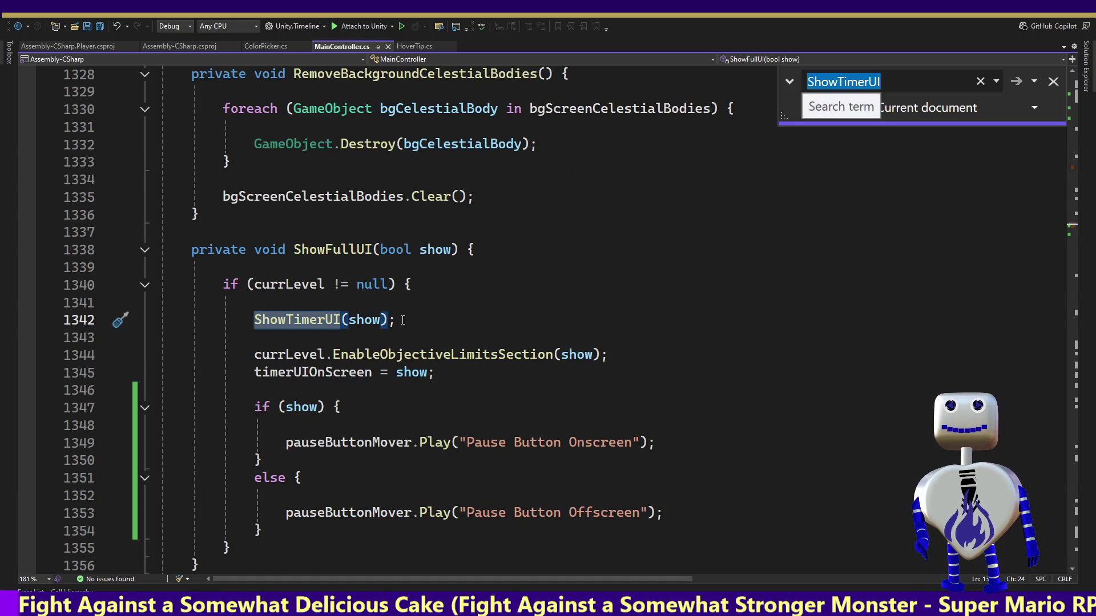
{"action": "key", "text": "Return"}
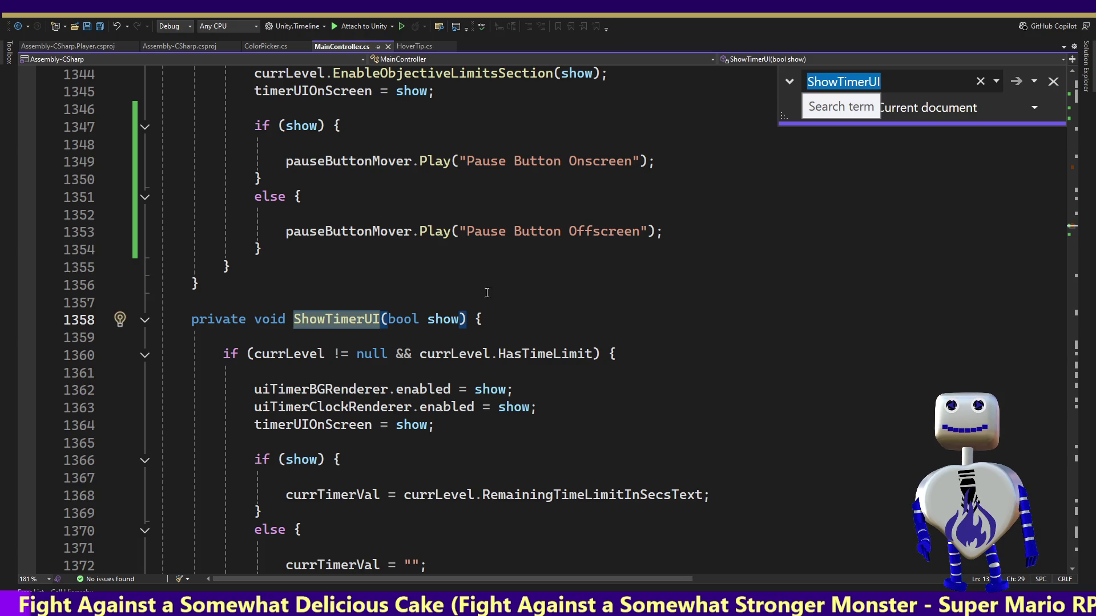
{"action": "left_click", "coordinate": [468, 319]}
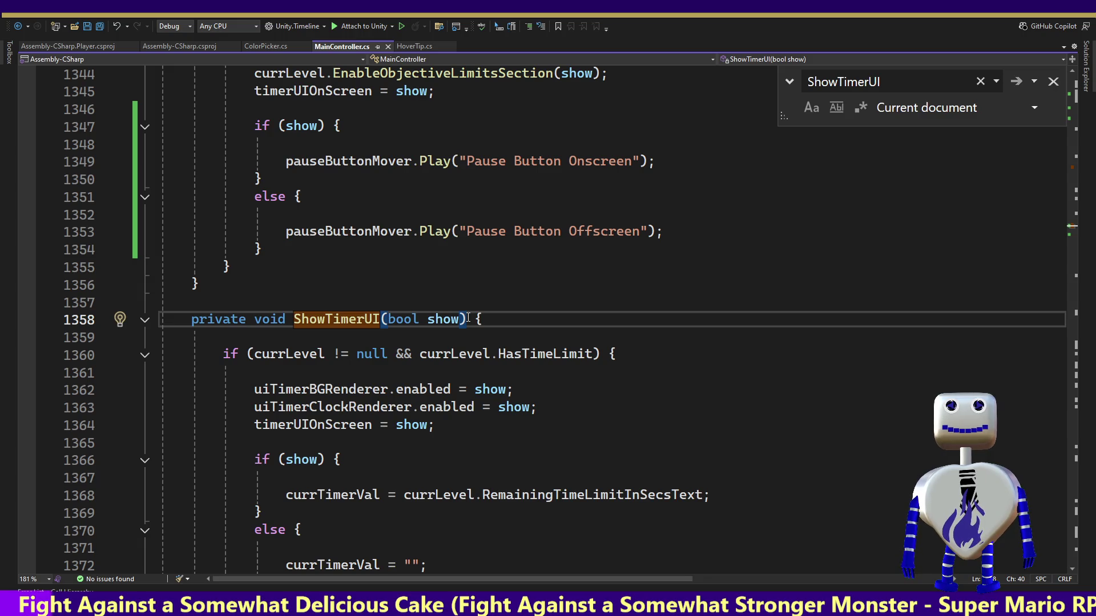
{"action": "left_click_drag", "start_coordinate": [468, 319], "coordinate": [297, 323]}
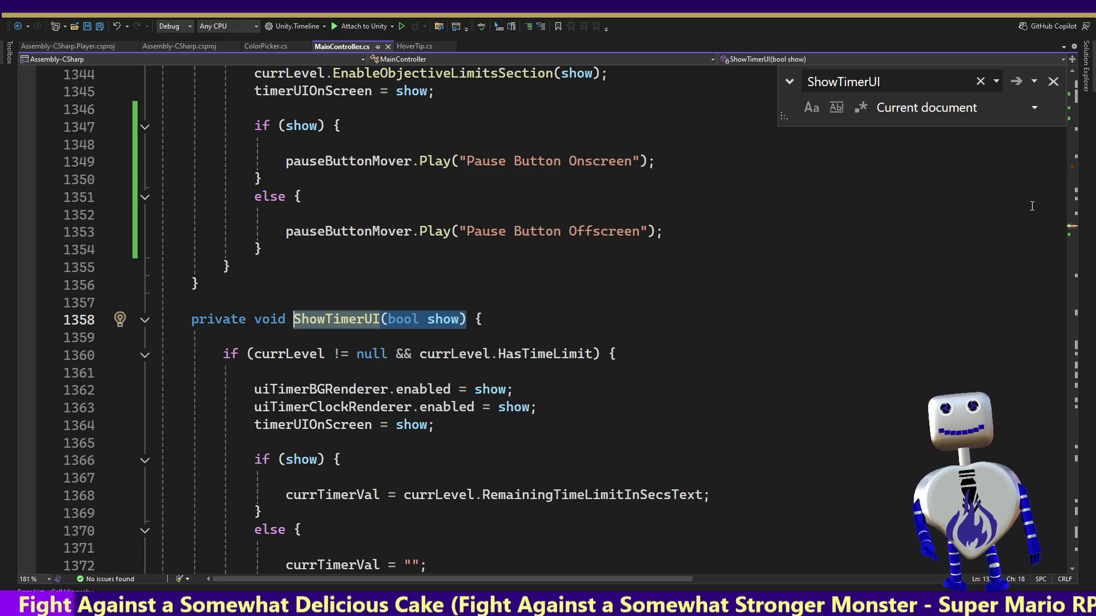
Close the search and place the caret on empty line 320 in Start().
{"action": "left_click", "coordinate": [1053, 81]}
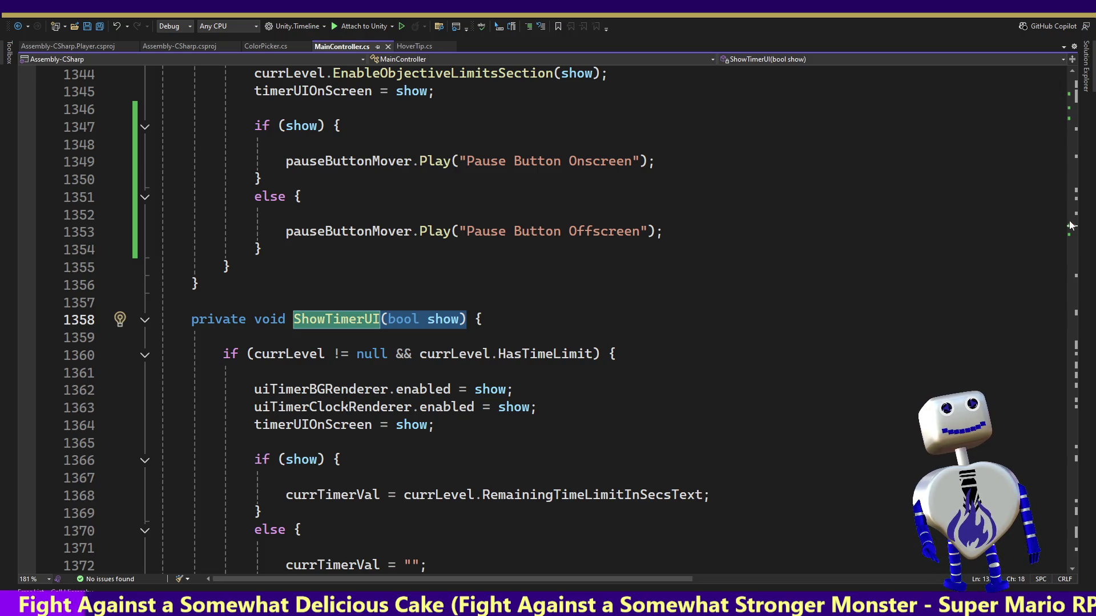
{"action": "mouse_move", "coordinate": [1069, 228]}
{"action": "left_mouse_down"}
{"action": "mouse_move", "coordinate": [1077, 102]}
{"action": "mouse_move", "coordinate": [1072, 117]}
{"action": "left_mouse_up"}
{"action": "left_click", "coordinate": [742, 496]}
Add a ShowTimerUI(false); call on a new line 321 in Start().
{"action": "key", "text": "Return"}
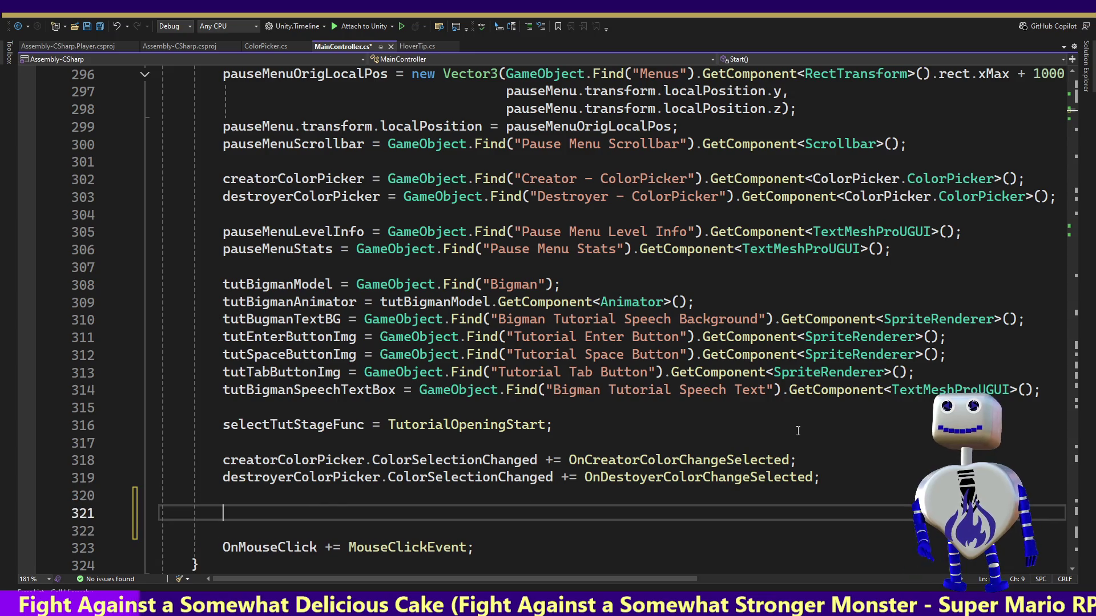
{"action": "type", "text": "ShowTimerUI(bool show"}
{"action": "key", "text": "BackSpace"}
{"action": "key", "text": "BackSpace"}
{"action": "key", "text": "BackSpace"}
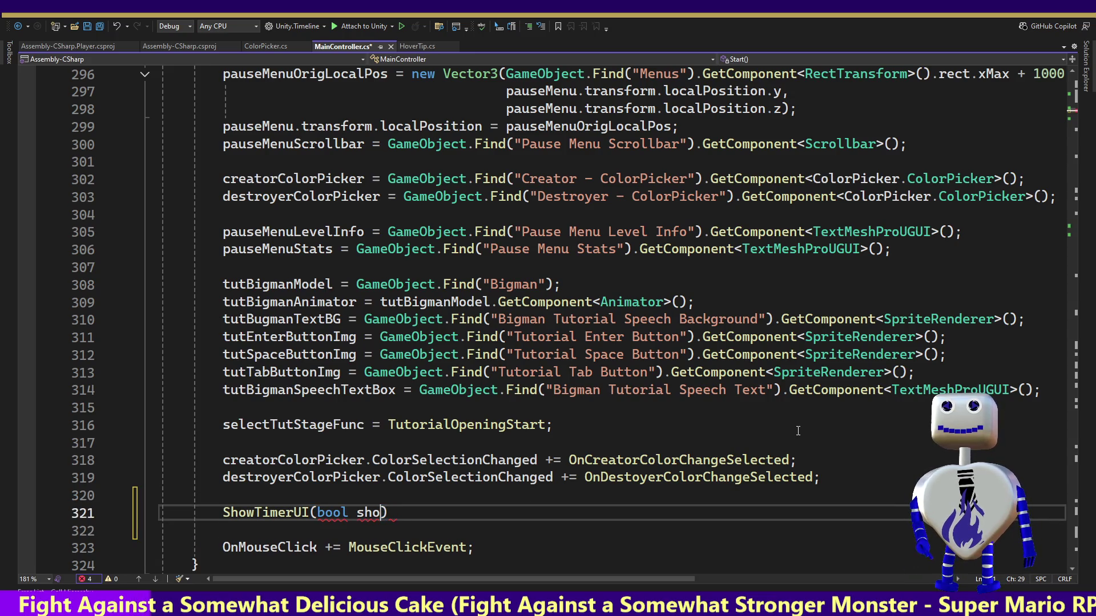
{"action": "type", "text": "fal"}
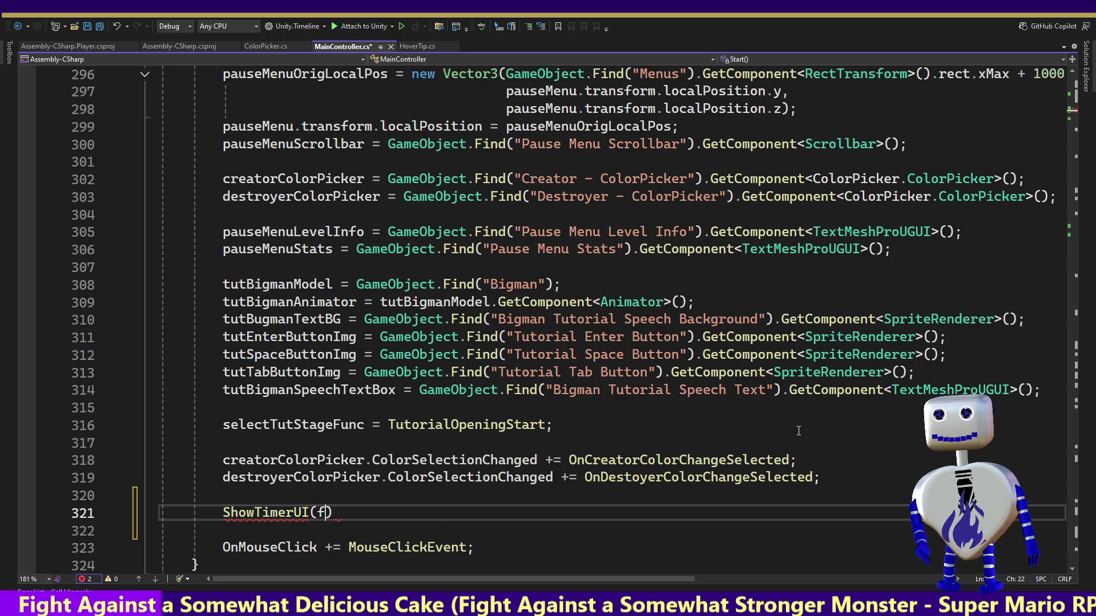
{"action": "key", "text": "BackSpace"}
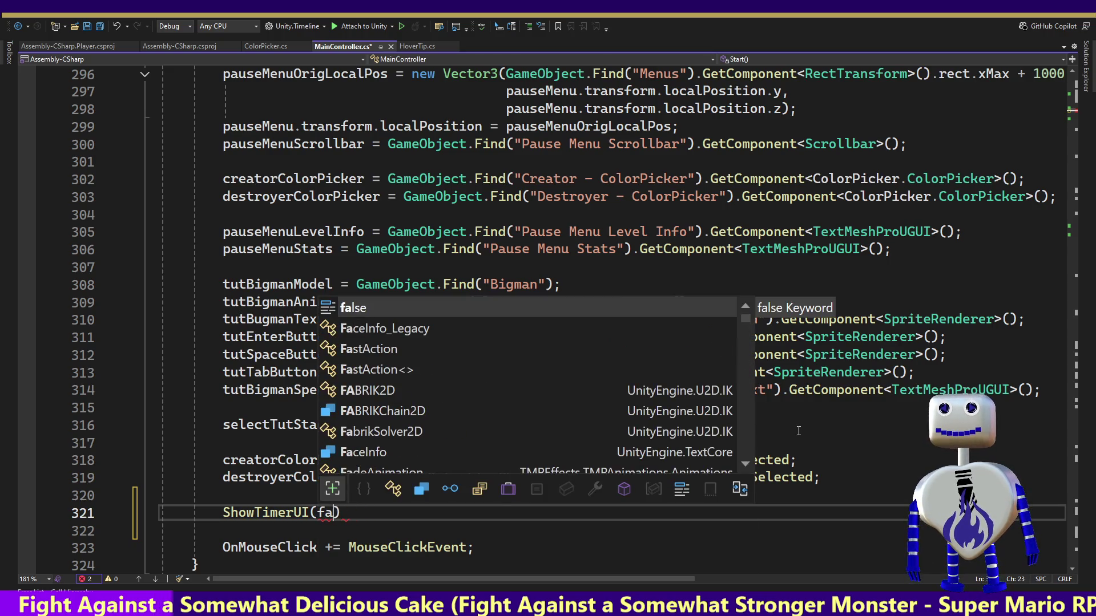
{"action": "type", "text": "las"}
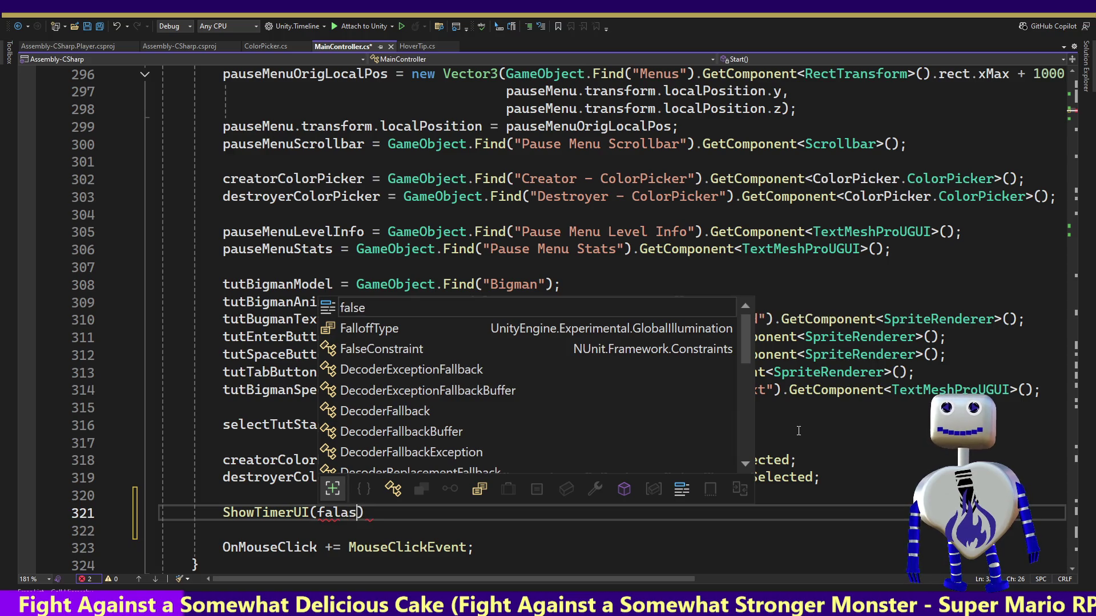
{"action": "key", "text": "BackSpace"}
{"action": "key", "text": "BackSpace"}
{"action": "type", "text": "se)"}
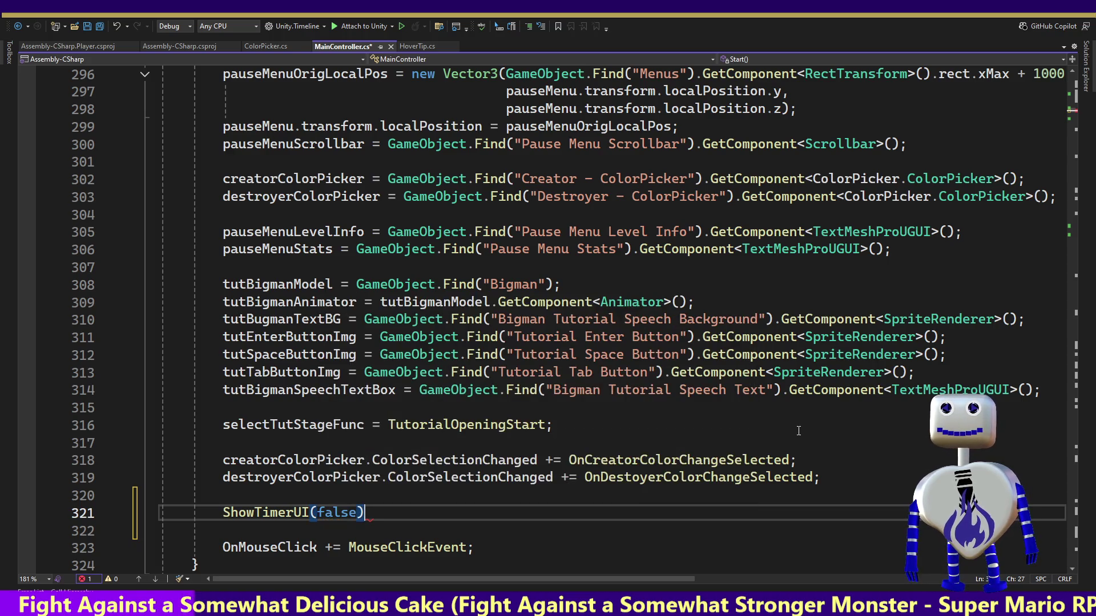
{"action": "type", "text": ";"}
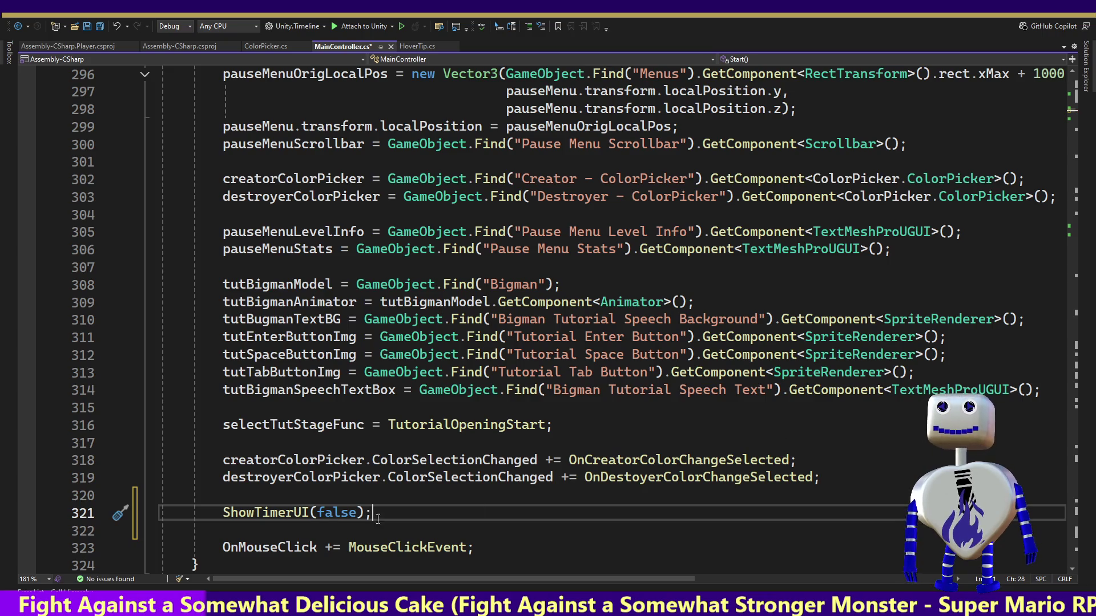
Check the ShowTimerUI definition, save MainController.cs, and switch to Unity.
{"action": "left_click", "coordinate": [268, 513], "text": "ctrl"}
{"action": "left_click", "coordinate": [389, 437]}
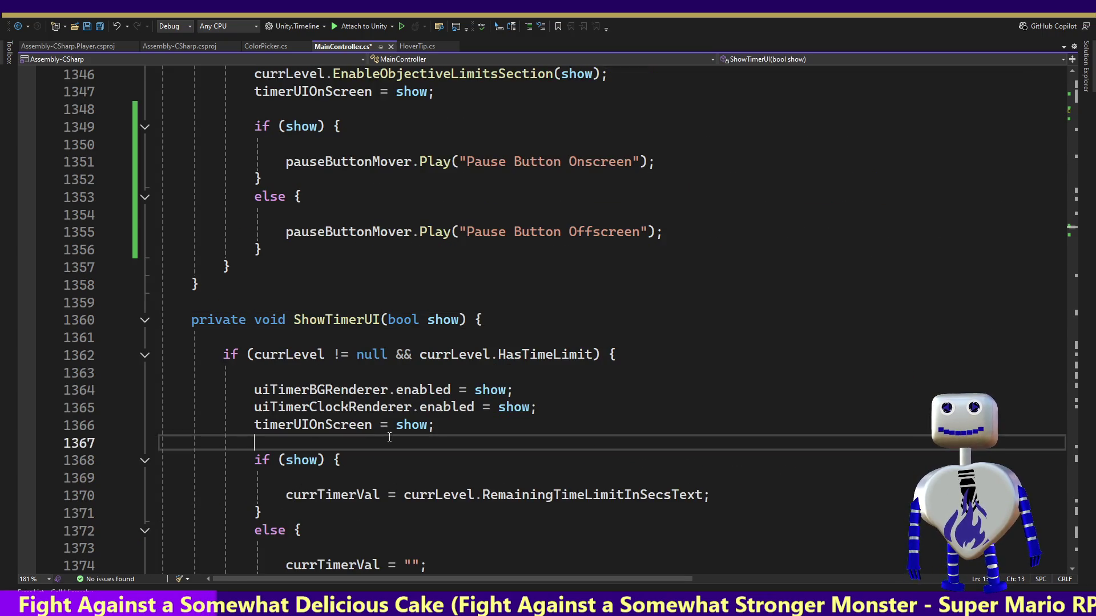
{"action": "key", "text": "Down"}
{"action": "key", "text": "Down"}
{"action": "key", "text": "Down"}
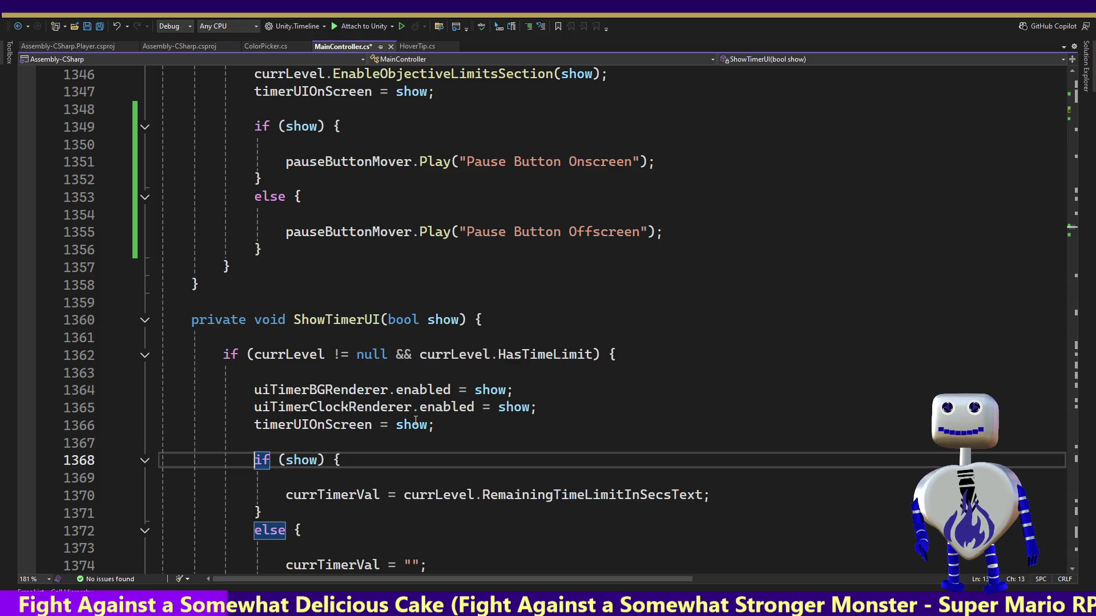
{"action": "key", "text": "ctrl+s"}
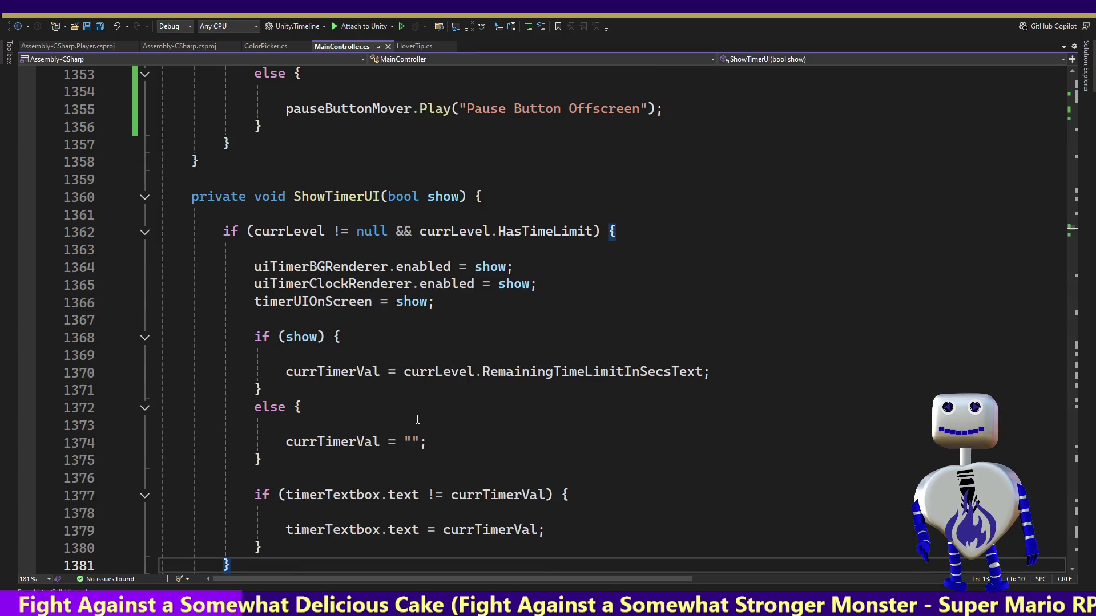
{"action": "key", "text": "alt+Tab"}
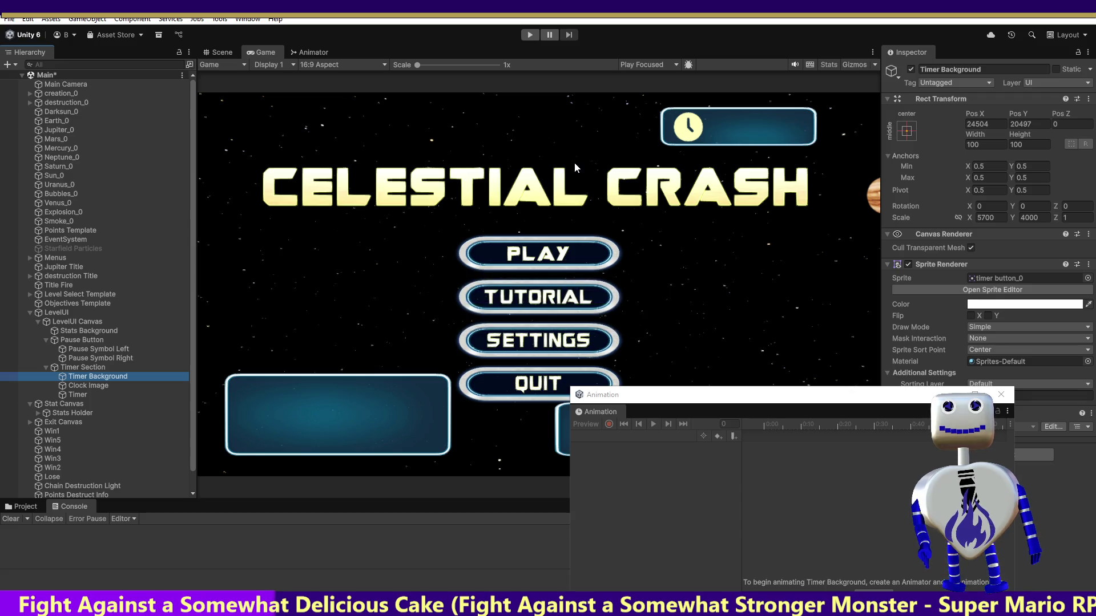
Playtest the scene in Unity, stop it, and return to Visual Studio.
{"action": "left_click", "coordinate": [531, 36]}
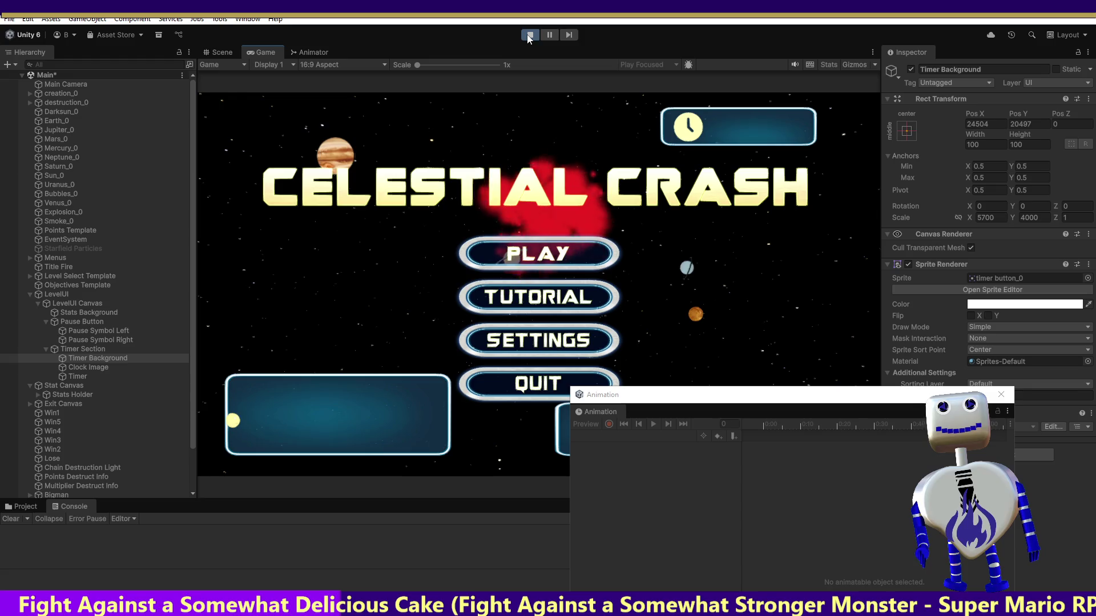
{"action": "left_click", "coordinate": [532, 37]}
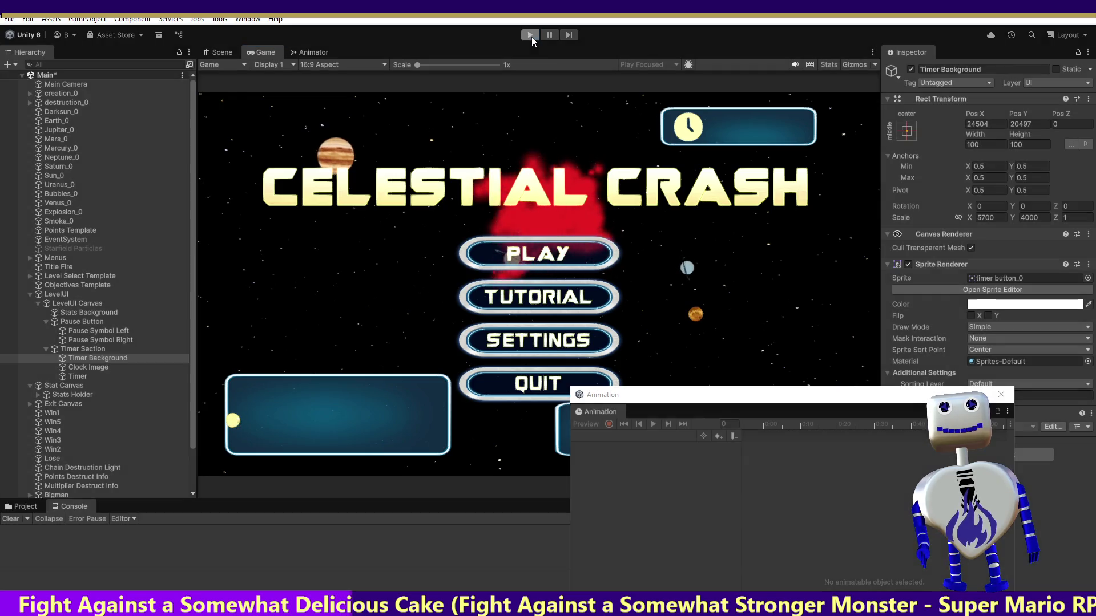
{"action": "key", "text": "alt+Tab"}
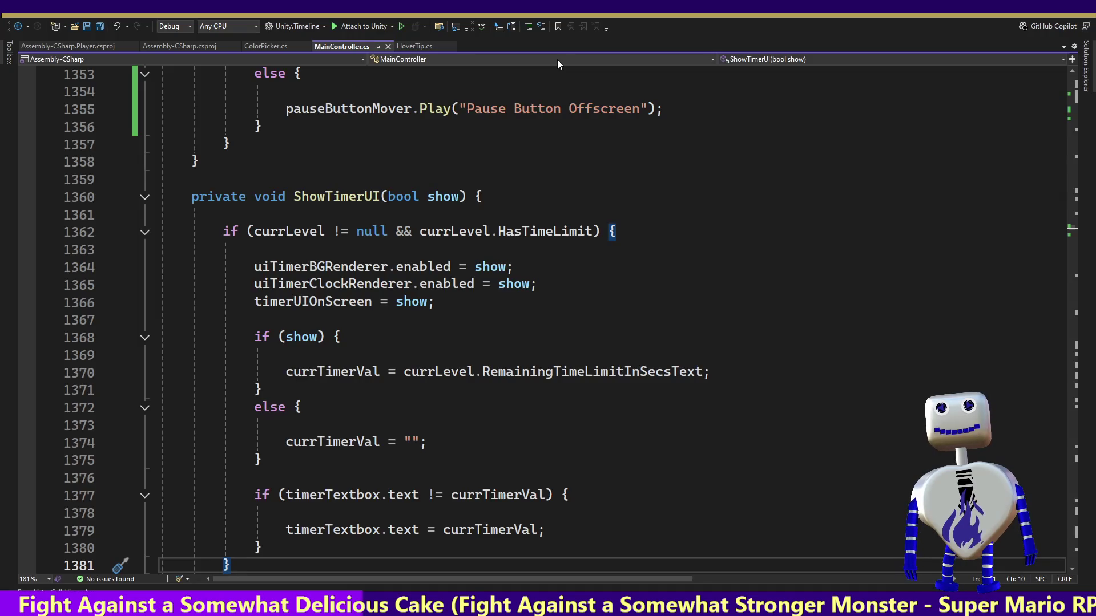
Return to the ShowTimerUI(false) call on line 321 and list its references.
{"action": "key", "text": "ctrl+z"}
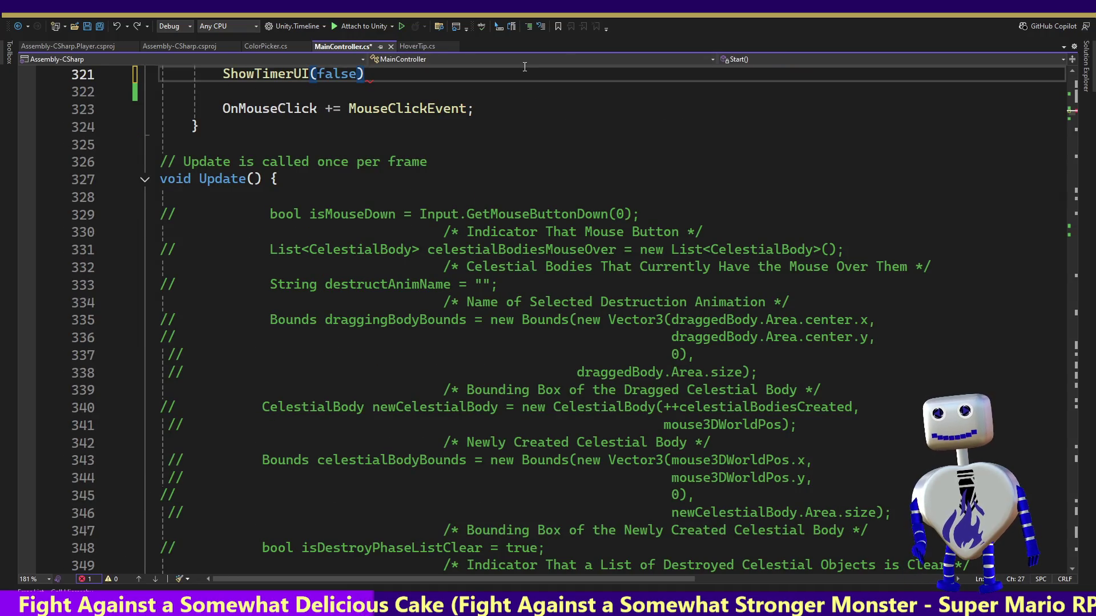
{"action": "left_click", "coordinate": [606, 136]}
{"action": "key", "text": "Up"}
{"action": "key", "text": "Up"}
{"action": "key", "text": "Up"}
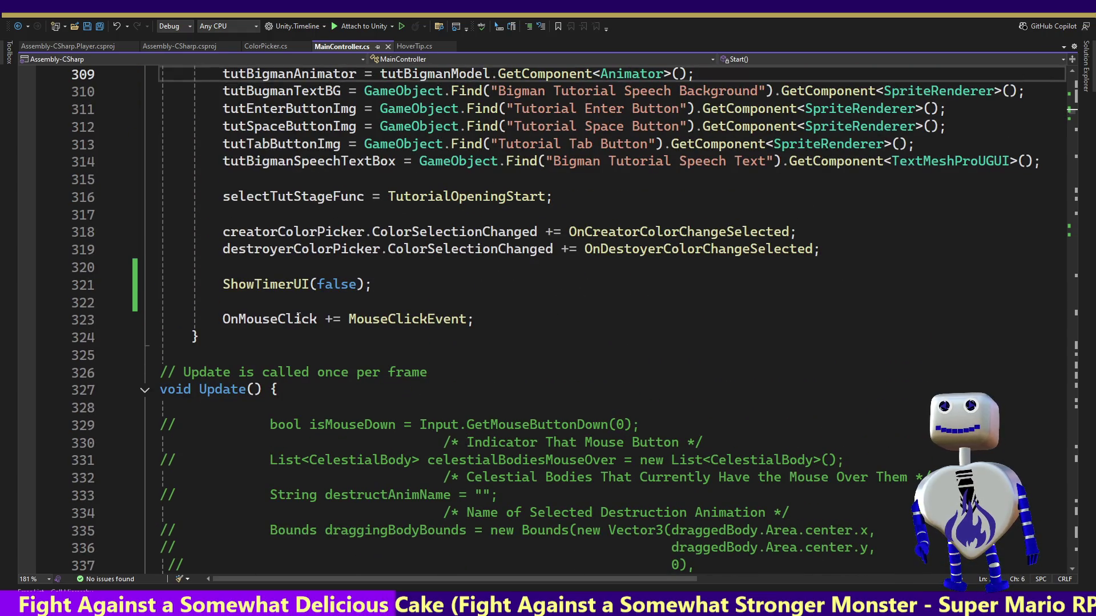
{"action": "left_click", "coordinate": [277, 285]}
{"action": "right_click", "coordinate": [277, 286]}
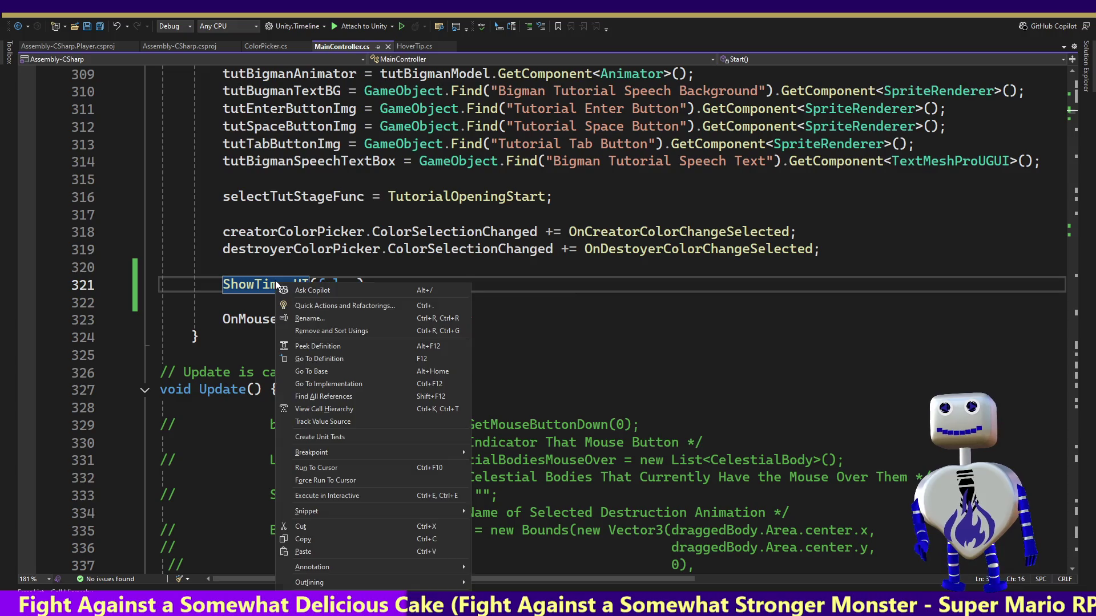
{"action": "left_click", "coordinate": [342, 400]}
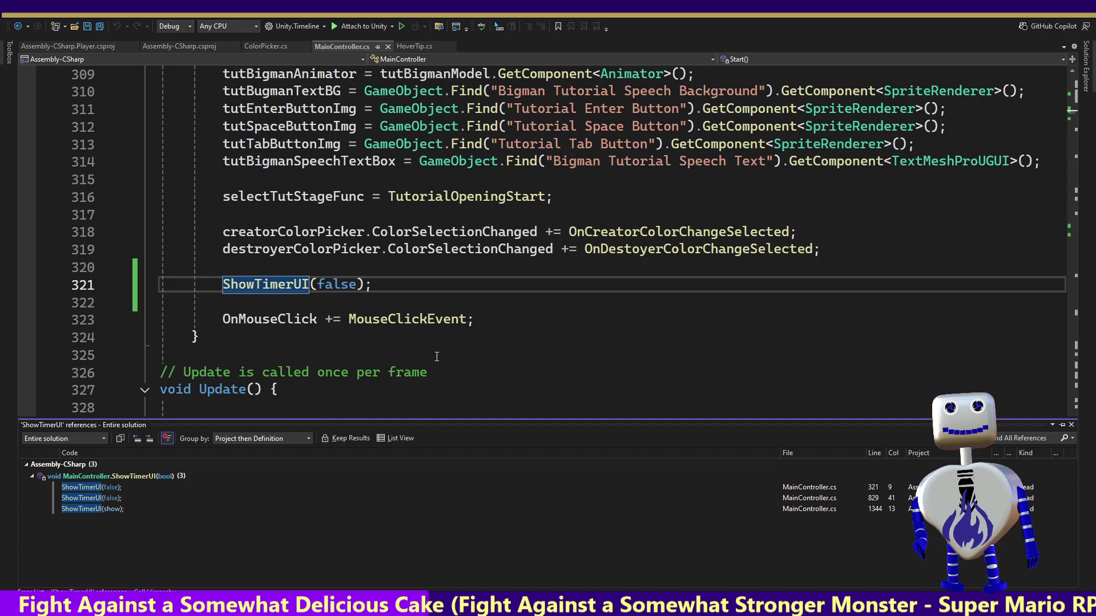
{"action": "left_click", "coordinate": [114, 491]}
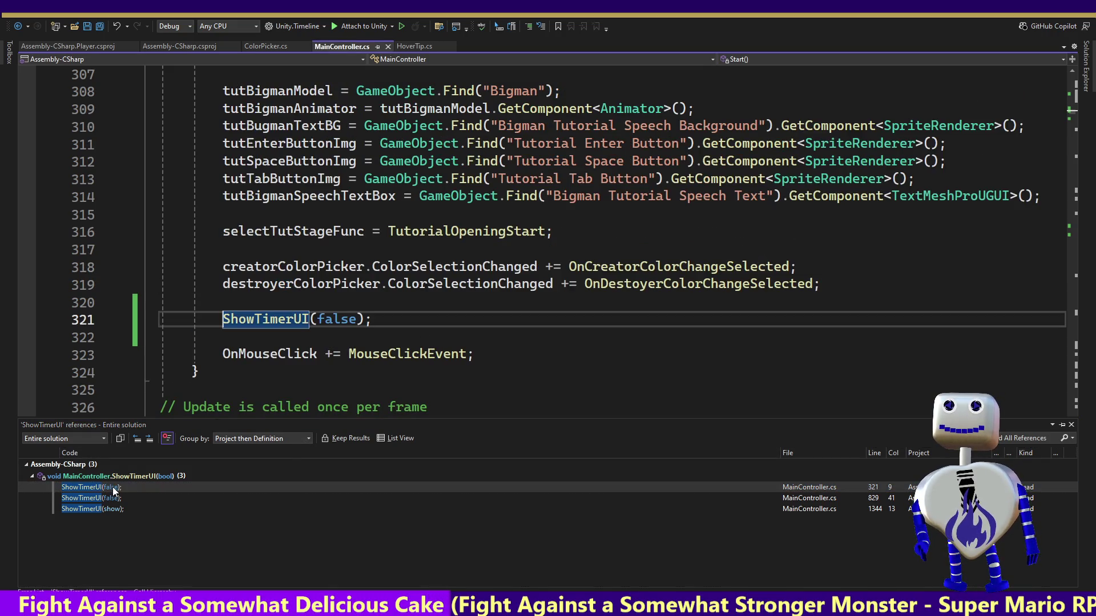
{"action": "left_click", "coordinate": [298, 324]}
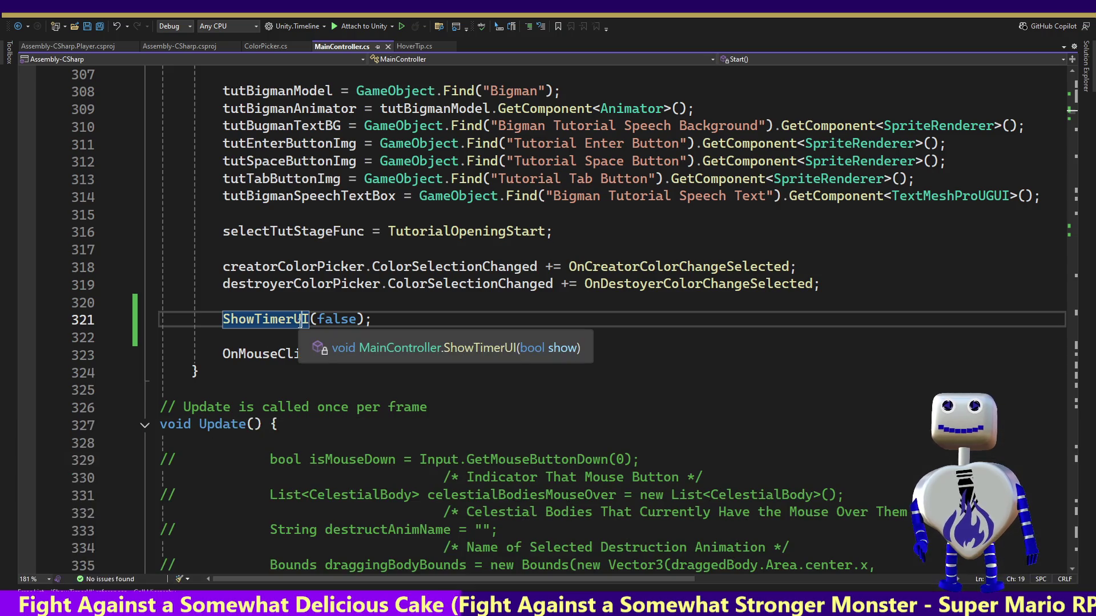
Find all ShowTimerUI references again and jump to the ShowTimerUI(show) call at line 1344.
{"action": "left_click", "coordinate": [248, 308]}
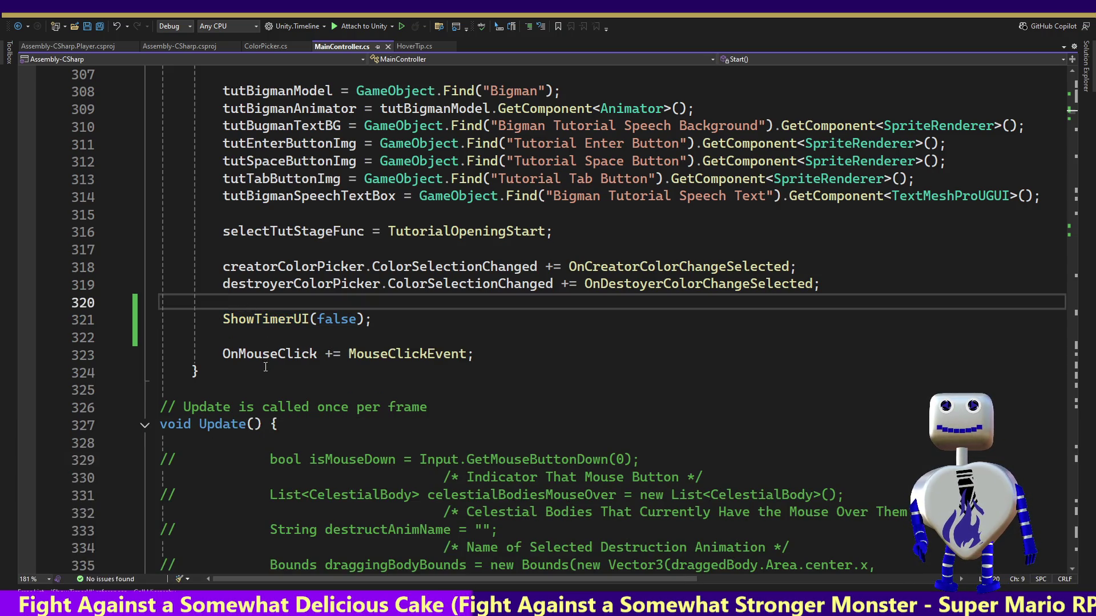
{"action": "left_click", "coordinate": [256, 317]}
{"action": "right_click", "coordinate": [256, 318]}
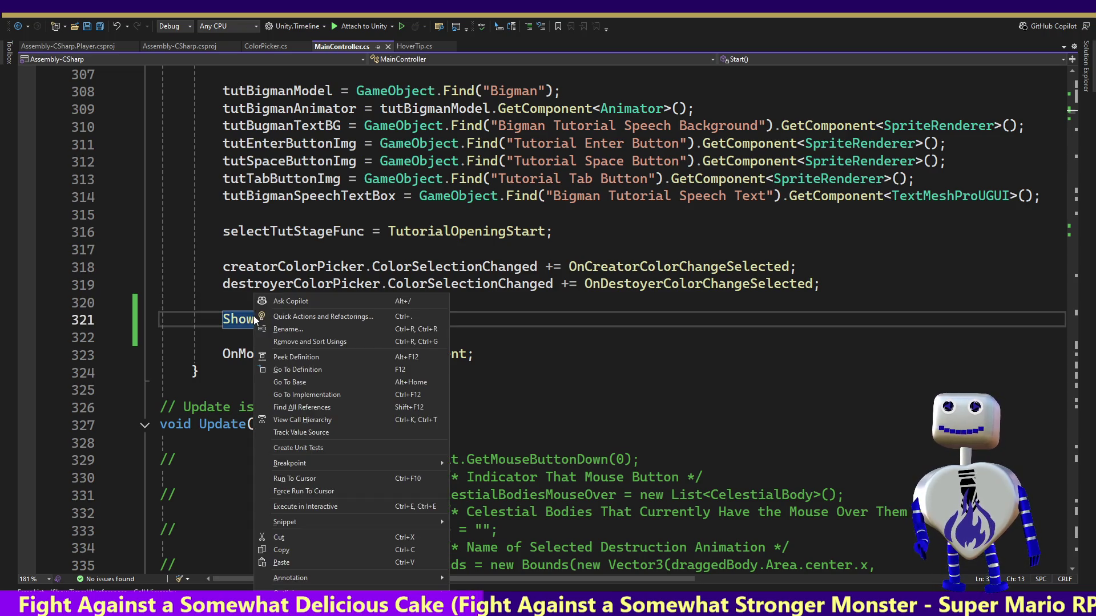
{"action": "left_click", "coordinate": [302, 407]}
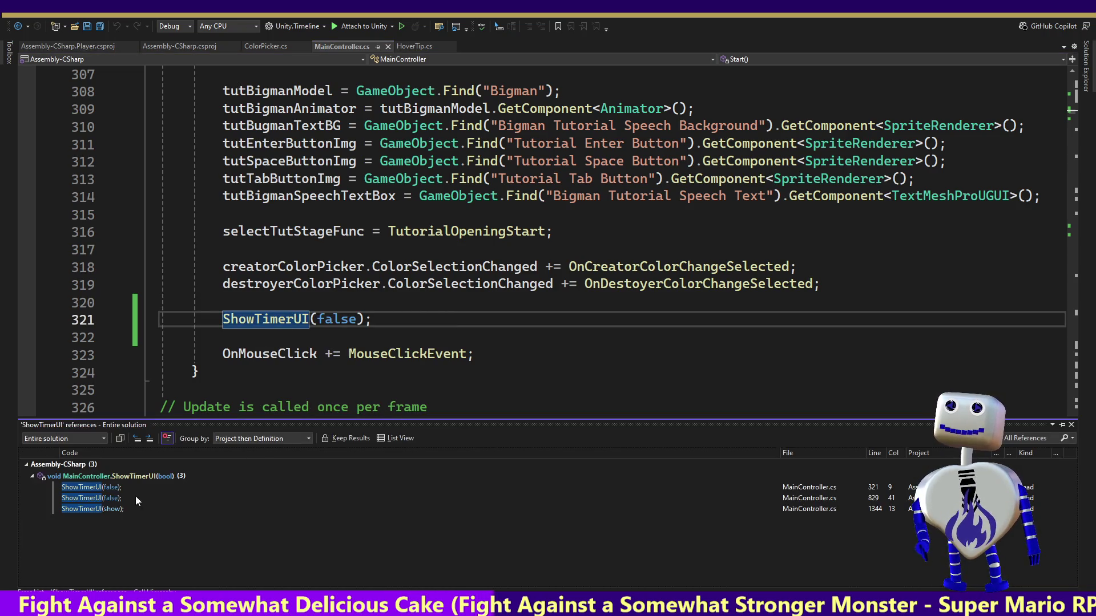
{"action": "left_click", "coordinate": [108, 500]}
{"action": "left_click", "coordinate": [108, 500]}
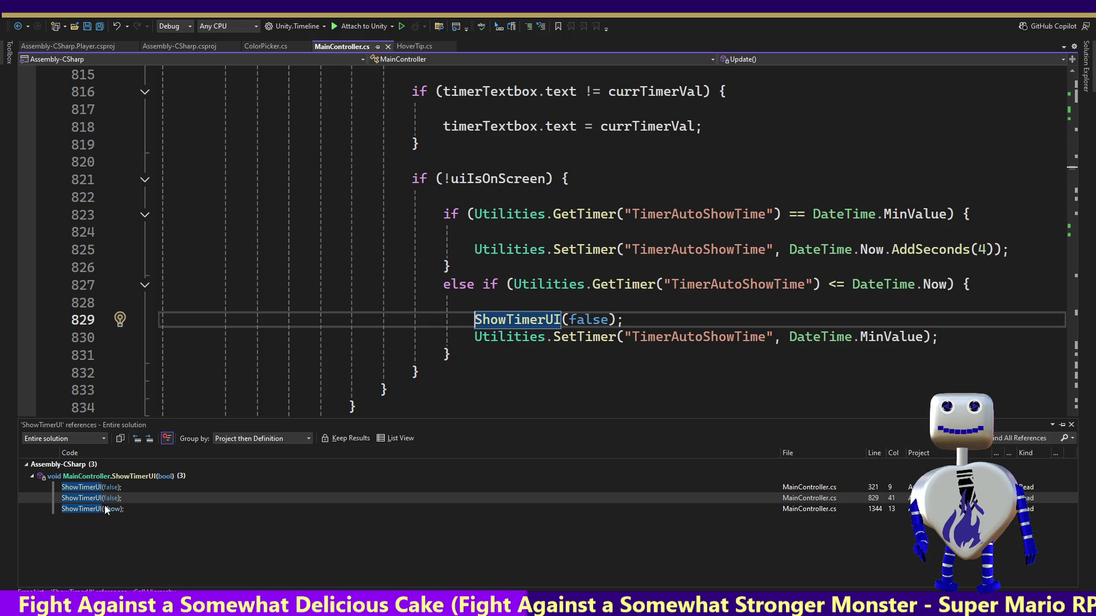
{"action": "left_click", "coordinate": [103, 508]}
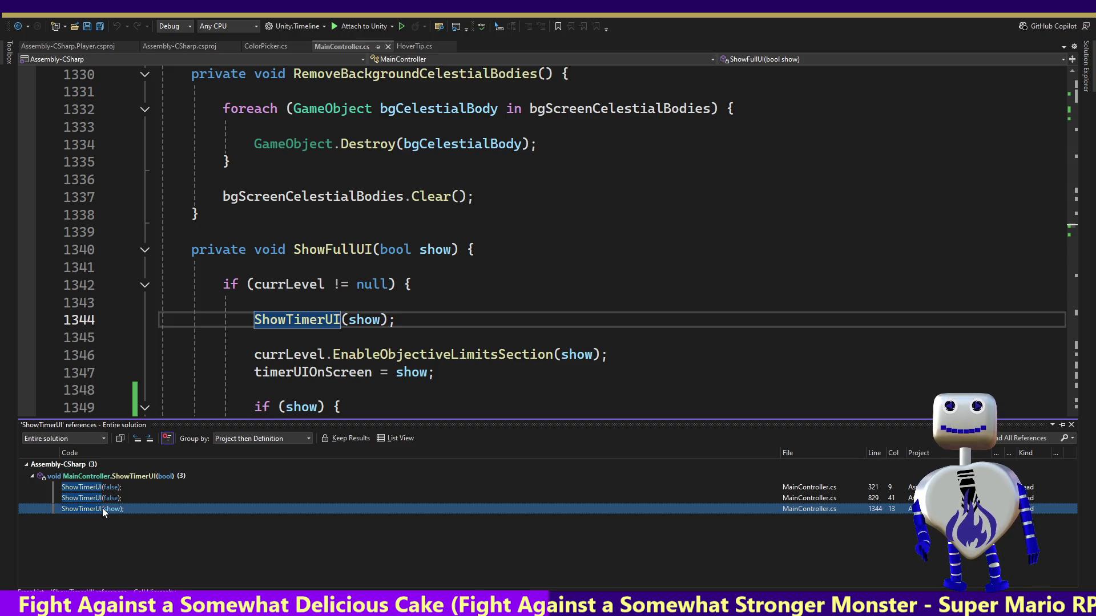
Search MainController.cs for ShowFullUI and step through matches to line 912.
{"action": "left_click", "coordinate": [313, 251]}
{"action": "double_click", "coordinate": [314, 251]}
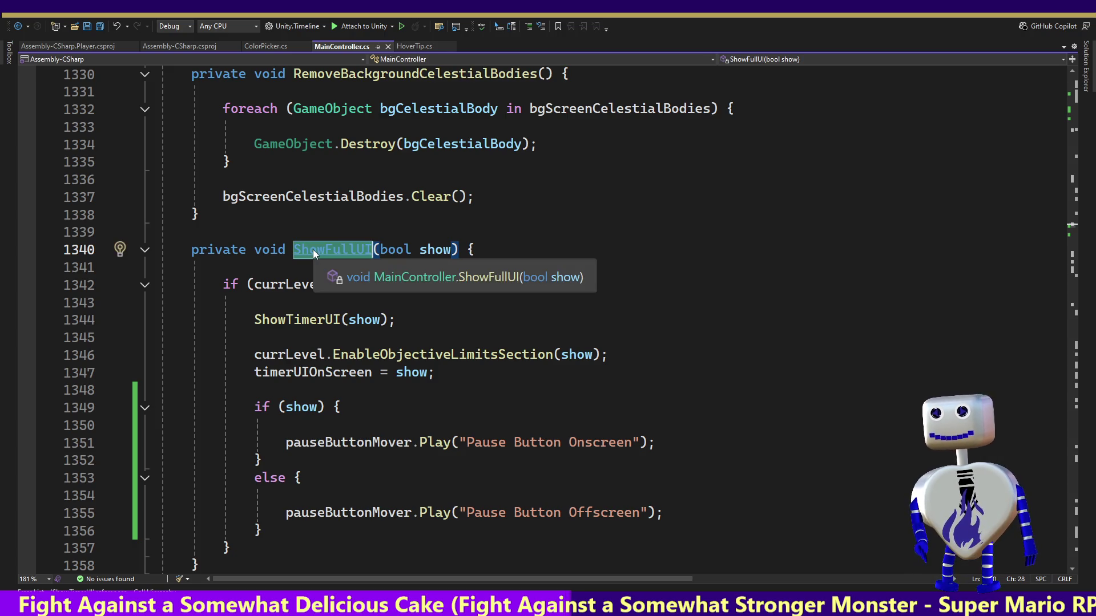
{"action": "key", "text": "ctrl+f"}
{"action": "key", "text": "Return"}
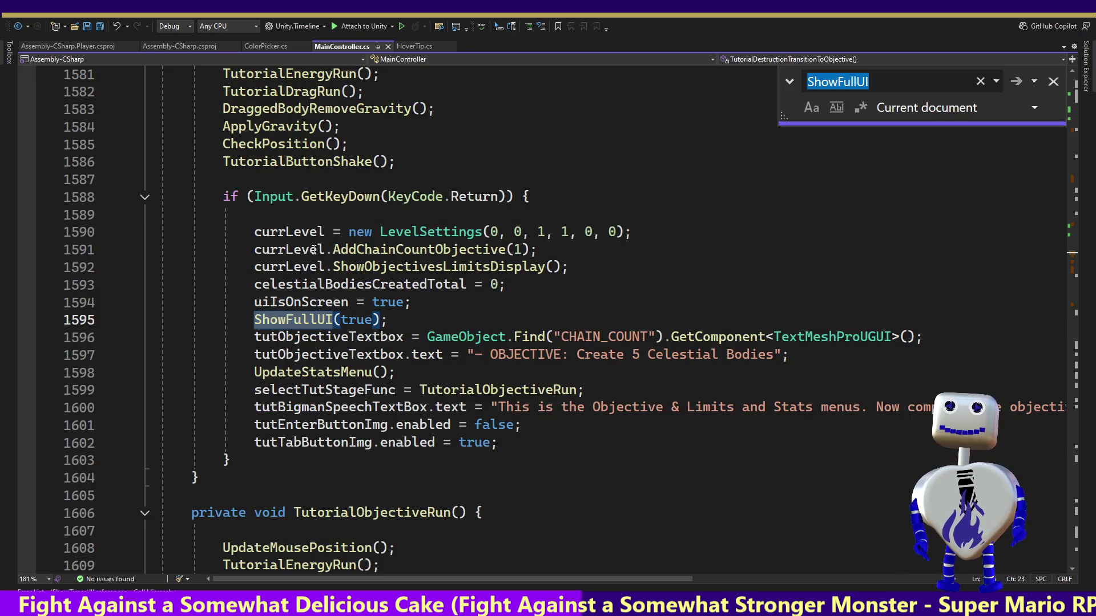
{"action": "key", "text": "Return"}
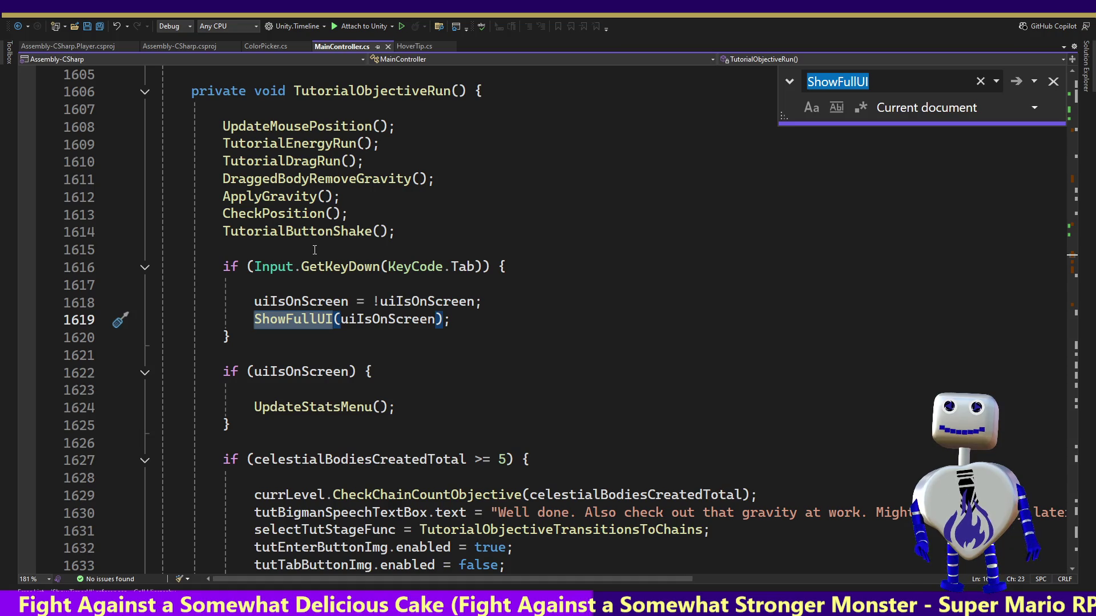
{"action": "key", "text": "Return"}
{"action": "key", "text": "Return"}
{"action": "key", "text": "Return"}
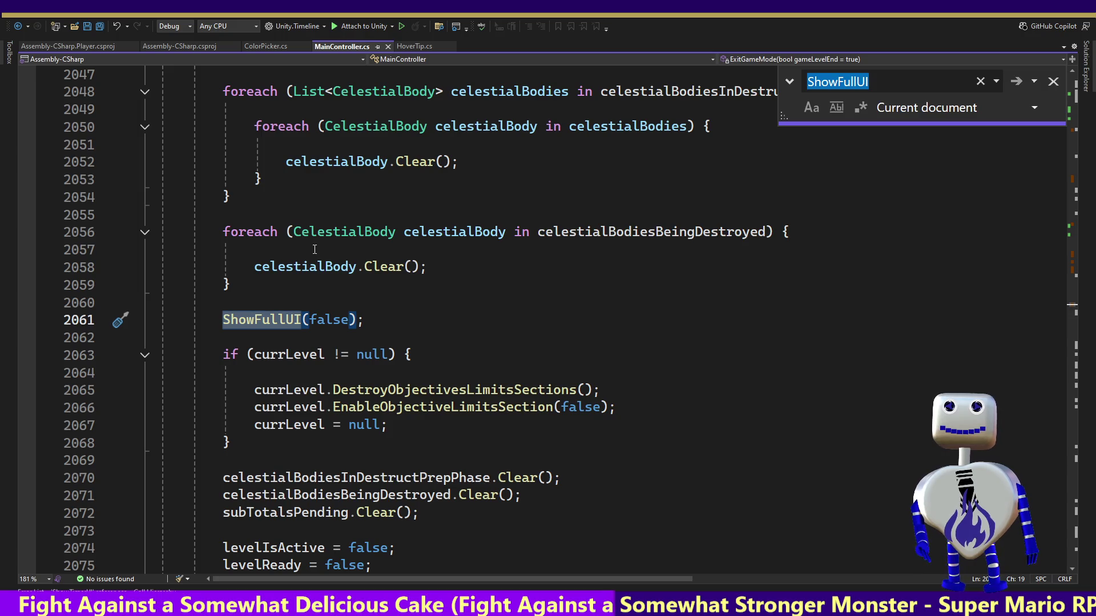
{"action": "key", "text": "Return"}
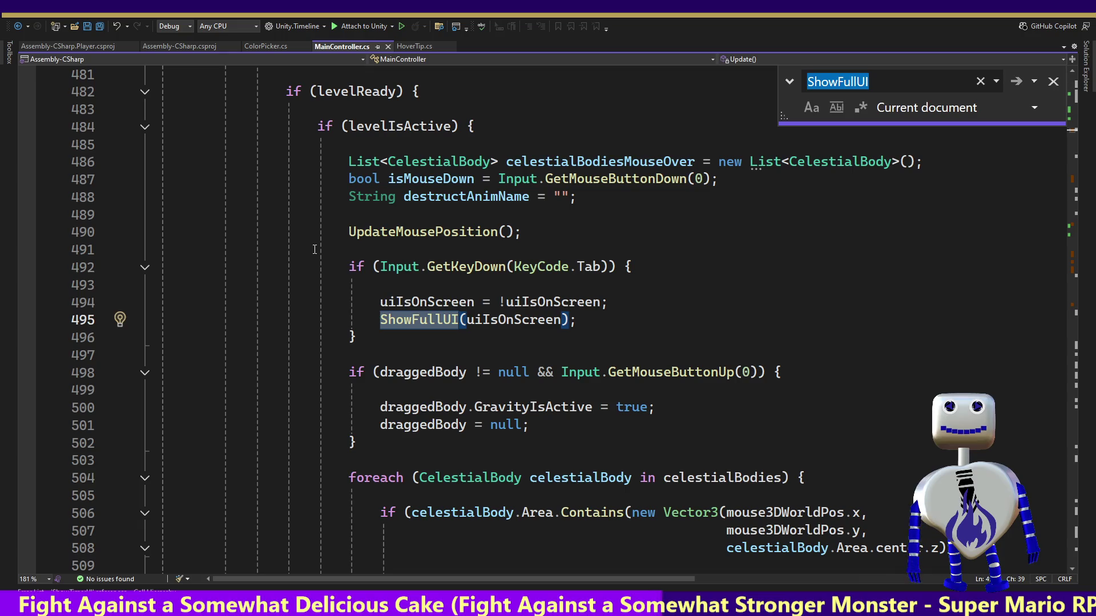
{"action": "key", "text": "Return"}
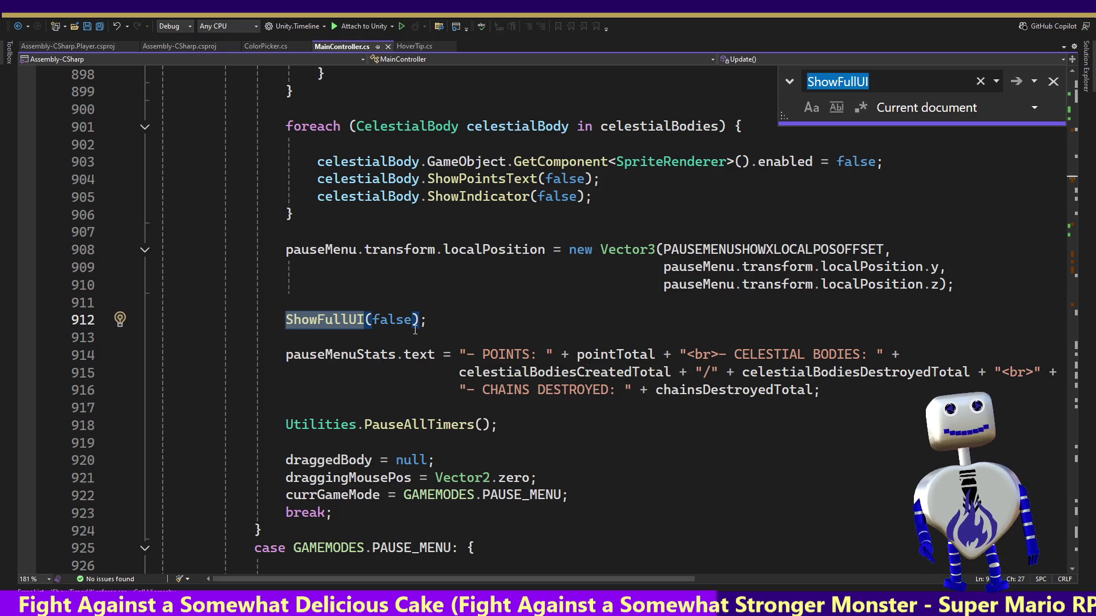
Move up to the level-start timer block and the clock renderer line 880.
{"action": "mouse_move", "coordinate": [429, 348]}
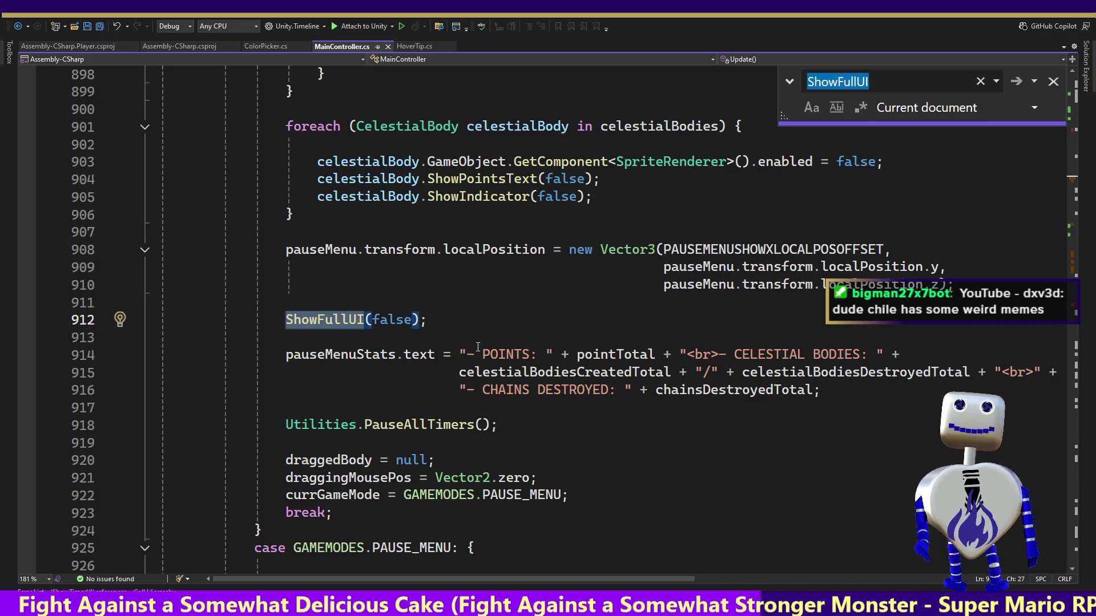
{"action": "left_click", "coordinate": [288, 329]}
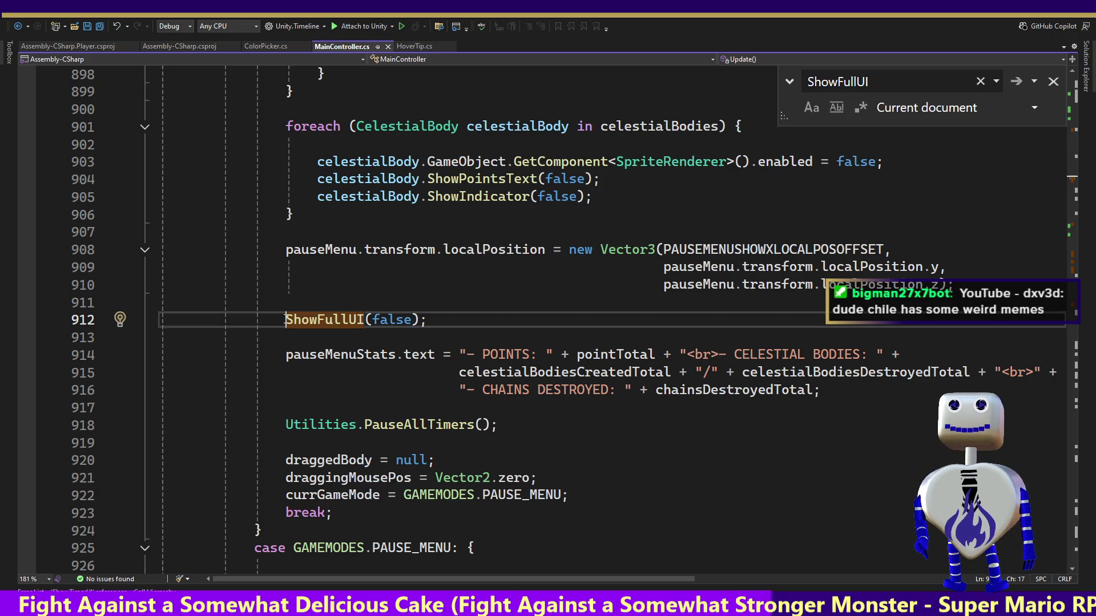
{"action": "key", "text": "Up"}
{"action": "key", "text": "Up"}
{"action": "key", "text": "Up"}
{"action": "key", "text": "Up"}
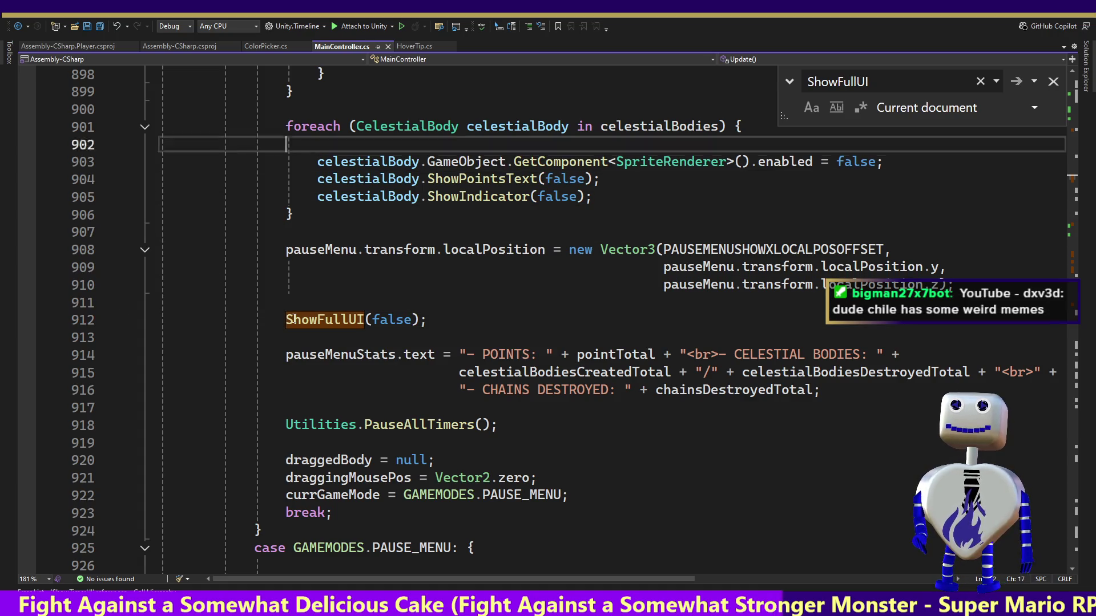
{"action": "key", "text": "Down"}
{"action": "key", "text": "Down"}
{"action": "key", "text": "Down"}
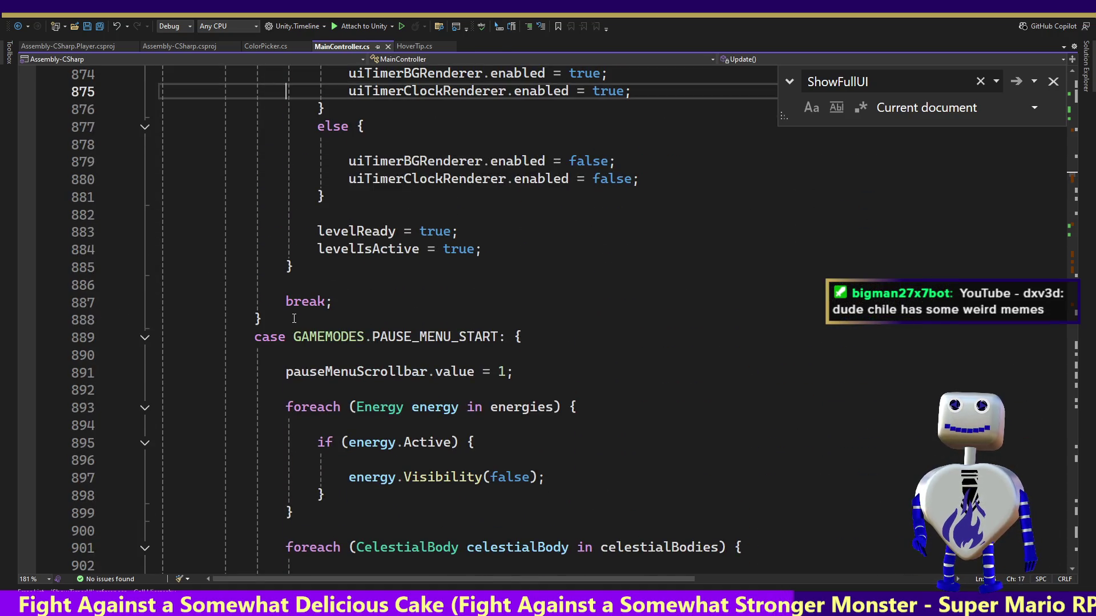
{"action": "key", "text": "Down"}
{"action": "key", "text": "Down"}
{"action": "key", "text": "Down"}
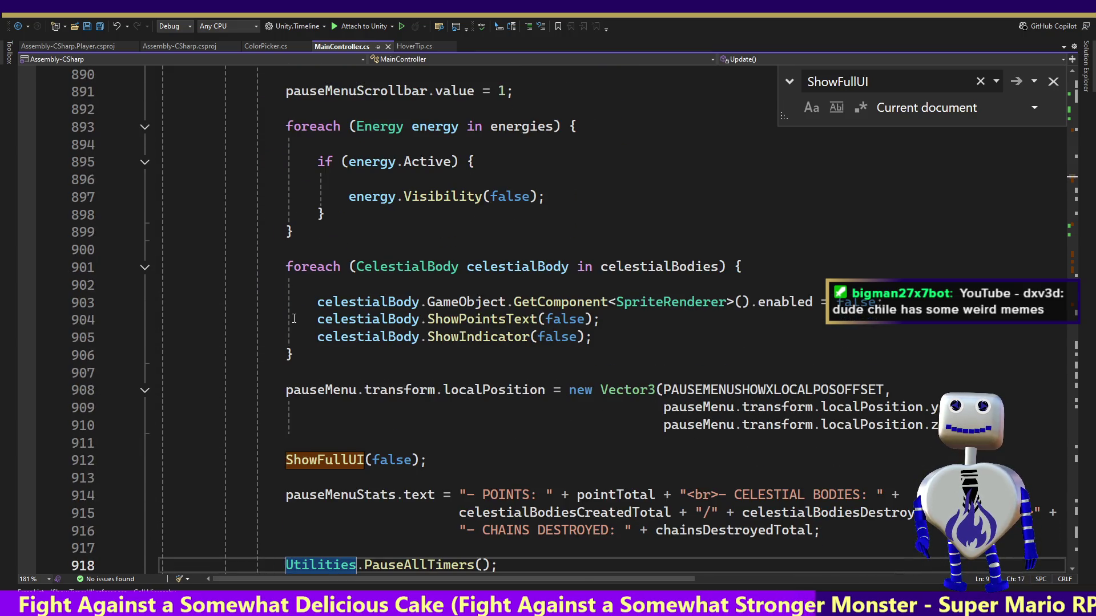
{"action": "key", "text": "Down"}
{"action": "key", "text": "Up"}
{"action": "key", "text": "Up"}
{"action": "key", "text": "Up"}
{"action": "key", "text": "Up"}
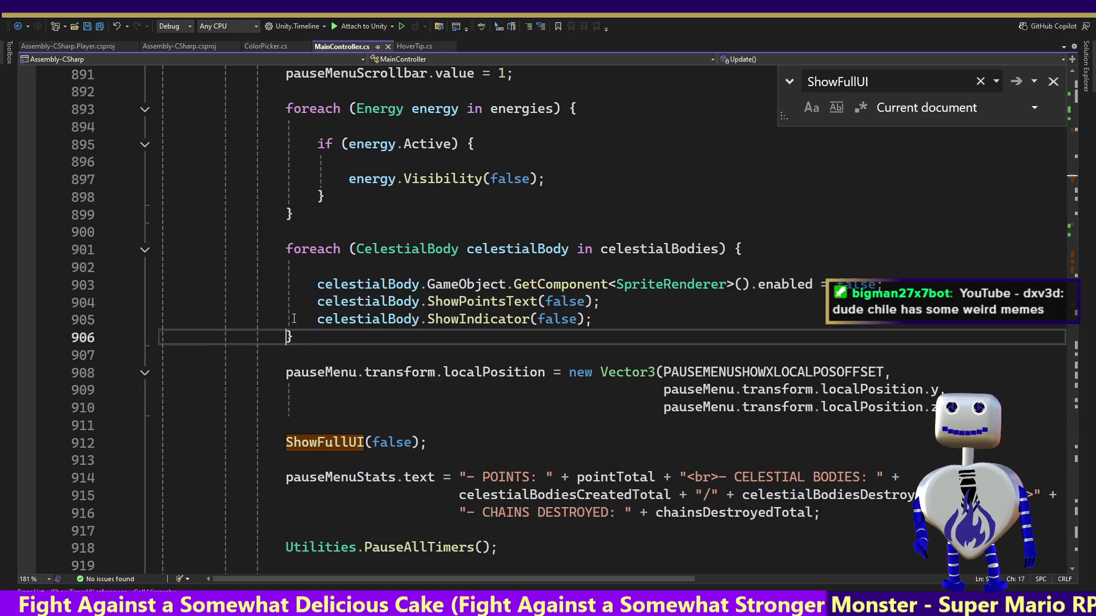
{"action": "key", "text": "Down"}
{"action": "key", "text": "Up"}
{"action": "key", "text": "Up"}
{"action": "key", "text": "Up"}
{"action": "key", "text": "Up"}
{"action": "key", "text": "Up"}
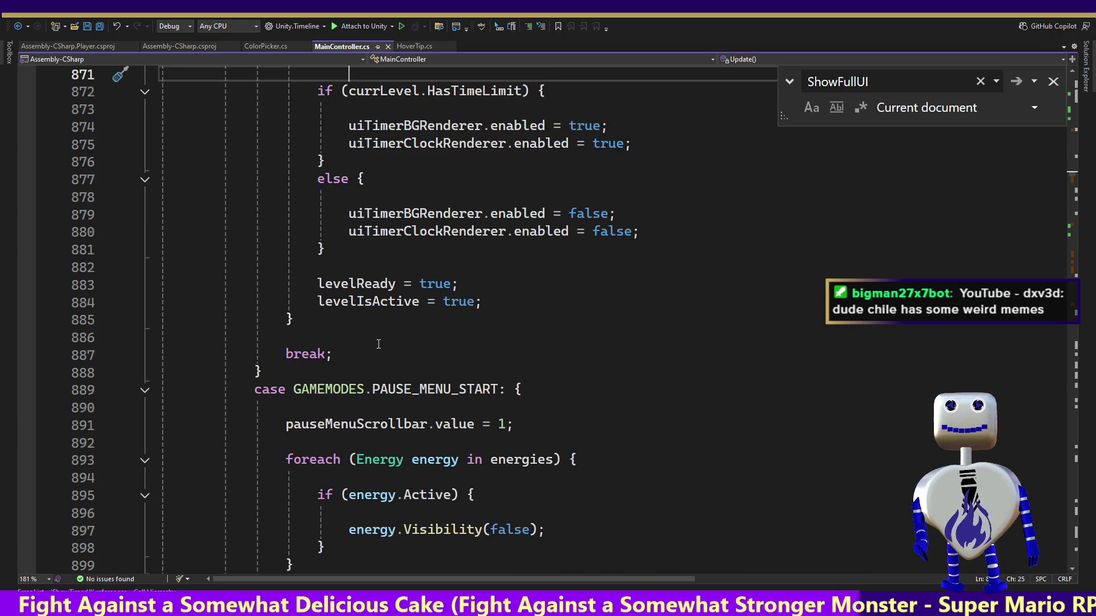
{"action": "left_click", "coordinate": [616, 231]}
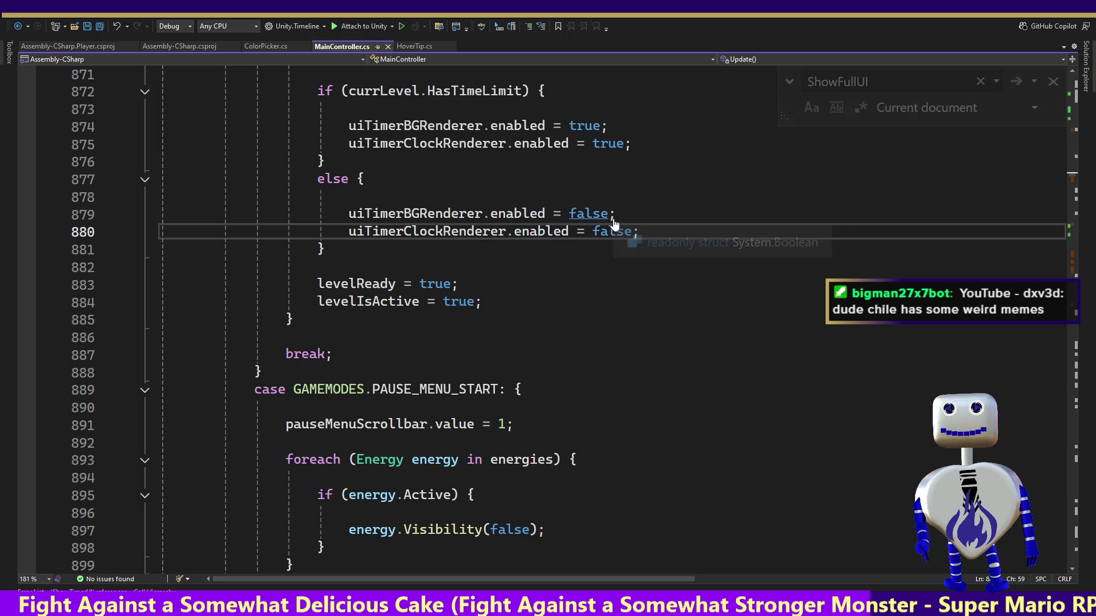
Go back to ShowTimerUI(false) on line 321 and open its definition at line 1360.
{"action": "key", "text": "ctrl+minus"}
{"action": "key", "text": "Up"}
{"action": "key", "text": "Up"}
{"action": "key", "text": "Up"}
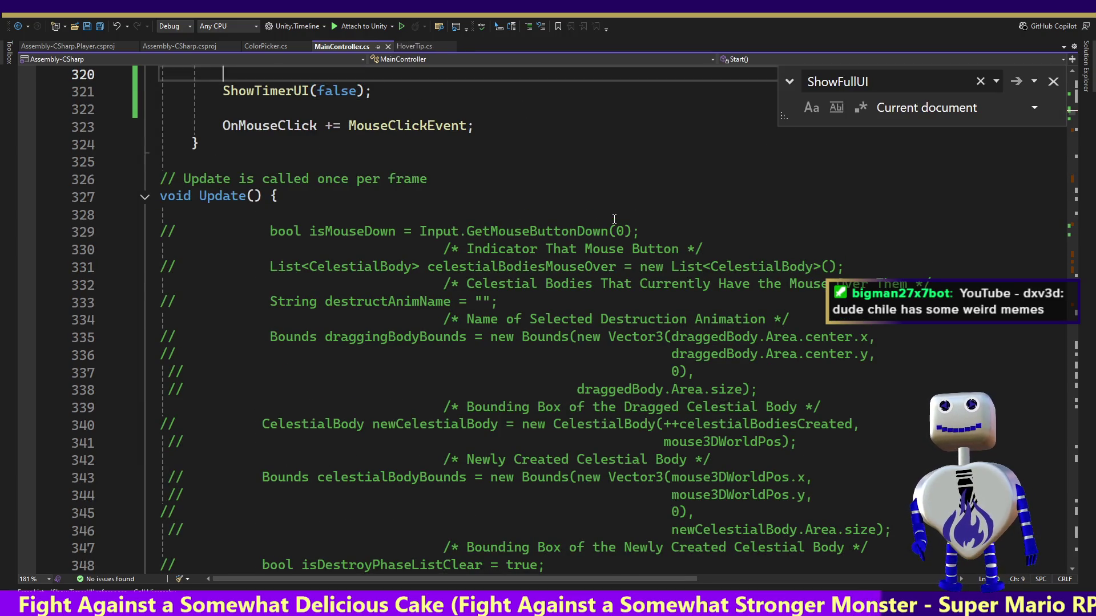
{"action": "left_click", "coordinate": [256, 547]}
{"action": "key", "text": "F12"}
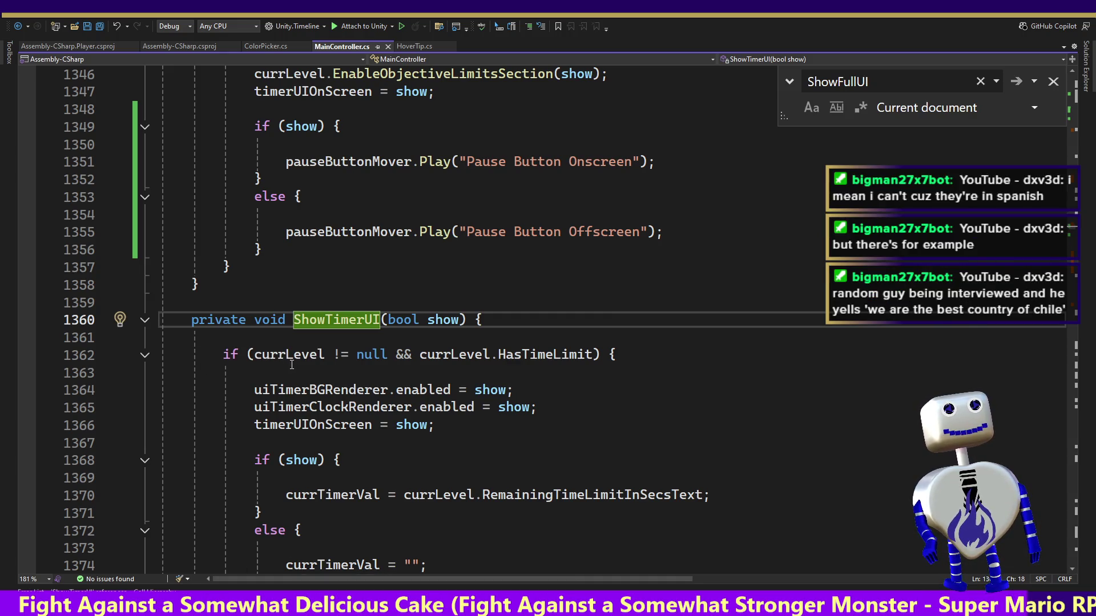
{"action": "mouse_move", "coordinate": [289, 359]}
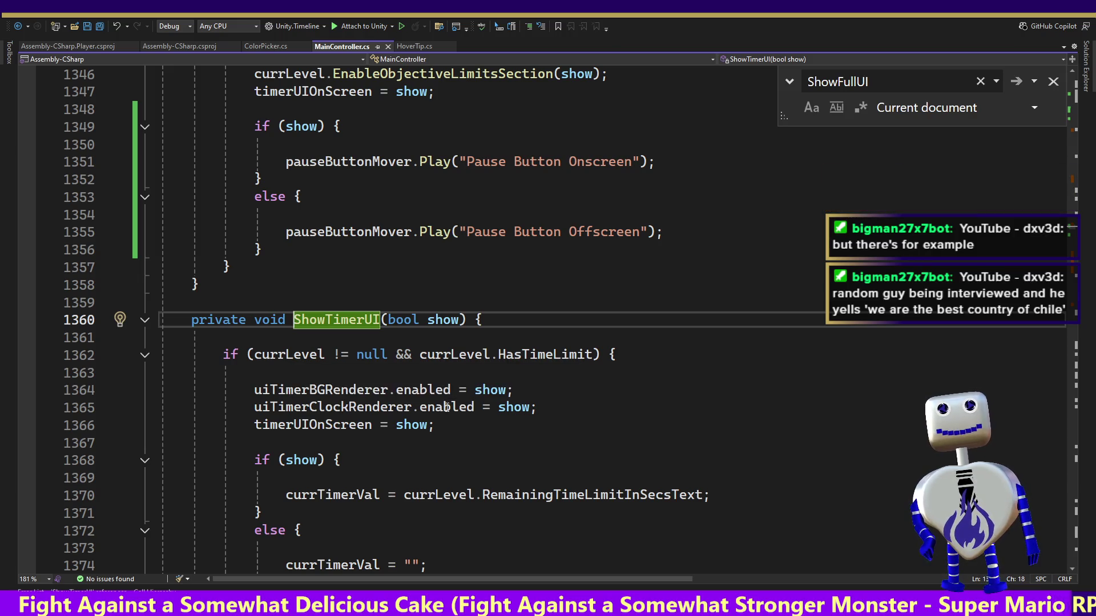
{"action": "mouse_move", "coordinate": [335, 312]}
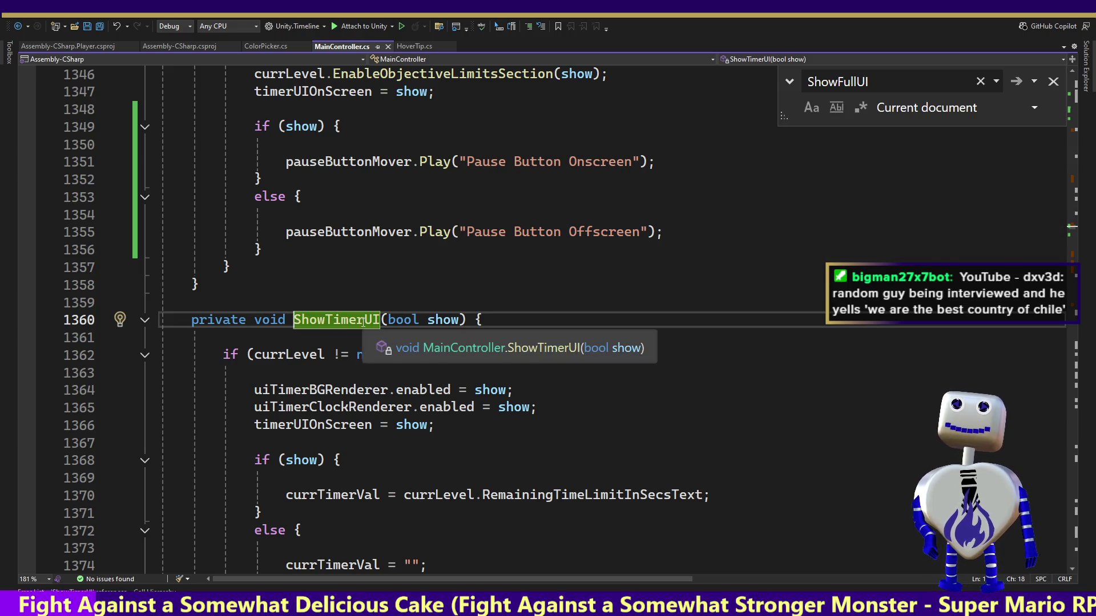
Close the ShowFullUI search and delete the ShowTimerUI(false) line from Start().
{"action": "left_click", "coordinate": [1053, 82]}
{"action": "left_click", "coordinate": [547, 283]}
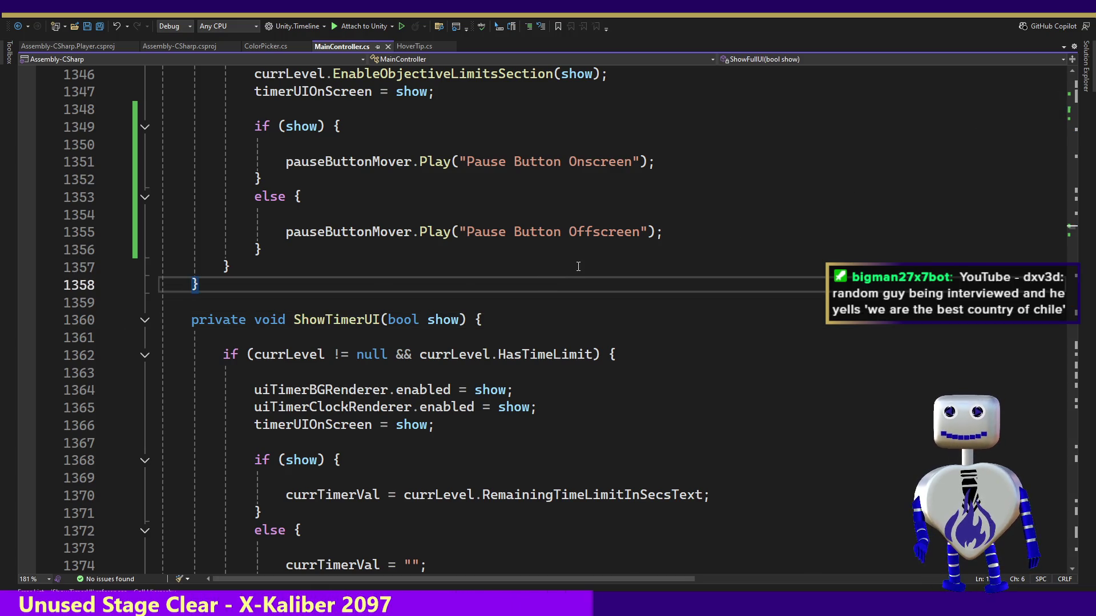
{"action": "key", "text": "ctrl+z"}
{"action": "key", "text": "ctrl+z"}
{"action": "key", "text": "ctrl+z"}
{"action": "key", "text": "ctrl+z"}
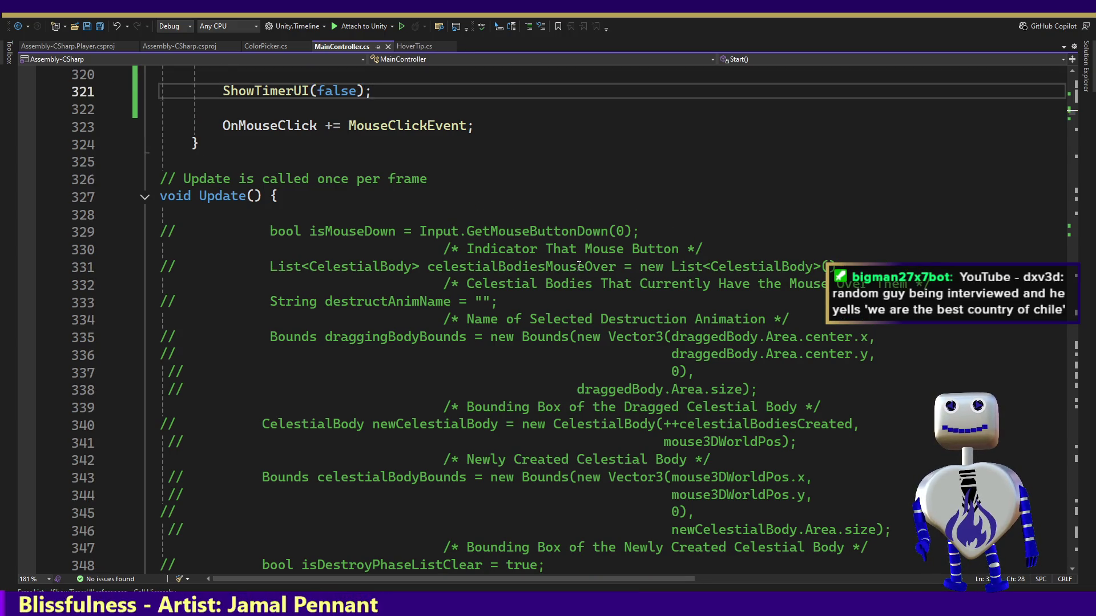
{"action": "key", "text": "Delete"}
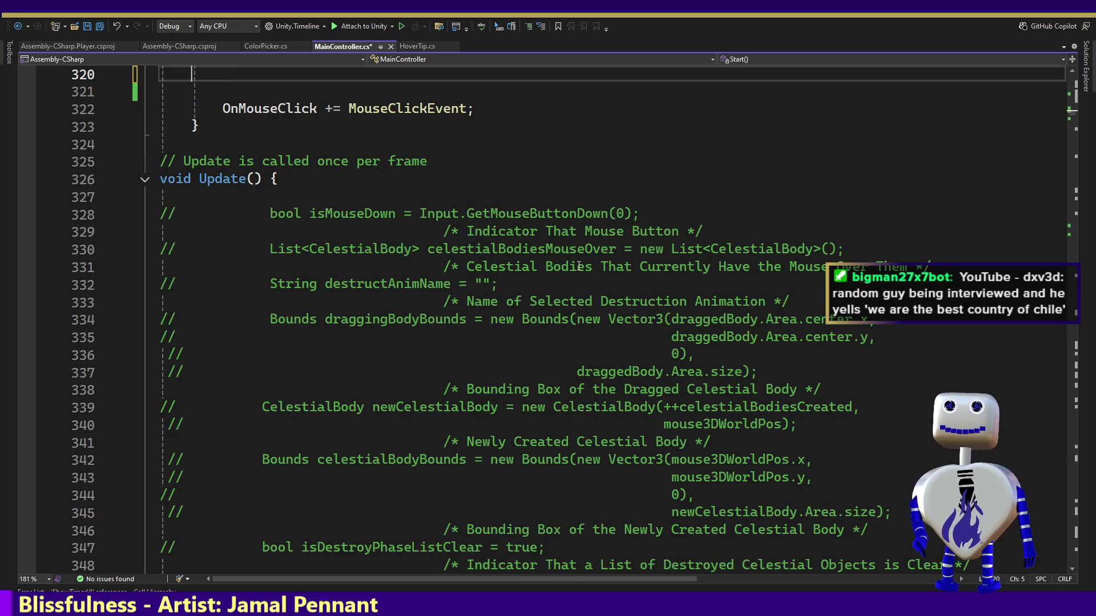
{"action": "key", "text": "BackSpace"}
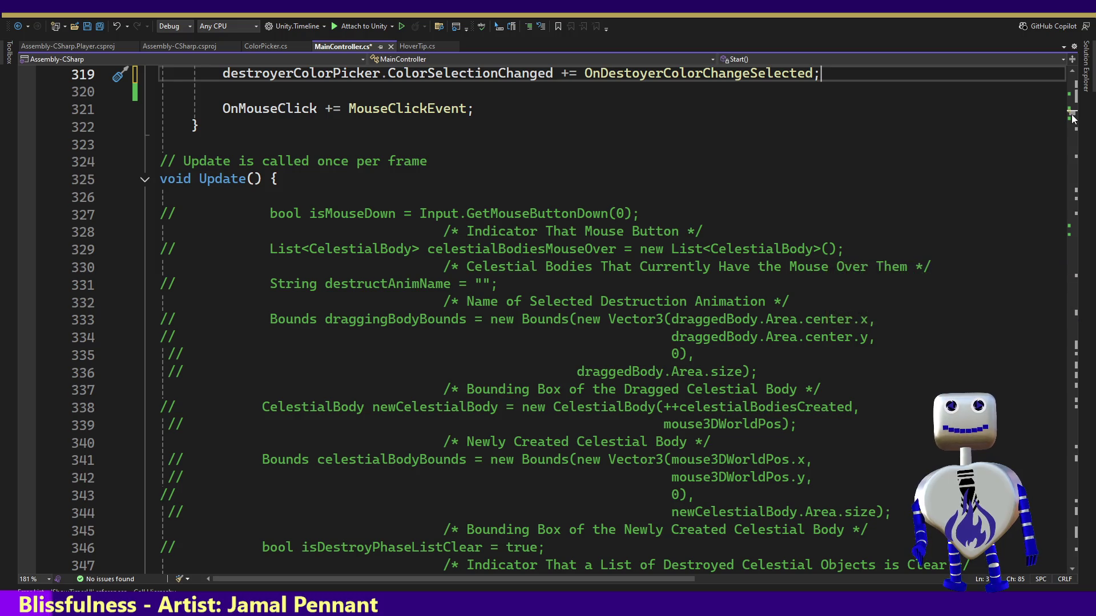
Scroll down to the levelSelectNotReady check in the level-start code.
{"action": "scroll", "coordinate": [1072, 118], "scroll_direction": "down", "scroll_amount": 5}
{"action": "left_click_drag", "start_coordinate": [1071, 118], "coordinate": [1071, 125]}
{"action": "scroll", "coordinate": [1071, 126], "scroll_direction": "down", "scroll_amount": 3}
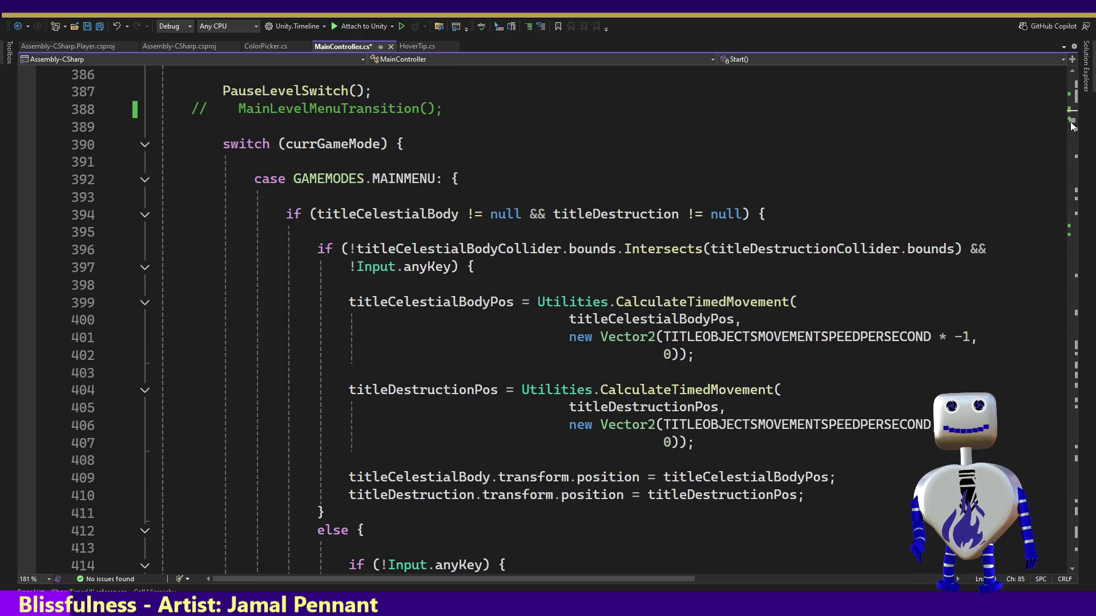
{"action": "scroll", "coordinate": [1072, 127], "scroll_direction": "down", "scroll_amount": 2}
{"action": "scroll", "coordinate": [1072, 127], "scroll_direction": "down", "scroll_amount": 2}
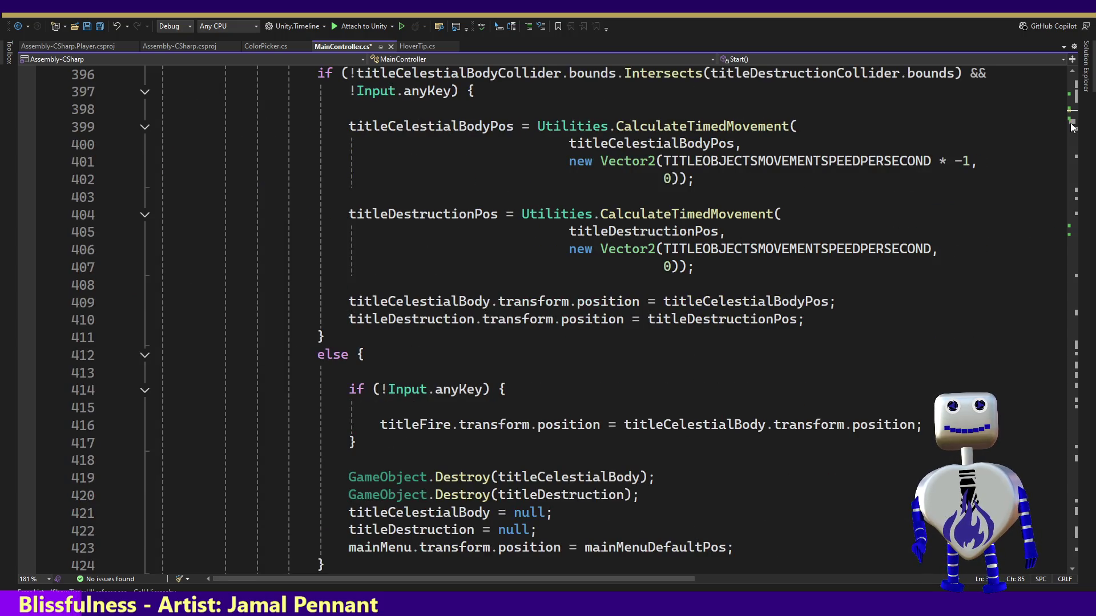
{"action": "scroll", "coordinate": [1070, 125], "scroll_direction": "up", "scroll_amount": 12}
{"action": "scroll", "coordinate": [1071, 125], "scroll_direction": "down", "scroll_amount": 5}
{"action": "mouse_move", "coordinate": [1071, 124]}
{"action": "left_mouse_down"}
{"action": "mouse_move", "coordinate": [1062, 191]}
{"action": "mouse_move", "coordinate": [1075, 131]}
{"action": "left_mouse_up"}
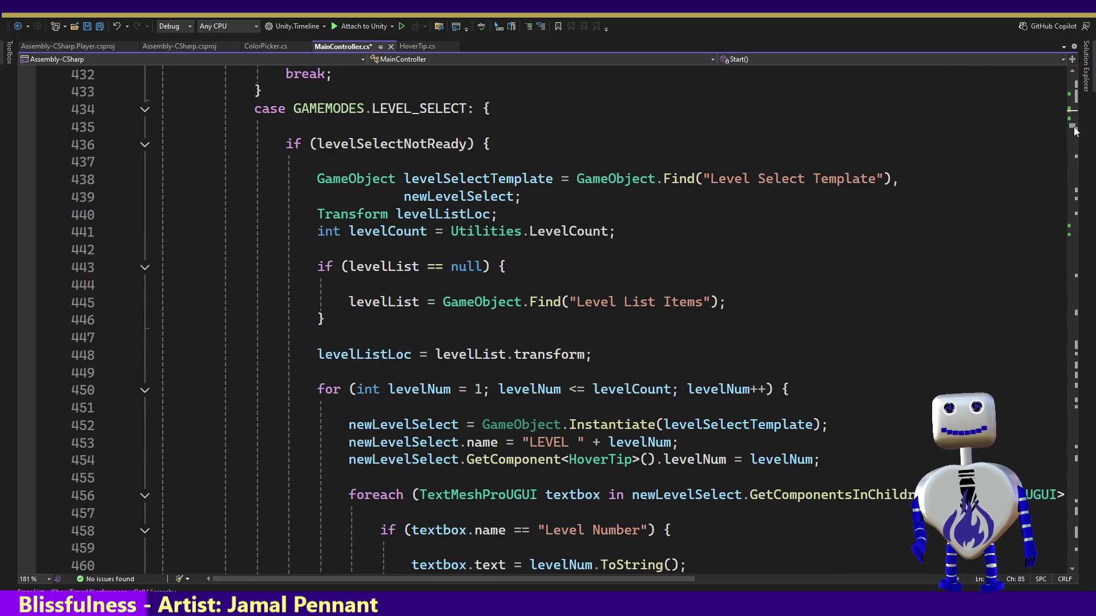
Move through the level setup to the creator and destroyer energy loops near line 868.
{"action": "left_click", "coordinate": [351, 144]}
{"action": "key", "text": "Home"}
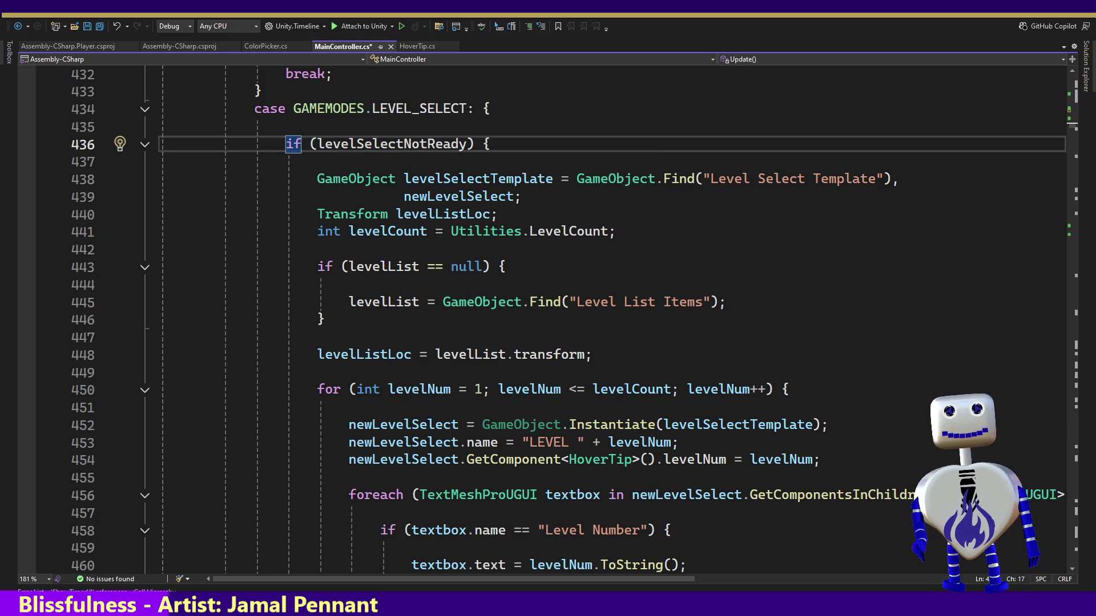
{"action": "key", "text": "Page_Down"}
{"action": "key", "text": "Page_Down"}
{"action": "key", "text": "Page_Down"}
{"action": "key", "text": "Page_Down"}
{"action": "key", "text": "Page_Down"}
{"action": "key", "text": "Page_Down"}
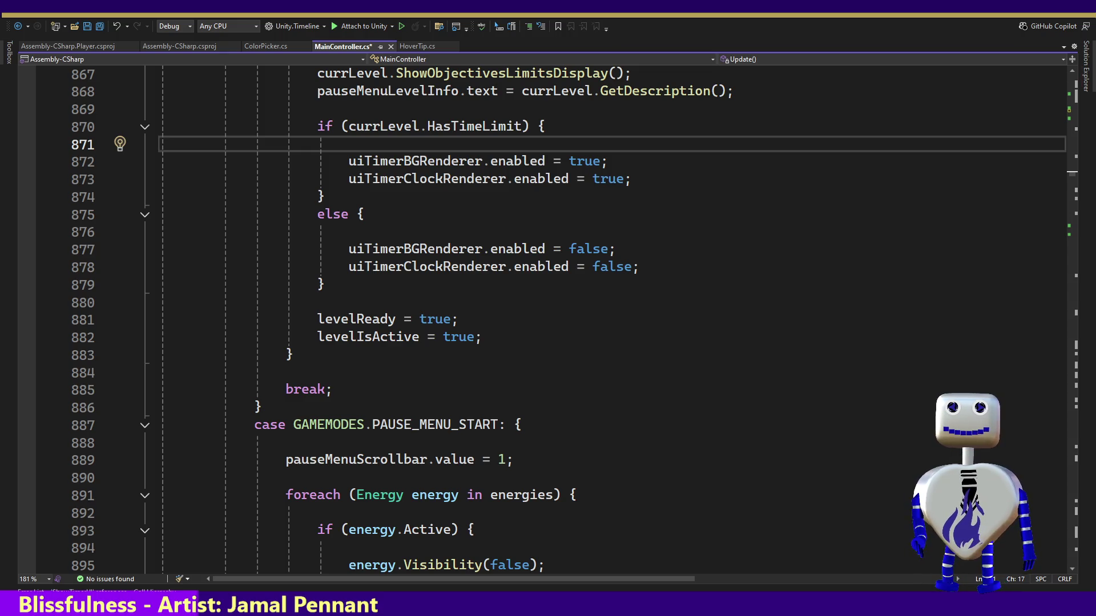
{"action": "key", "text": "Up"}
{"action": "key", "text": "Up"}
{"action": "key", "text": "Up"}
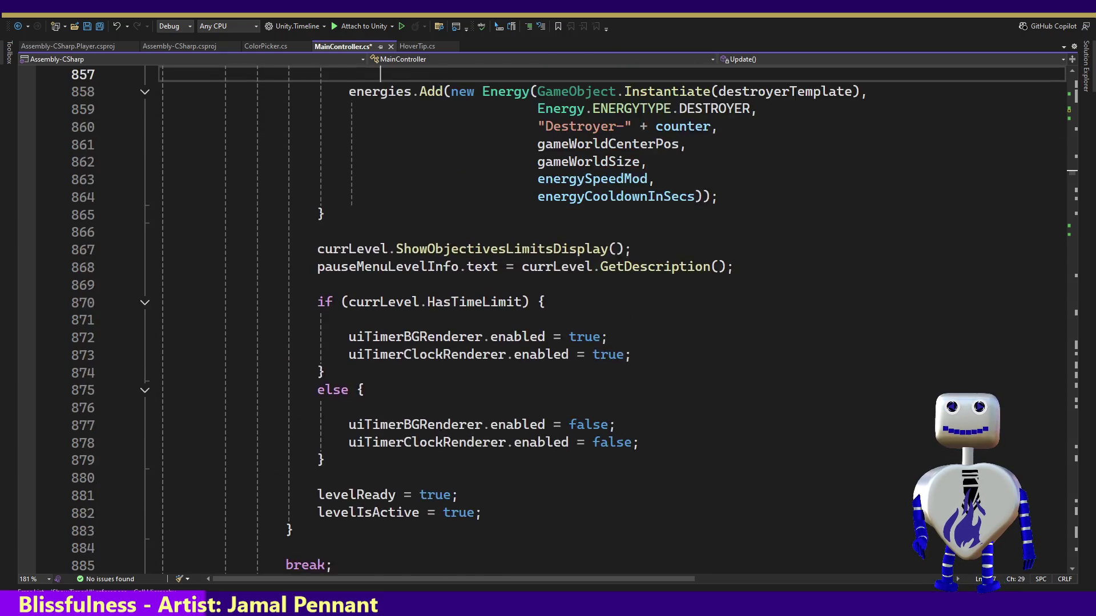
{"action": "key", "text": "Up"}
{"action": "key", "text": "Up"}
{"action": "key", "text": "Up"}
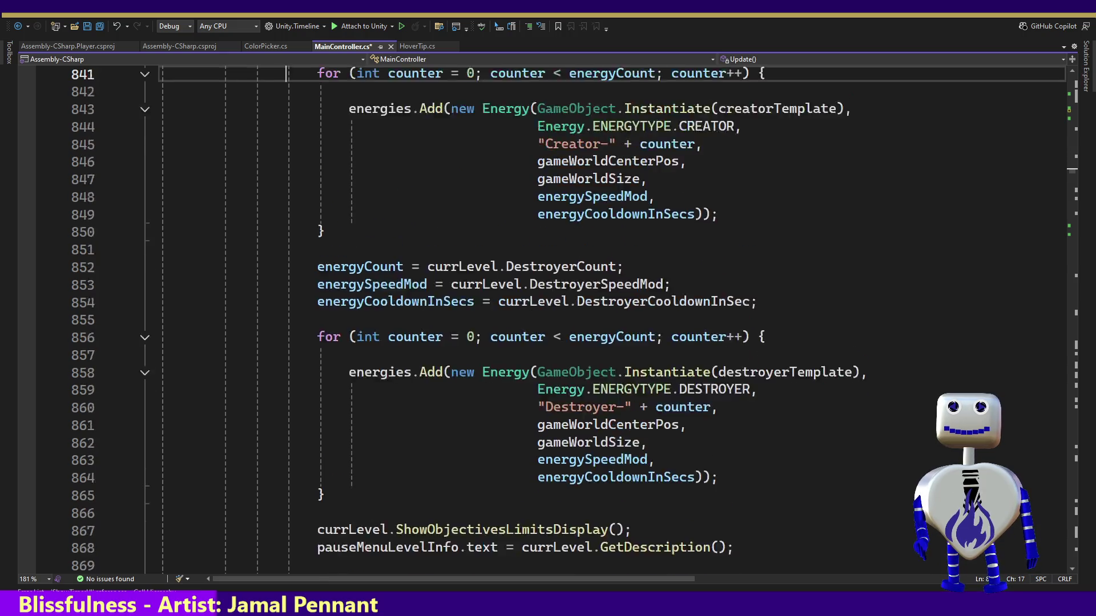
{"action": "key", "text": "Up"}
{"action": "key", "text": "Down"}
{"action": "key", "text": "Down"}
{"action": "key", "text": "Down"}
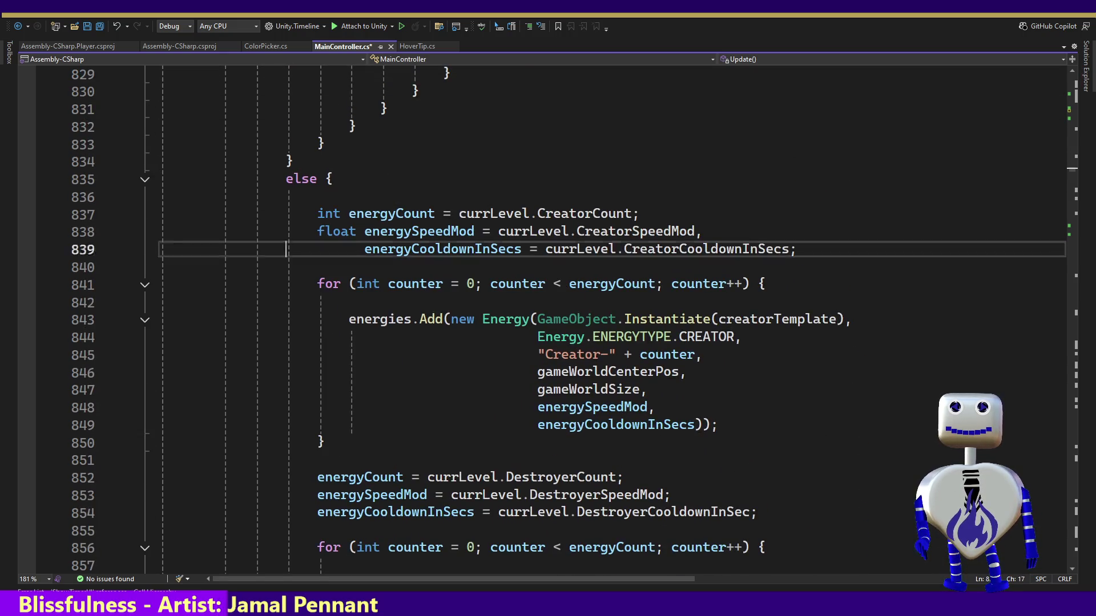
{"action": "key", "text": "Down"}
{"action": "key", "text": "Down"}
{"action": "key", "text": "Down"}
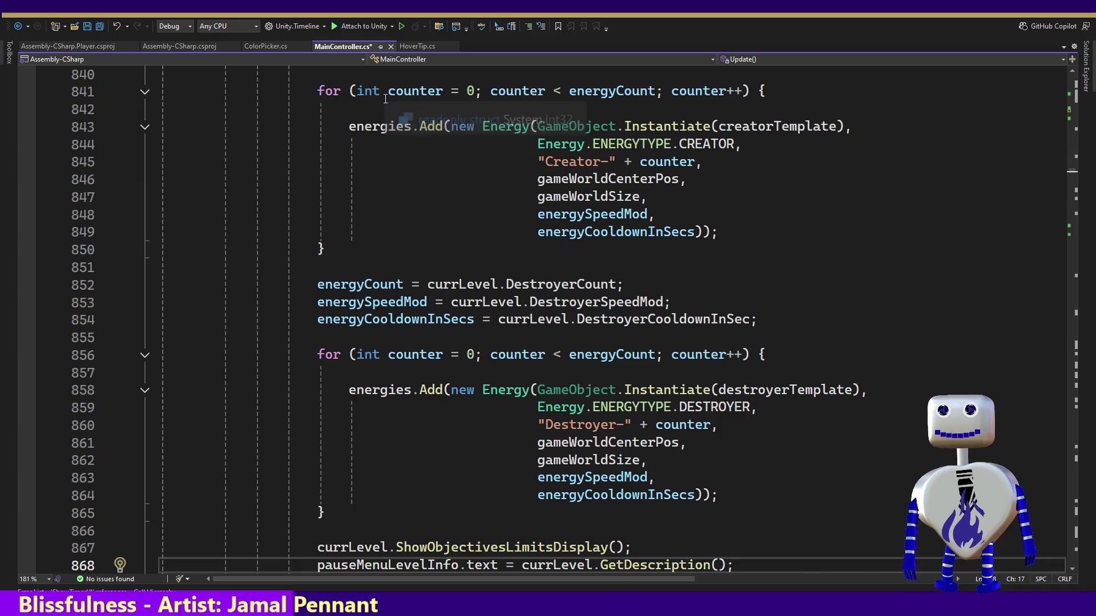
Restore, then cut the ShowTimerUI(false) line out of Start().
{"action": "key", "text": "ctrl+minus"}
{"action": "key", "text": "ctrl+z"}
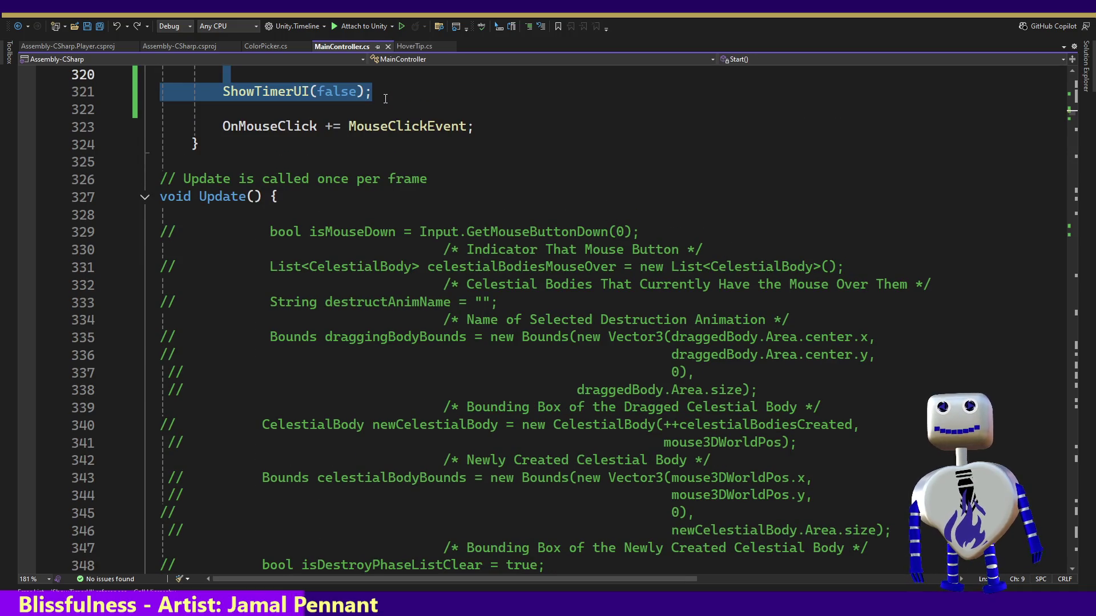
{"action": "left_click", "coordinate": [385, 98]}
{"action": "key", "text": "BackSpace"}
{"action": "key", "text": "BackSpace"}
{"action": "key", "text": "BackSpace"}
{"action": "type", "text": "(bool sh"}
{"action": "key", "text": "ctrl+x"}
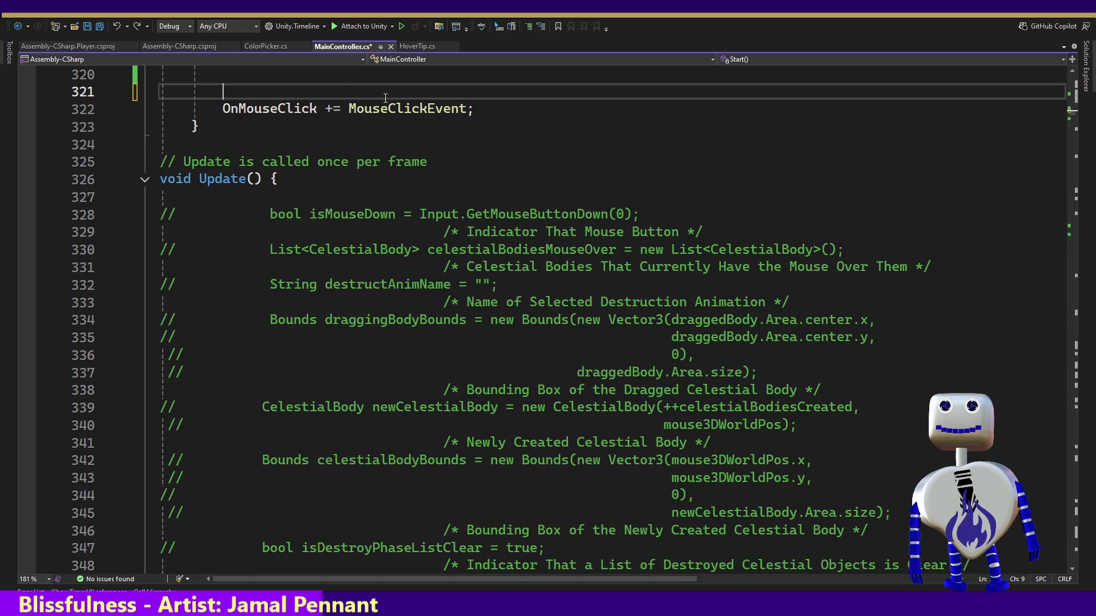
{"action": "key", "text": "ctrl+x"}
{"action": "left_click", "coordinate": [481, 103]}
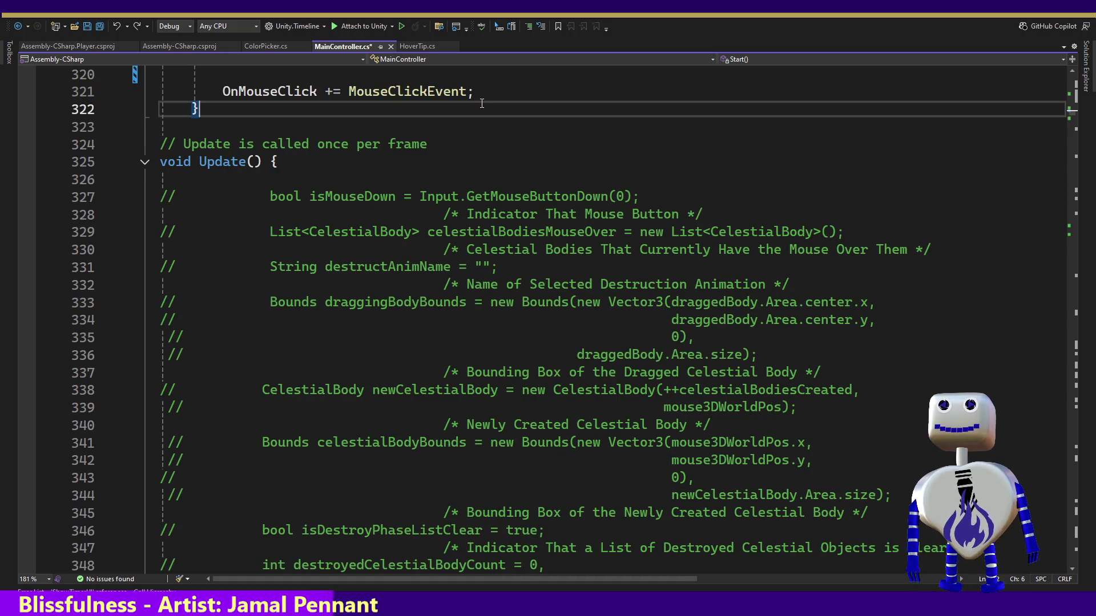
{"action": "key", "text": "Up"}
{"action": "key", "text": "Up"}
{"action": "key", "text": "Up"}
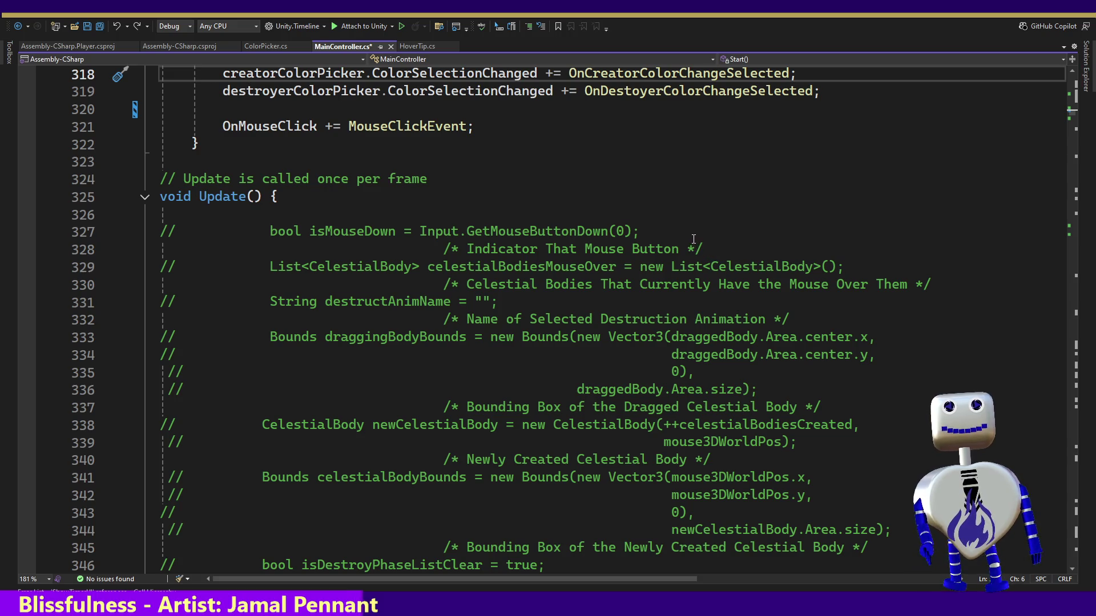
Search for ShowFullUI and follow it to the ShowTimerUI definition.
{"action": "key", "text": "ctrl+f"}
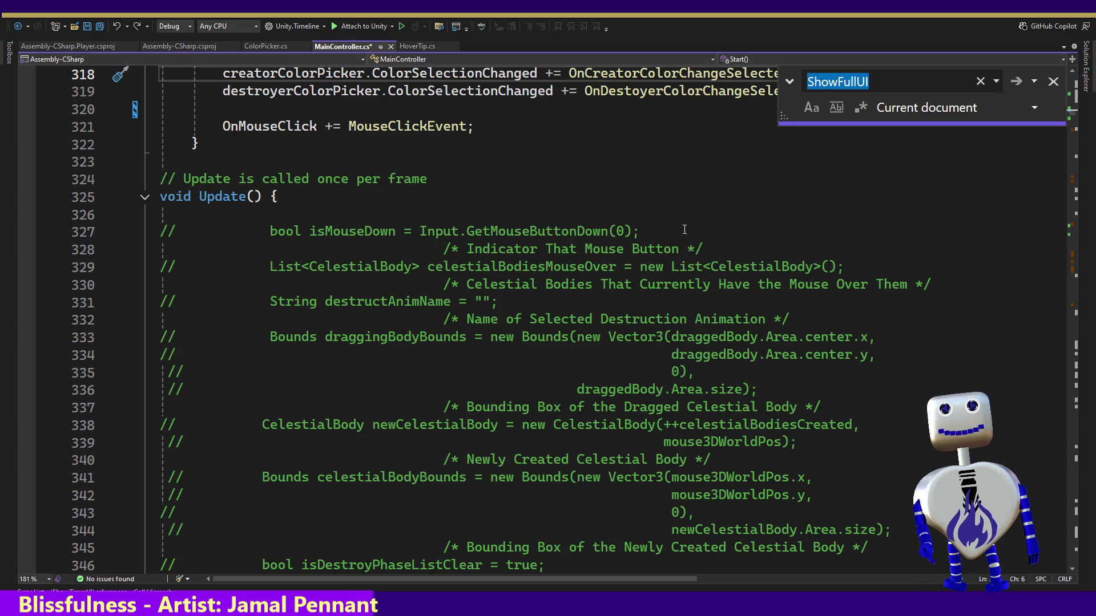
{"action": "key", "text": "Return"}
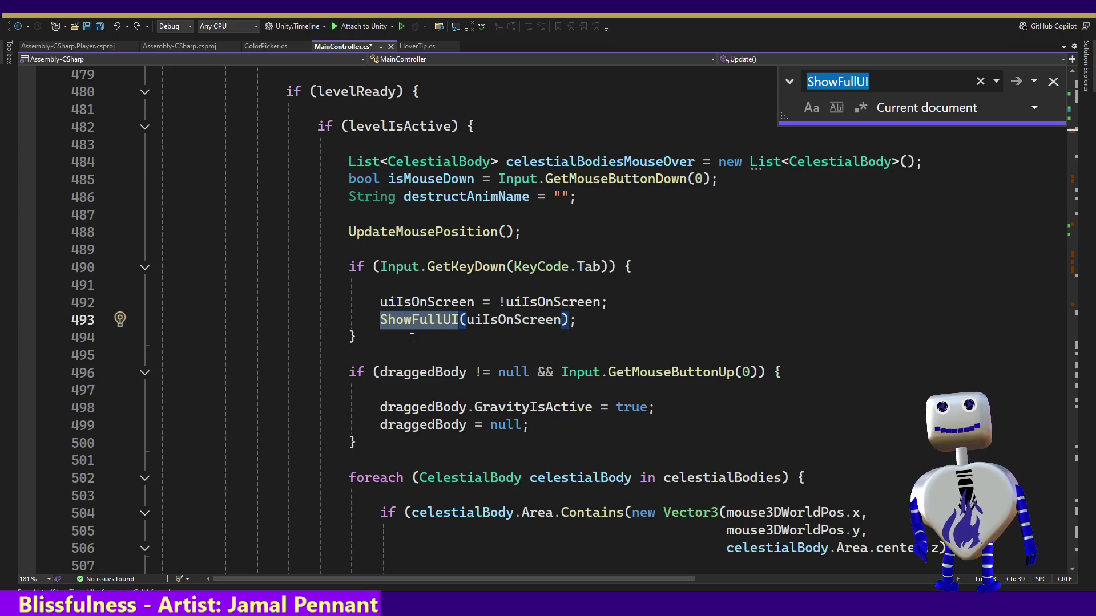
{"action": "left_click", "coordinate": [448, 322], "text": "ctrl"}
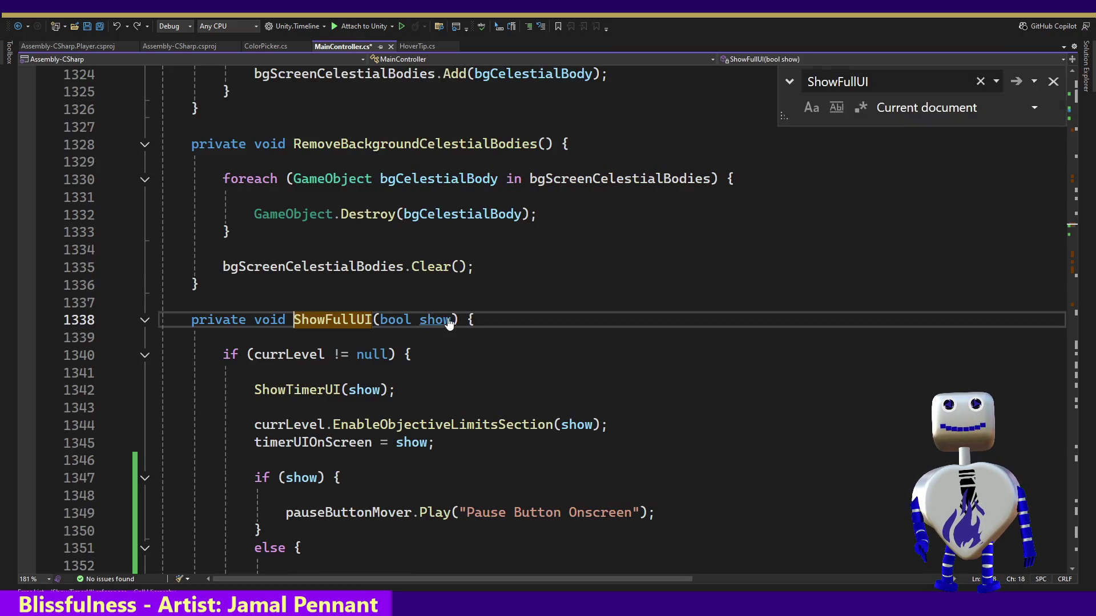
{"action": "left_click", "coordinate": [315, 390], "text": "ctrl"}
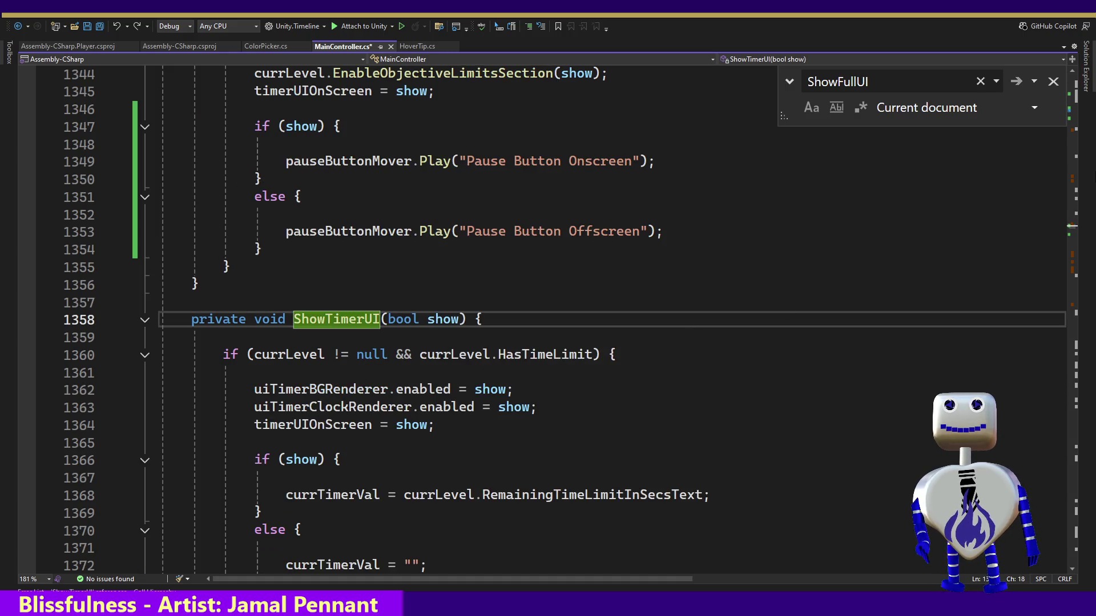
{"action": "left_click", "coordinate": [1052, 81]}
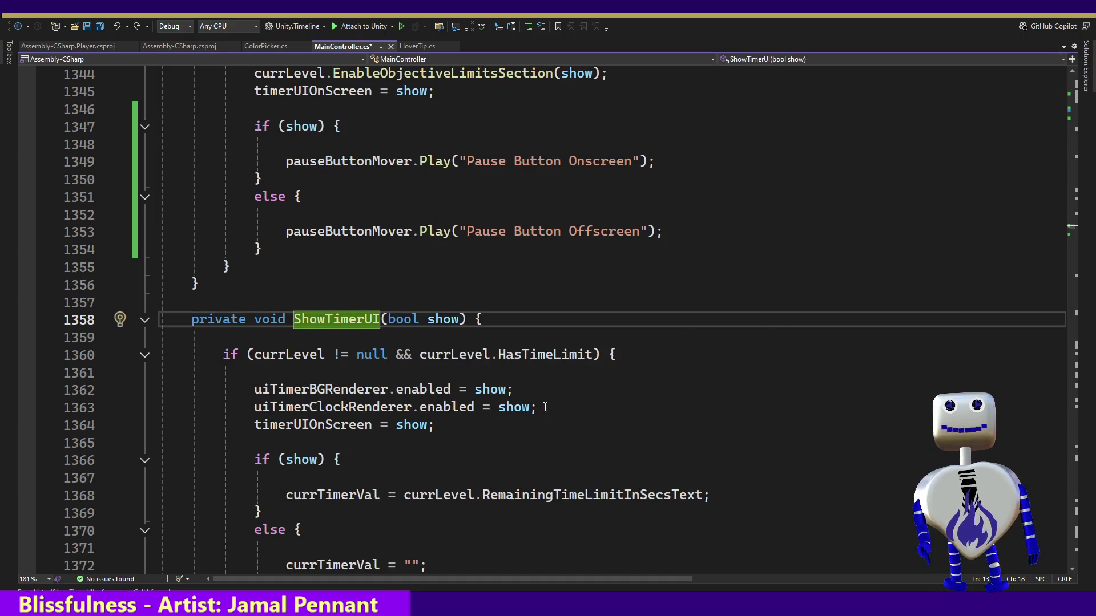
Change the timerUIOnScreen field initializer on line 113 from true to false.
{"action": "left_click", "coordinate": [467, 428]}
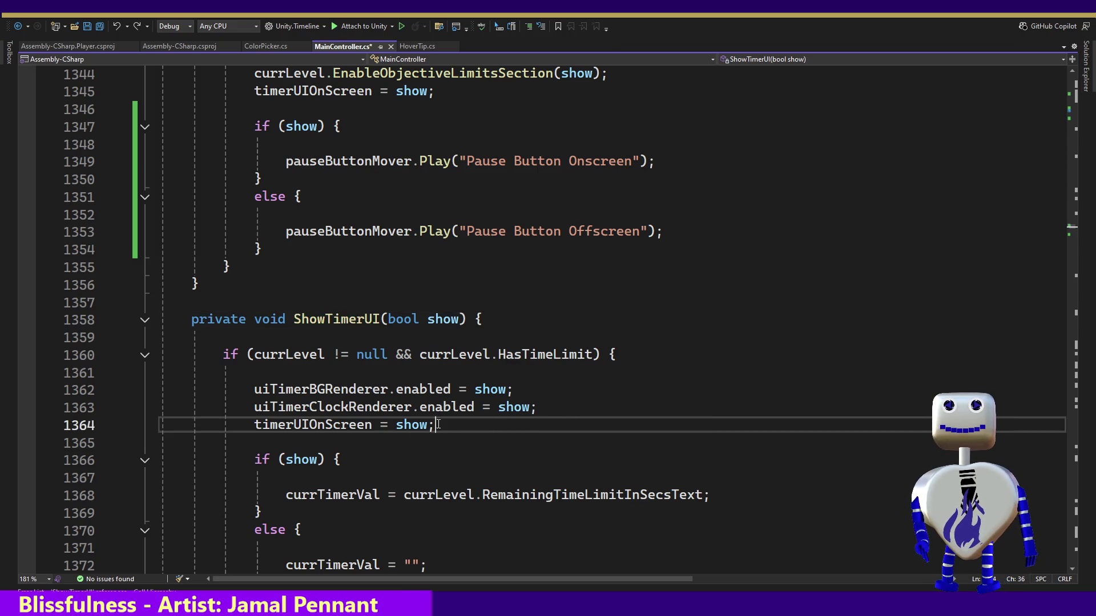
{"action": "left_click", "coordinate": [321, 428], "text": "ctrl"}
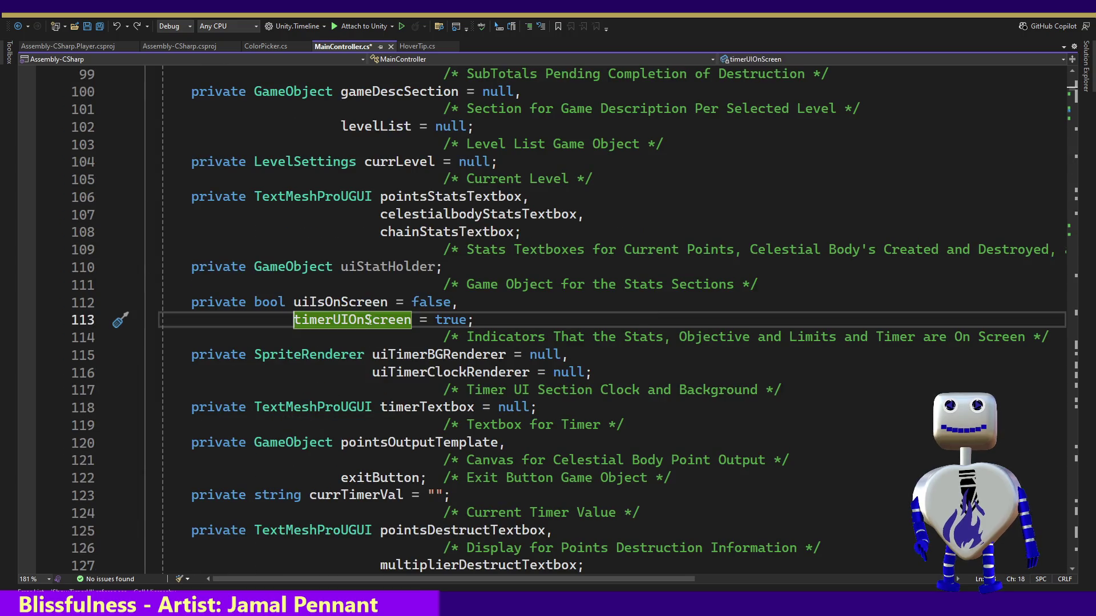
{"action": "double_click", "coordinate": [442, 321]}
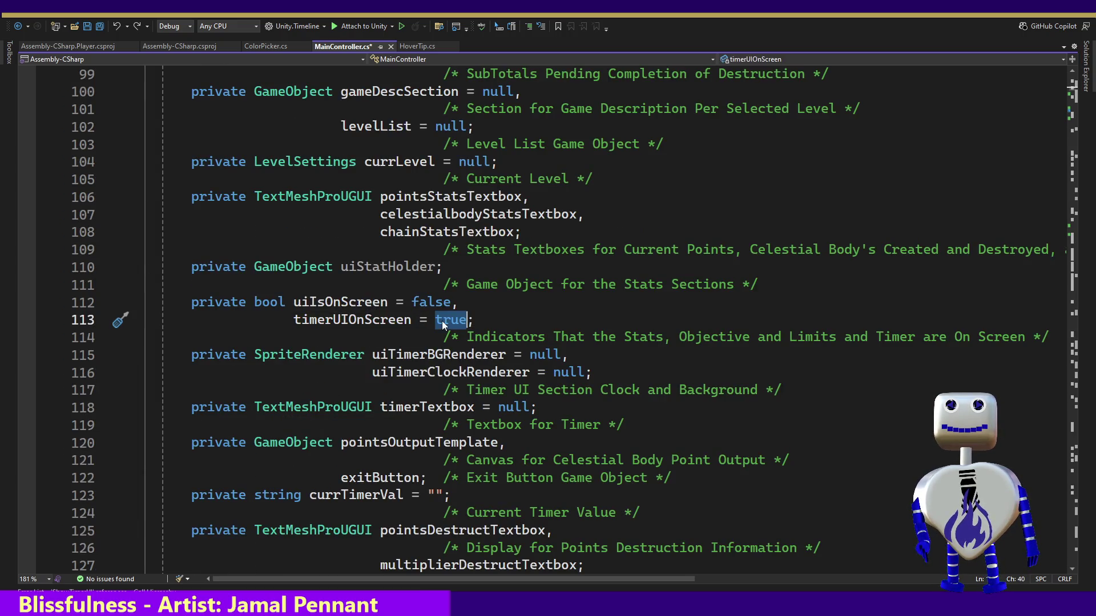
{"action": "type", "text": "false"}
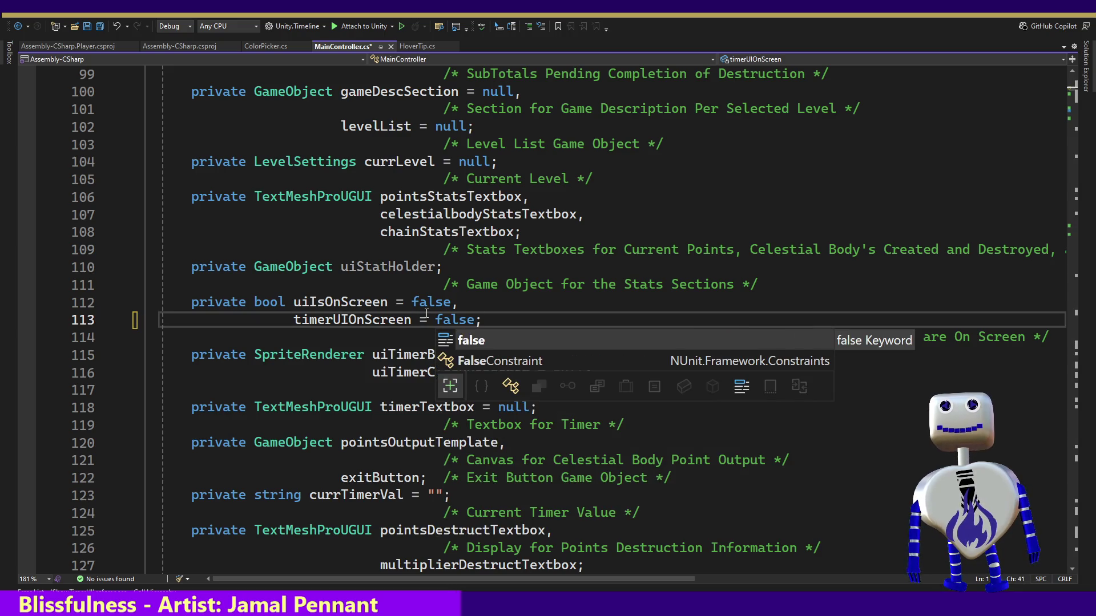
{"action": "left_click", "coordinate": [396, 321]}
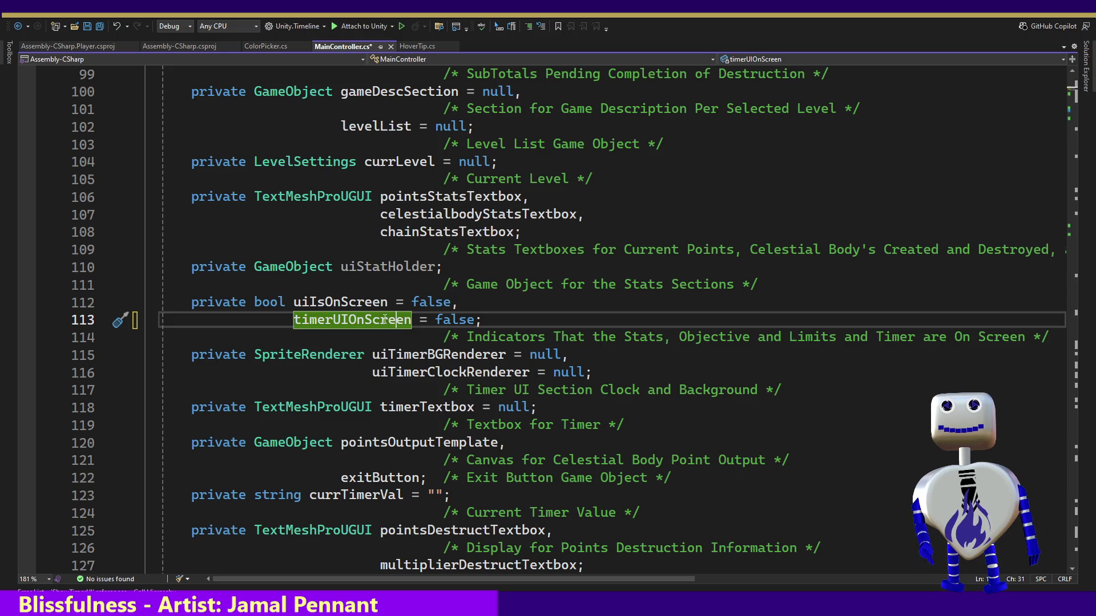
Review timerUIOnScreen references at lines 794 and 796, save MainController.cs, and switch to Unity.
{"action": "right_click", "coordinate": [385, 319]}
{"action": "left_click", "coordinate": [440, 404]}
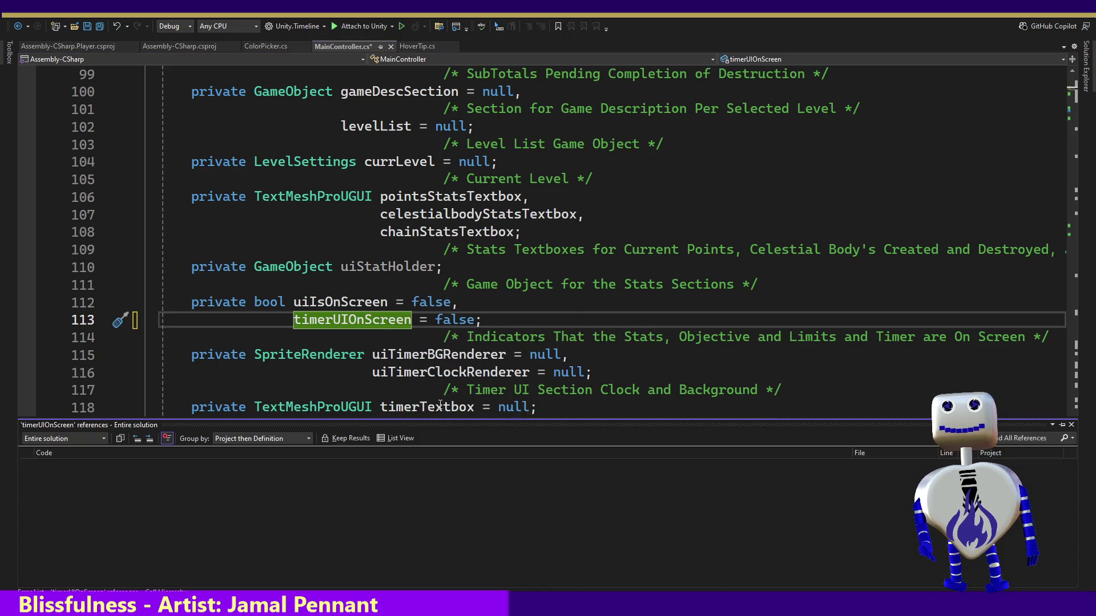
{"action": "double_click", "coordinate": [111, 489]}
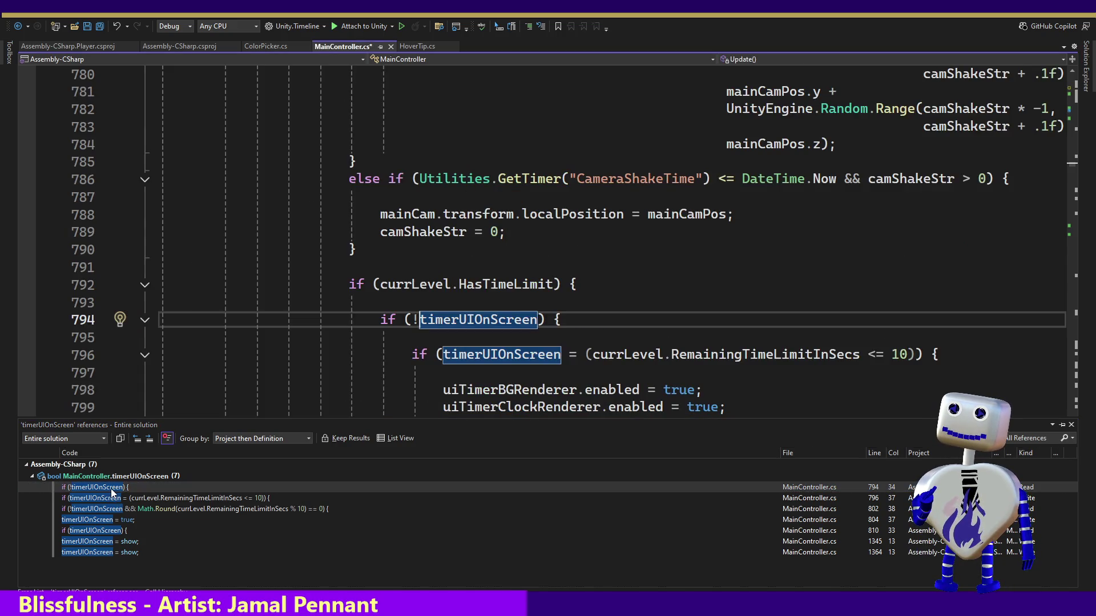
{"action": "double_click", "coordinate": [109, 497]}
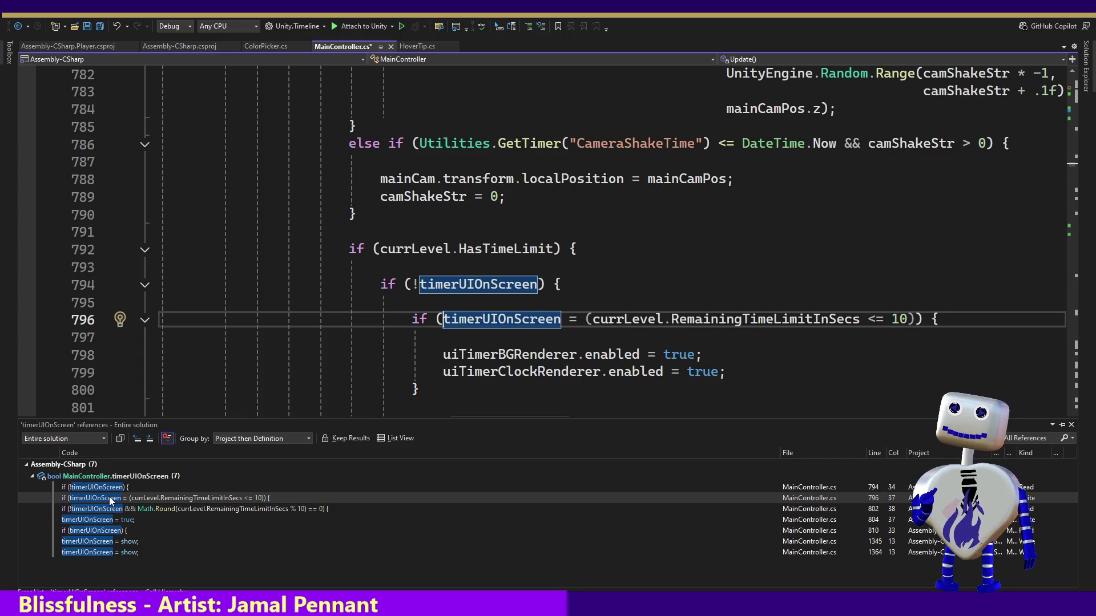
{"action": "key", "text": "Escape"}
{"action": "key", "text": "ctrl+s"}
{"action": "key", "text": "alt+Tab"}
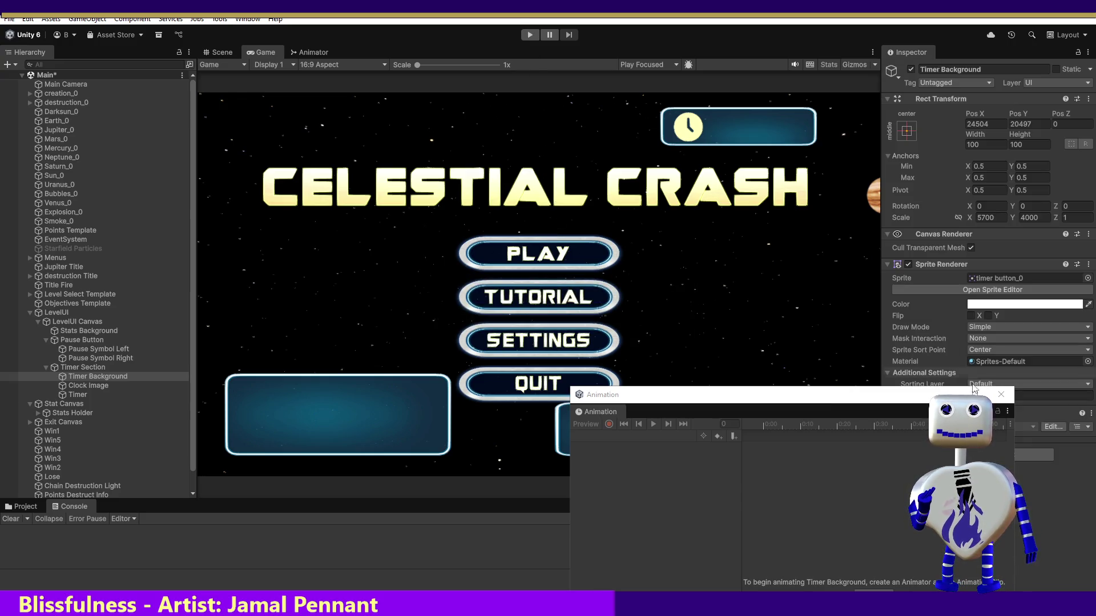
Close the Animation window and playtest Time Trial 2 to check the timer appears.
{"action": "left_click", "coordinate": [1001, 395]}
{"action": "left_click", "coordinate": [529, 36]}
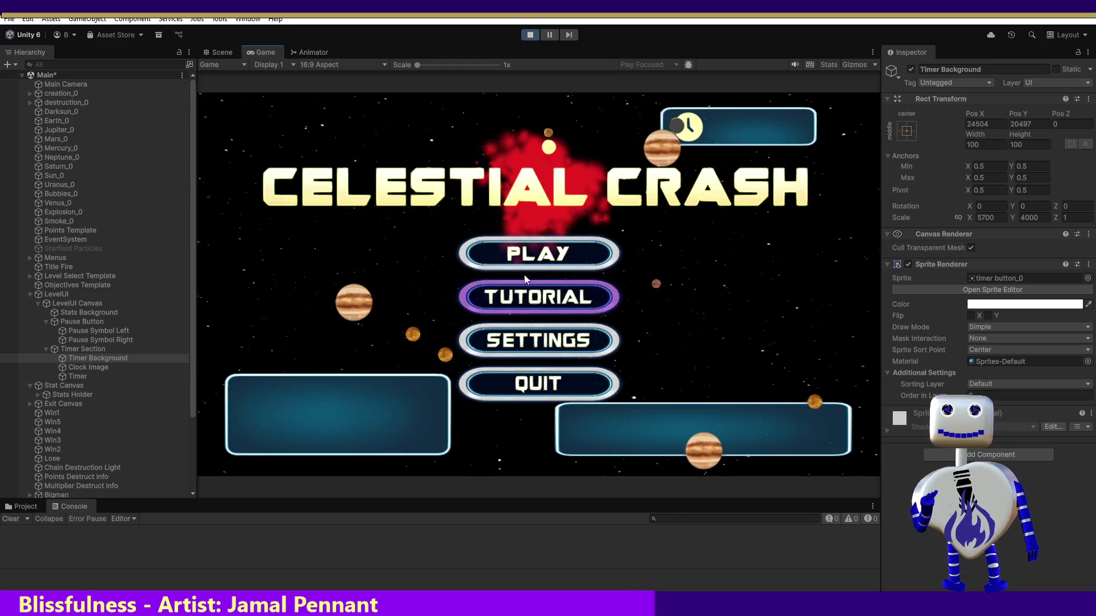
{"action": "left_click", "coordinate": [562, 254]}
{"action": "left_click", "coordinate": [574, 254]}
{"action": "left_click", "coordinate": [571, 321]}
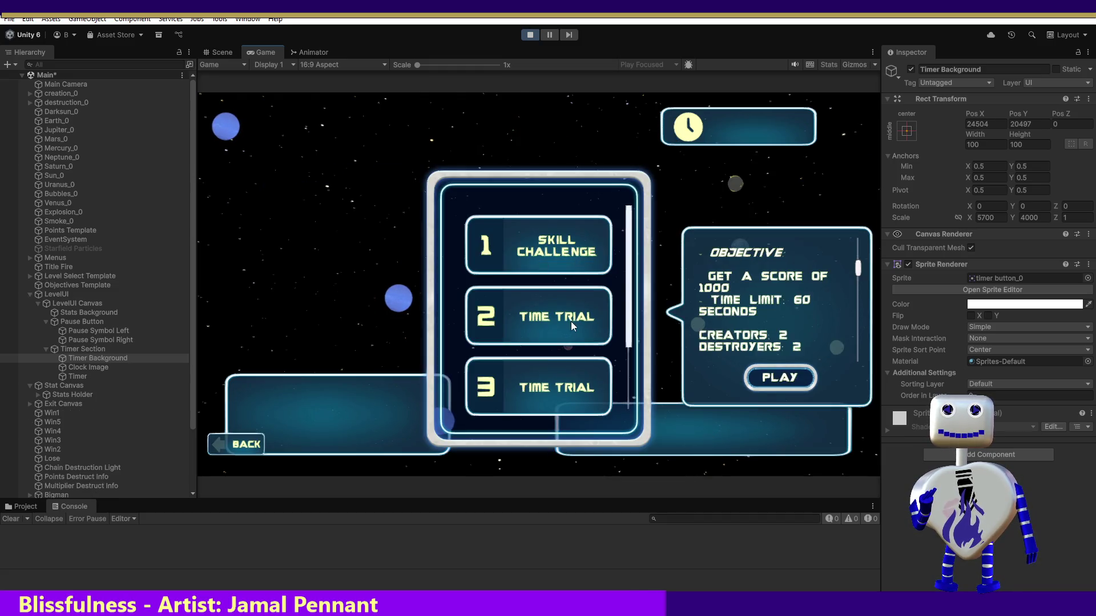
{"action": "left_click", "coordinate": [771, 376]}
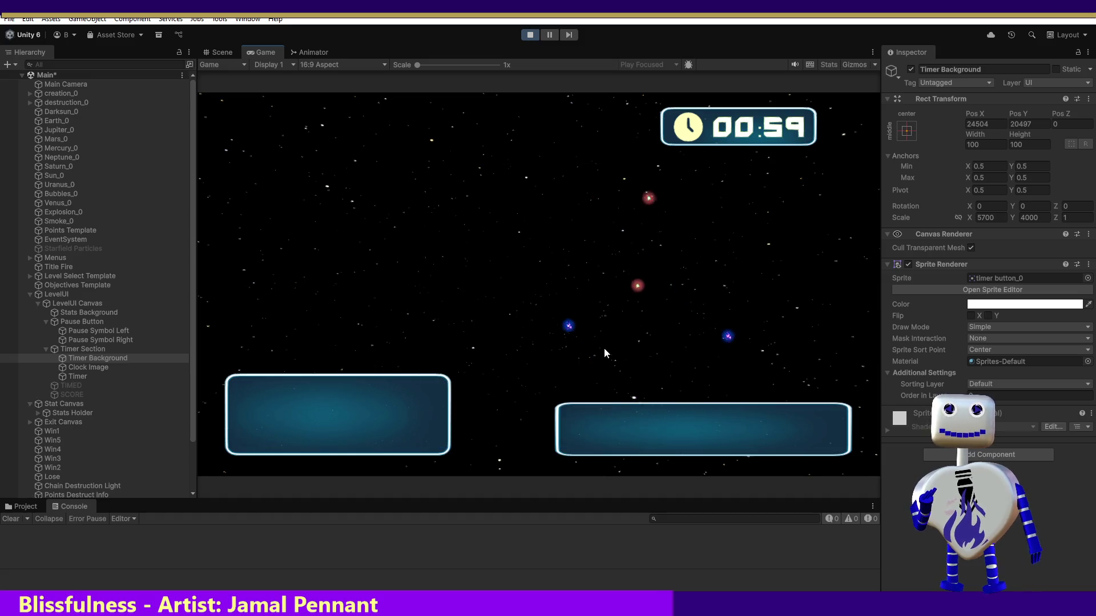
{"action": "left_click", "coordinate": [529, 36]}
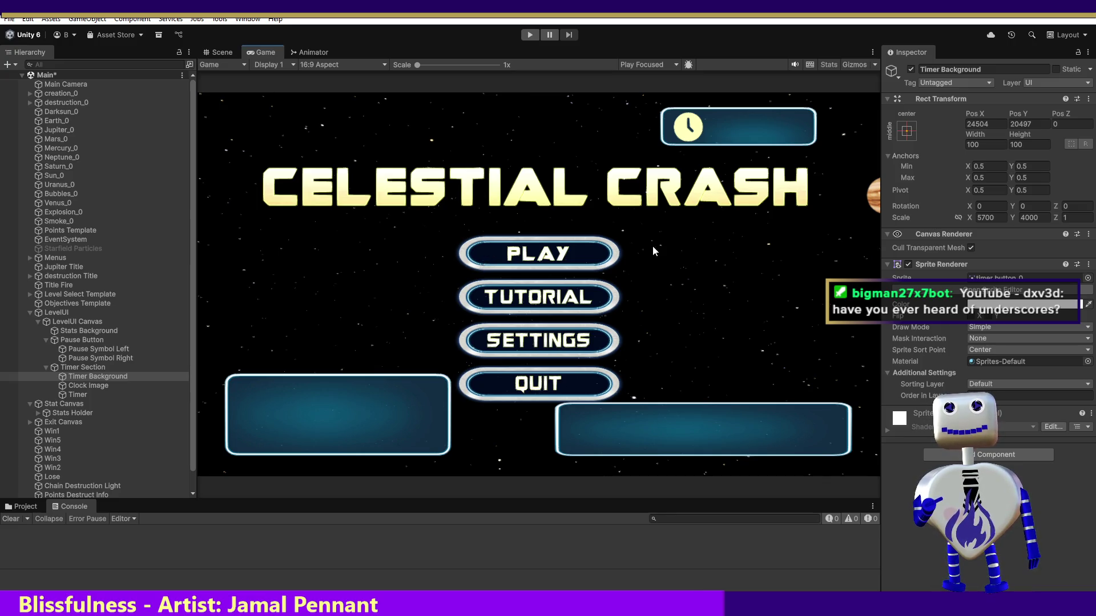
Playtest a level without a time limit, then select Timer Background in the Hierarchy.
{"action": "left_click", "coordinate": [531, 37]}
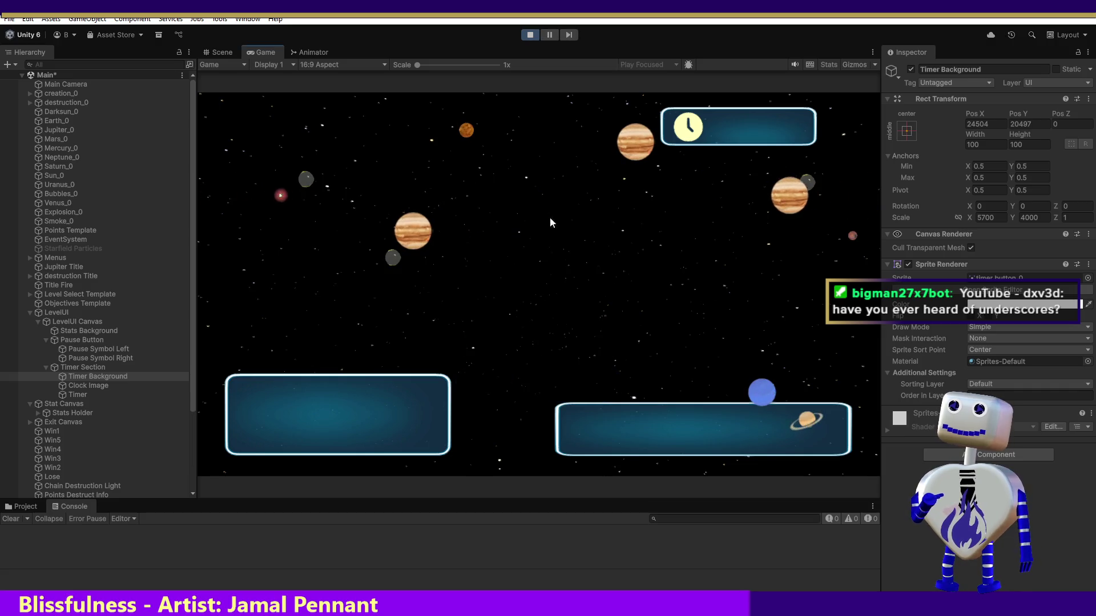
{"action": "left_click", "coordinate": [573, 258]}
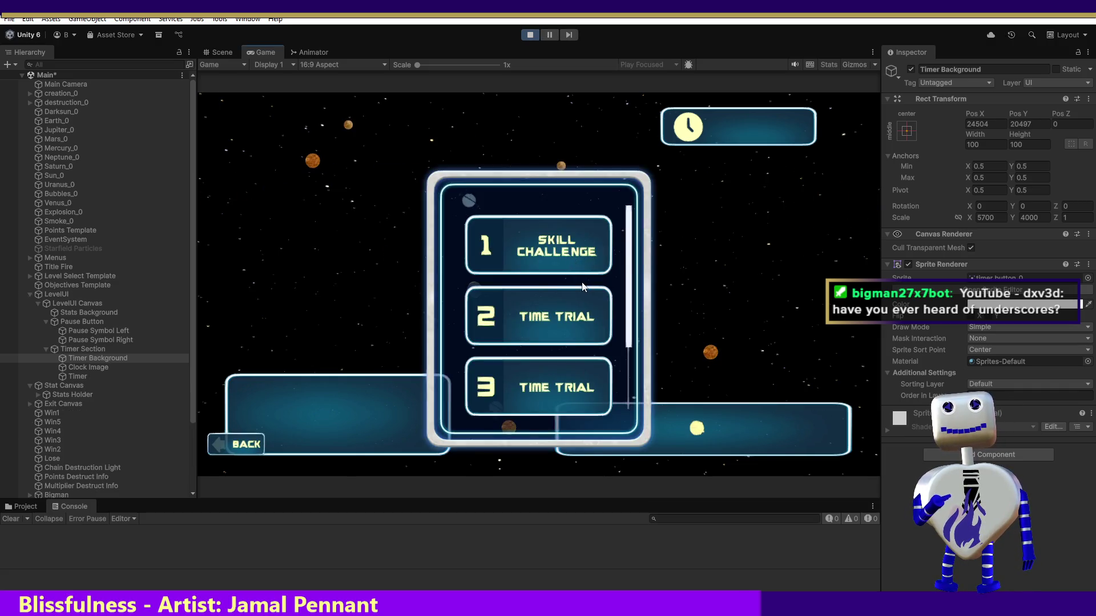
{"action": "left_click", "coordinate": [572, 258]}
{"action": "left_click", "coordinate": [763, 303]}
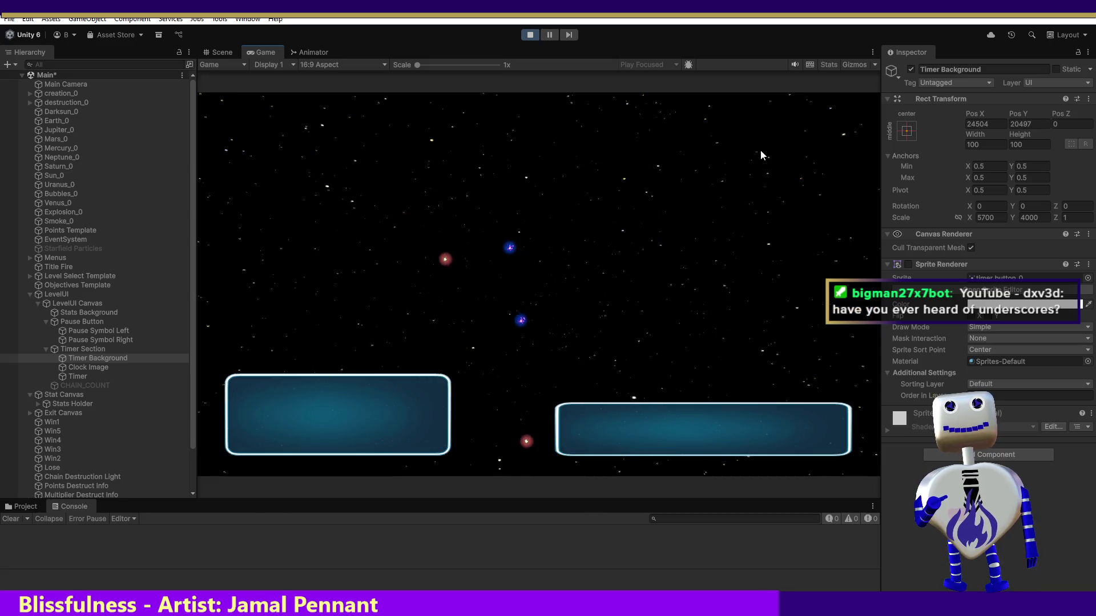
{"action": "left_click", "coordinate": [531, 36]}
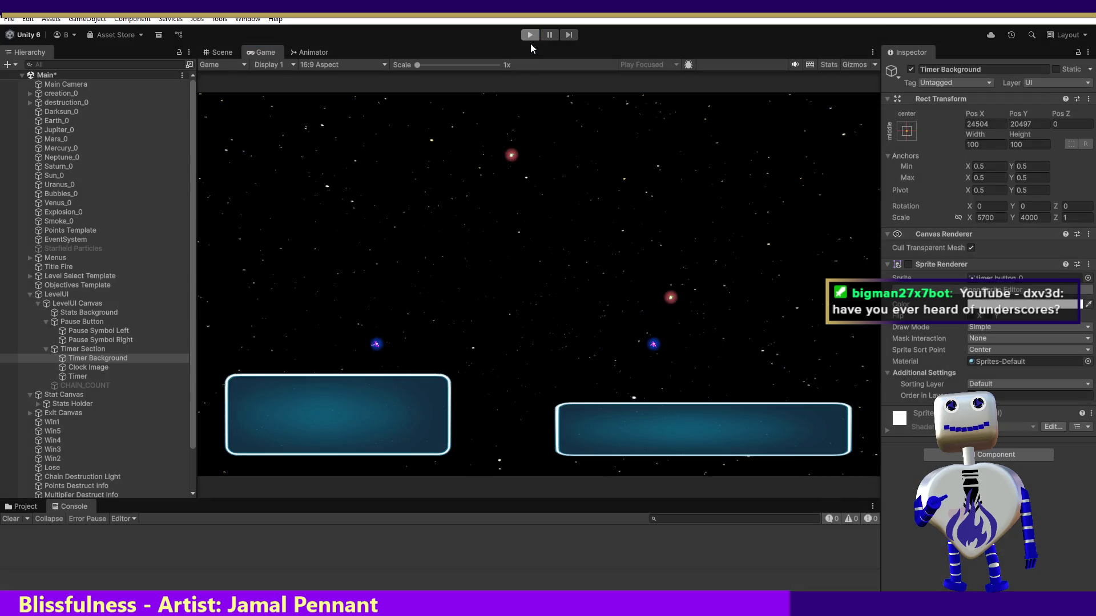
{"action": "left_click", "coordinate": [95, 378]}
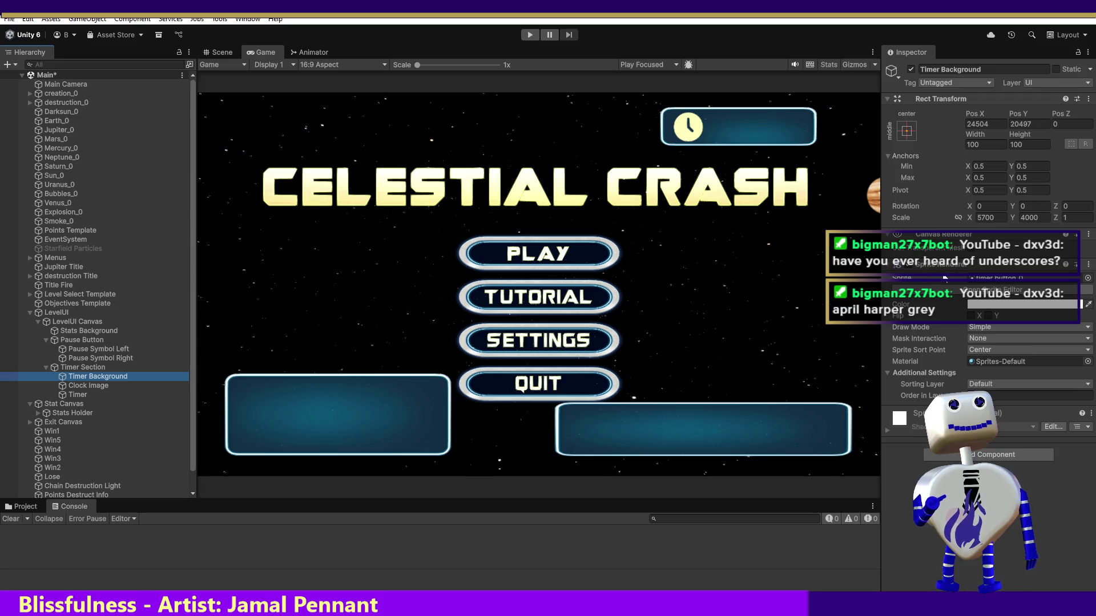
Inspect the timer background's sprite renderer, the Clock Image and the Timer text objects.
{"action": "left_click", "coordinate": [908, 265]}
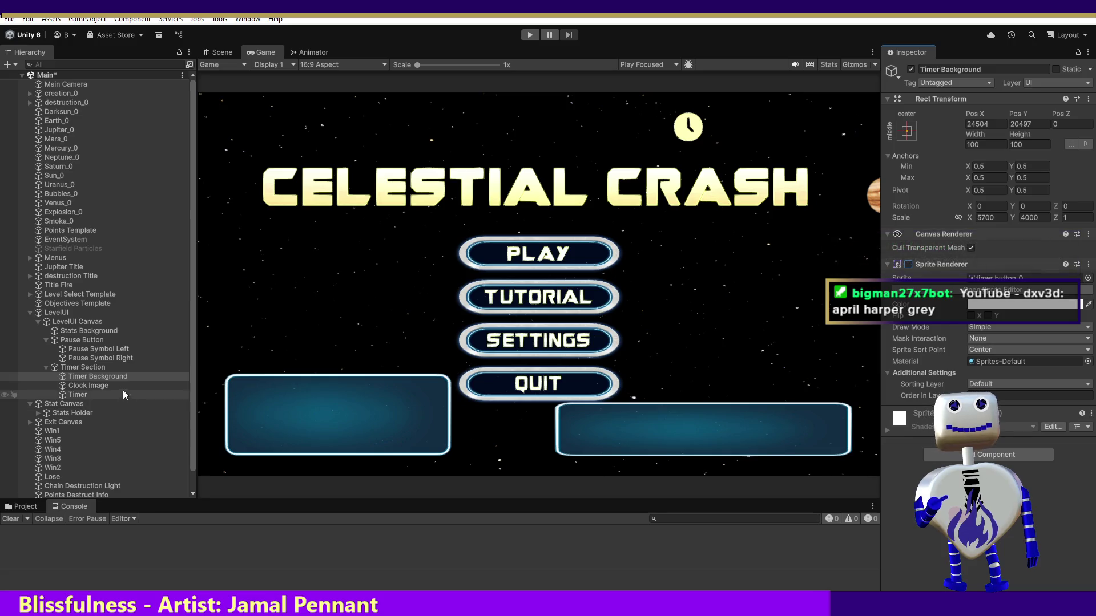
{"action": "left_click", "coordinate": [96, 386]}
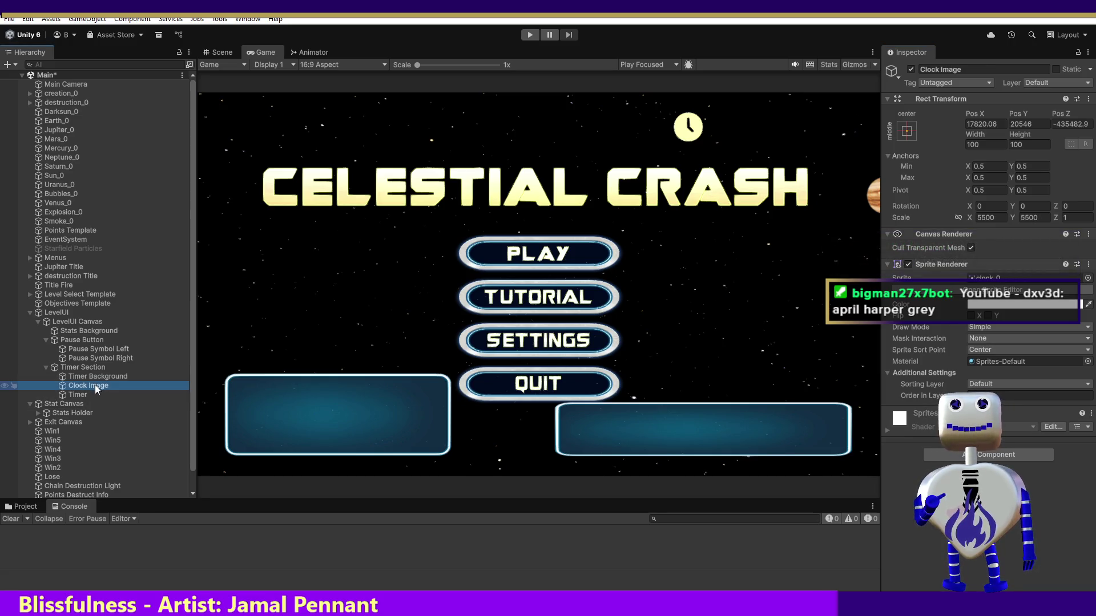
{"action": "left_click", "coordinate": [82, 396]}
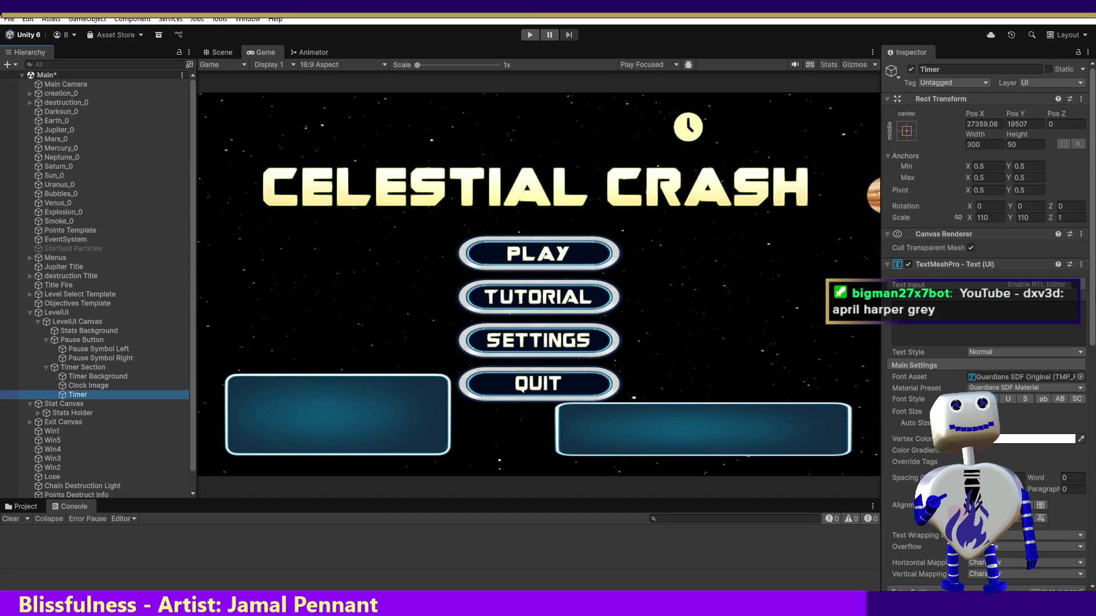
{"action": "left_click", "coordinate": [90, 387]}
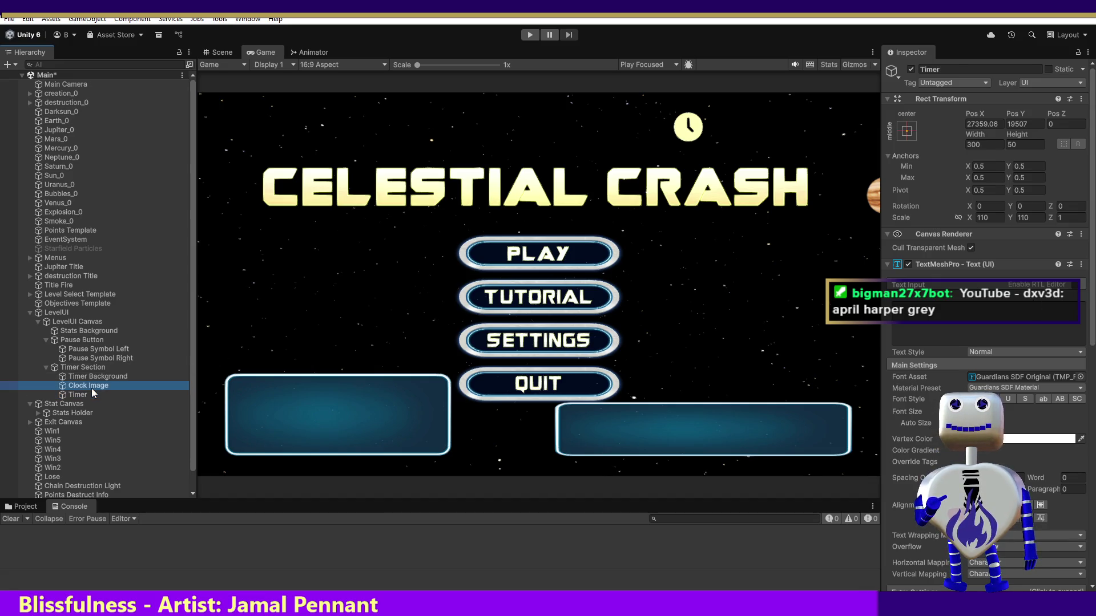
Deactivate Clock Image and play the game, which logs a NullReferenceException.
{"action": "left_click", "coordinate": [910, 70]}
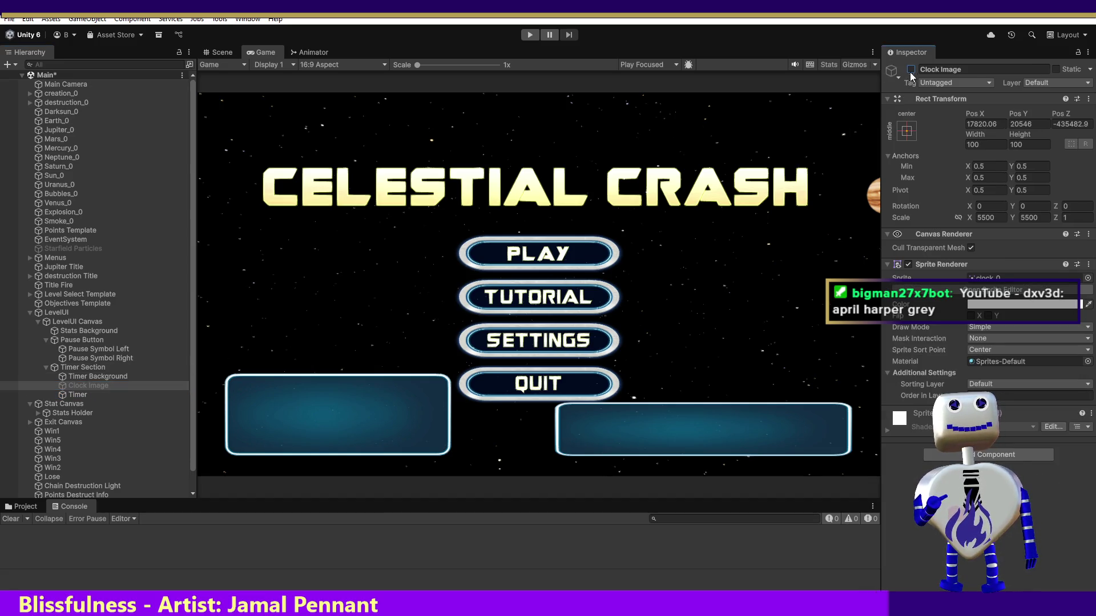
{"action": "left_click", "coordinate": [530, 34]}
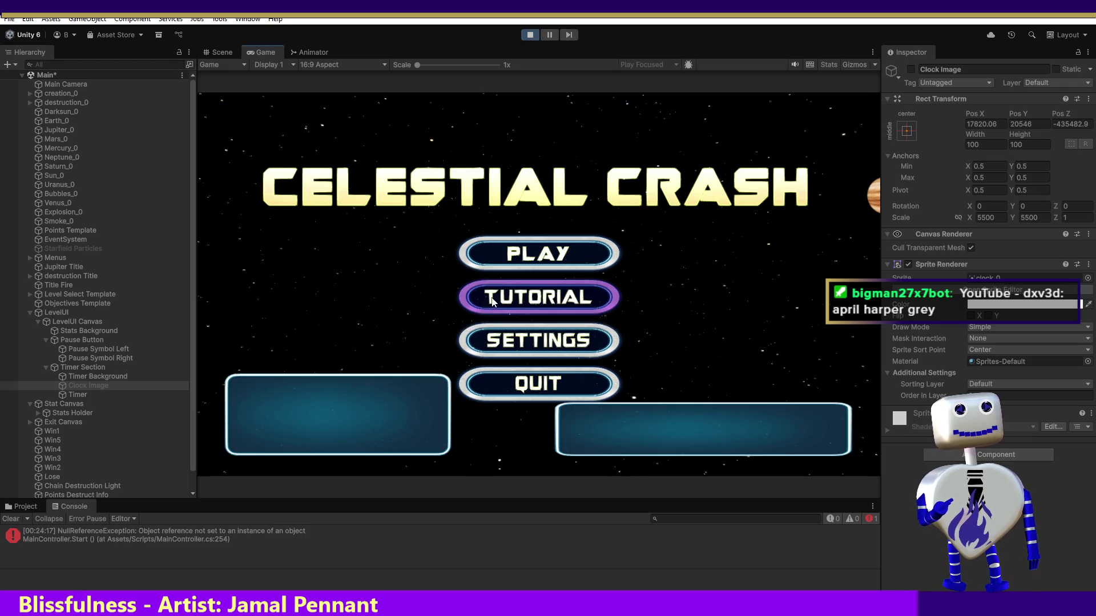
{"action": "left_click", "coordinate": [488, 251]}
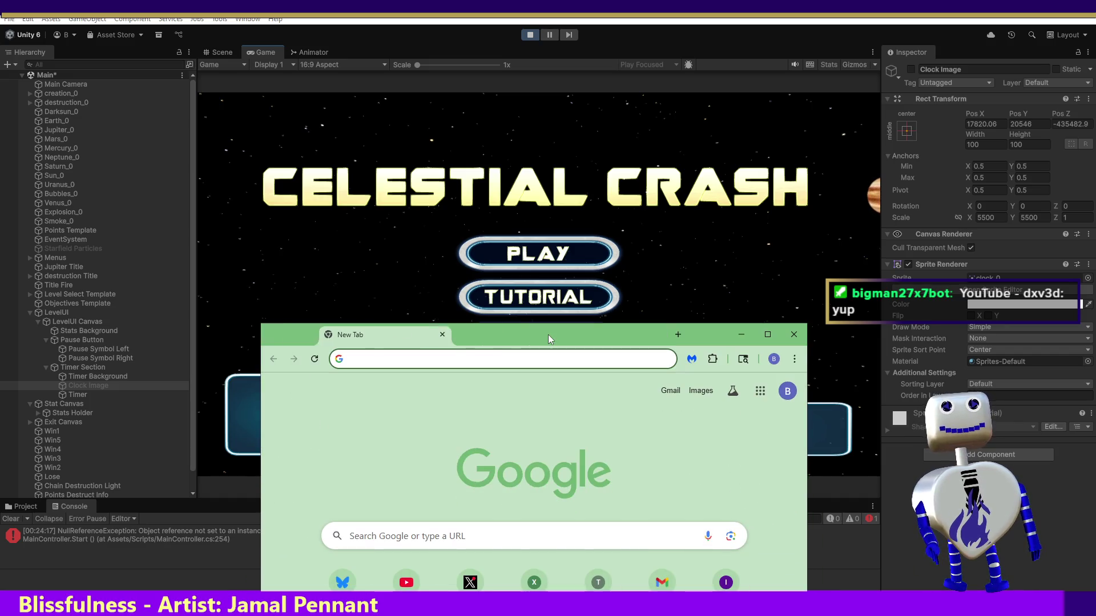
Search Google for the musician's name and read the Wikipedia article in a maximised window.
{"action": "left_click", "coordinate": [536, 355]}
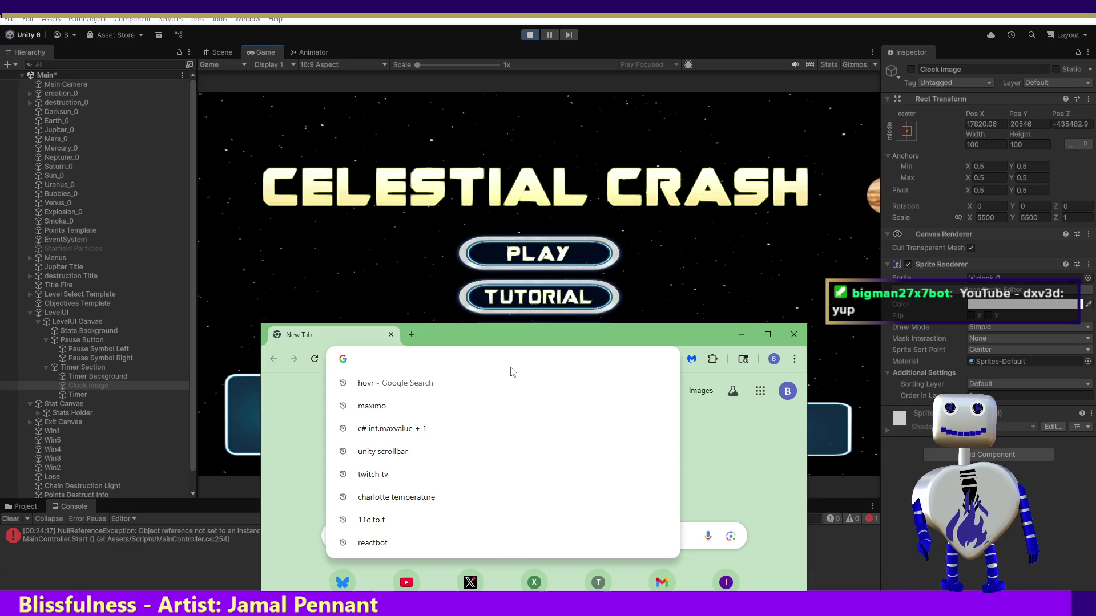
{"action": "type", "text": "april harper grey"}
{"action": "key", "text": "Return"}
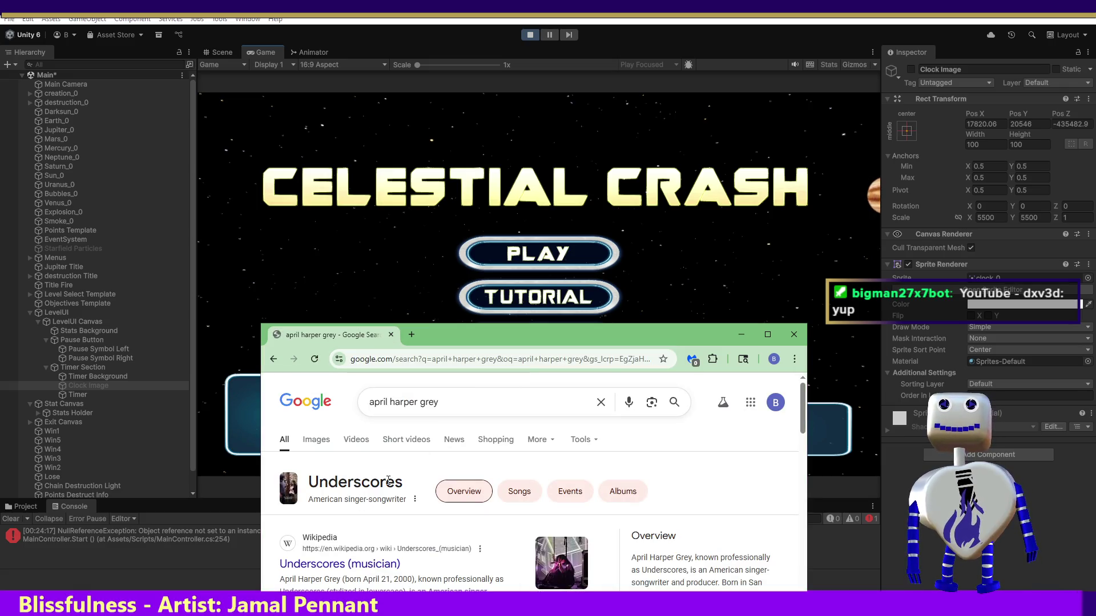
{"action": "left_click", "coordinate": [291, 564]}
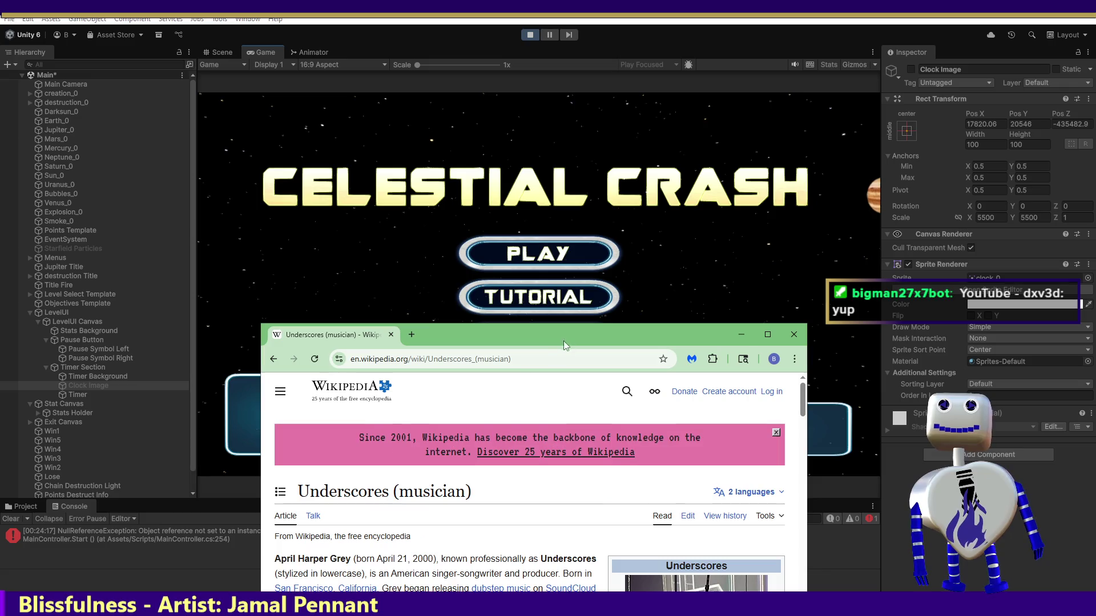
{"action": "double_click", "coordinate": [570, 335]}
{"action": "key", "text": "alt+Left"}
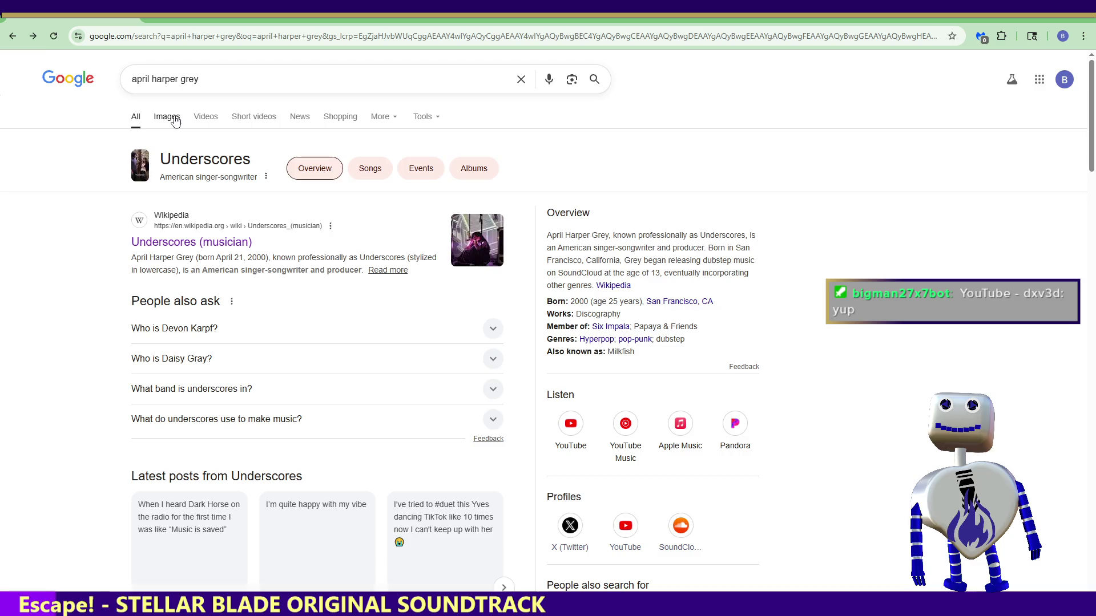
Browse the musician's image results and refine them with a suggested keyword chip.
{"action": "left_click", "coordinate": [169, 117]}
{"action": "left_click", "coordinate": [147, 220]}
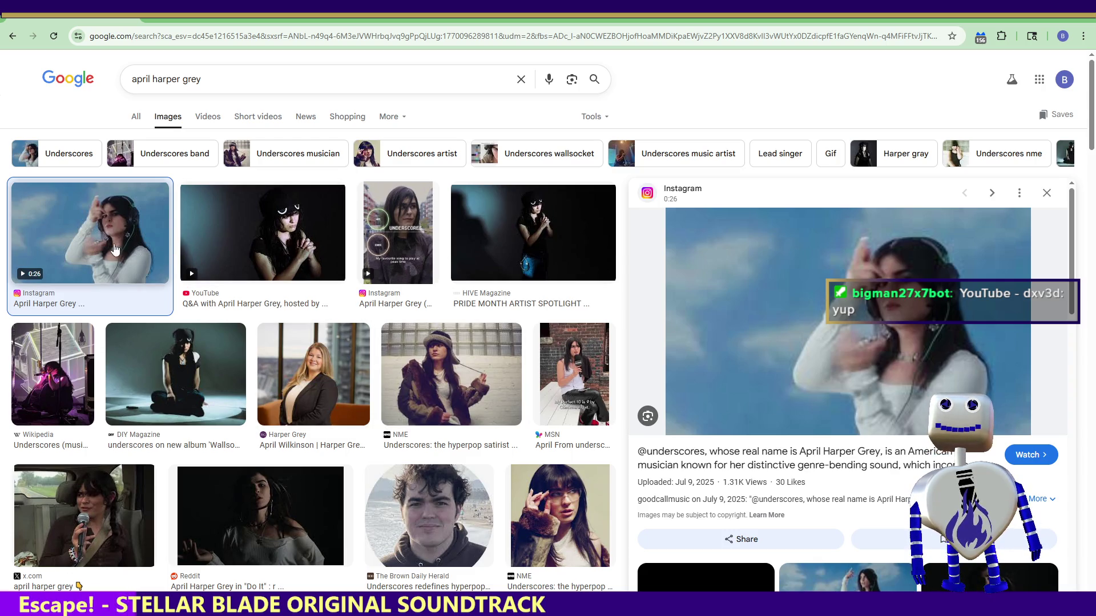
{"action": "left_click", "coordinate": [78, 159]}
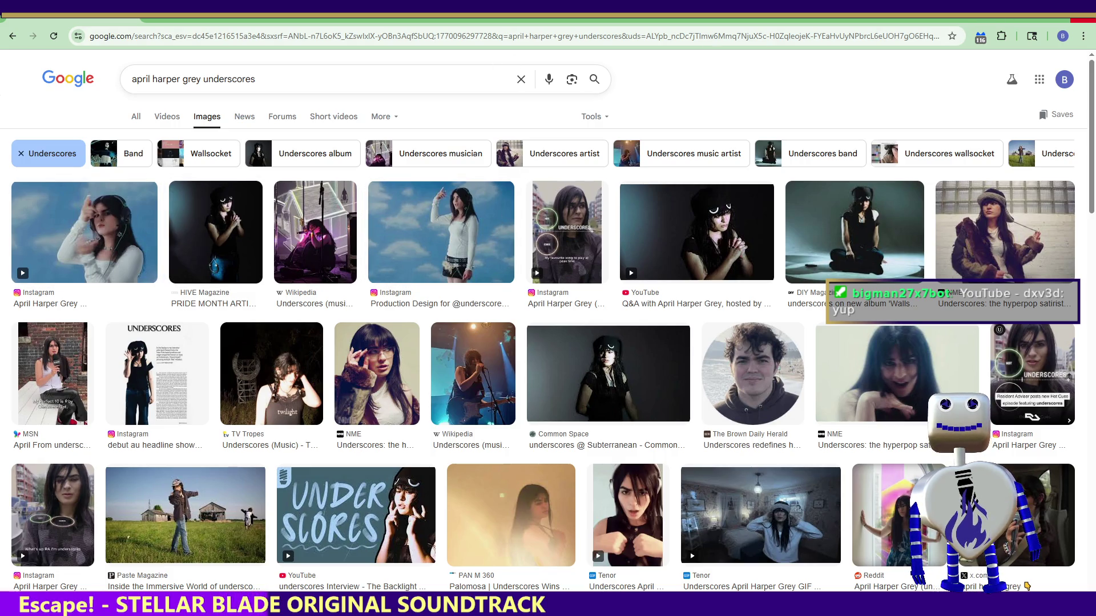
{"action": "key", "text": "alt+Tab"}
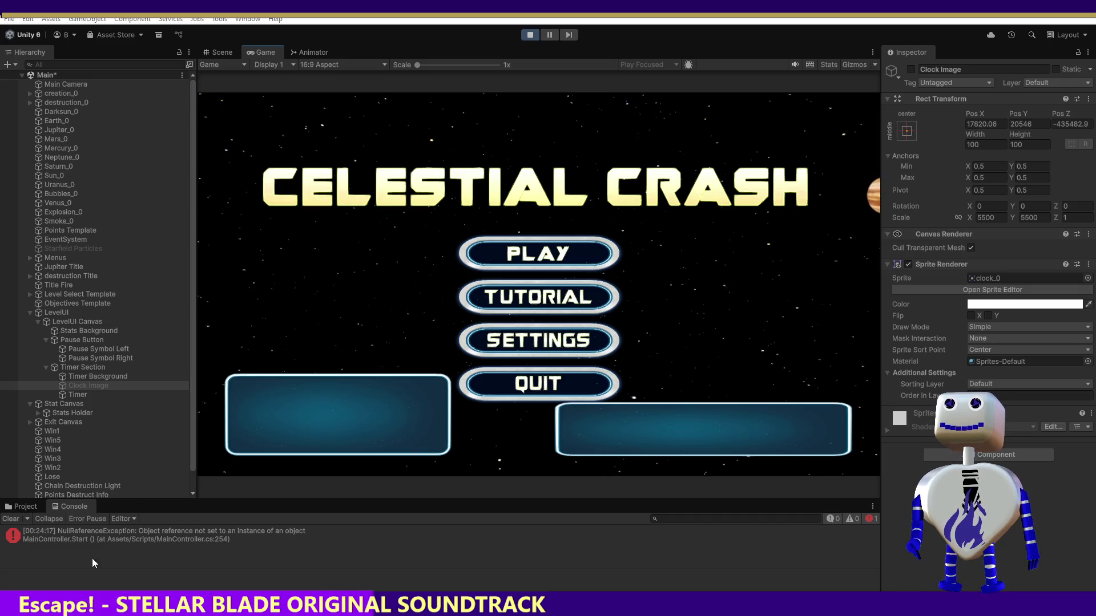
Read the MainController.Start NullReferenceException details, stop play mode, and switch to Visual Studio.
{"action": "left_click", "coordinate": [105, 540]}
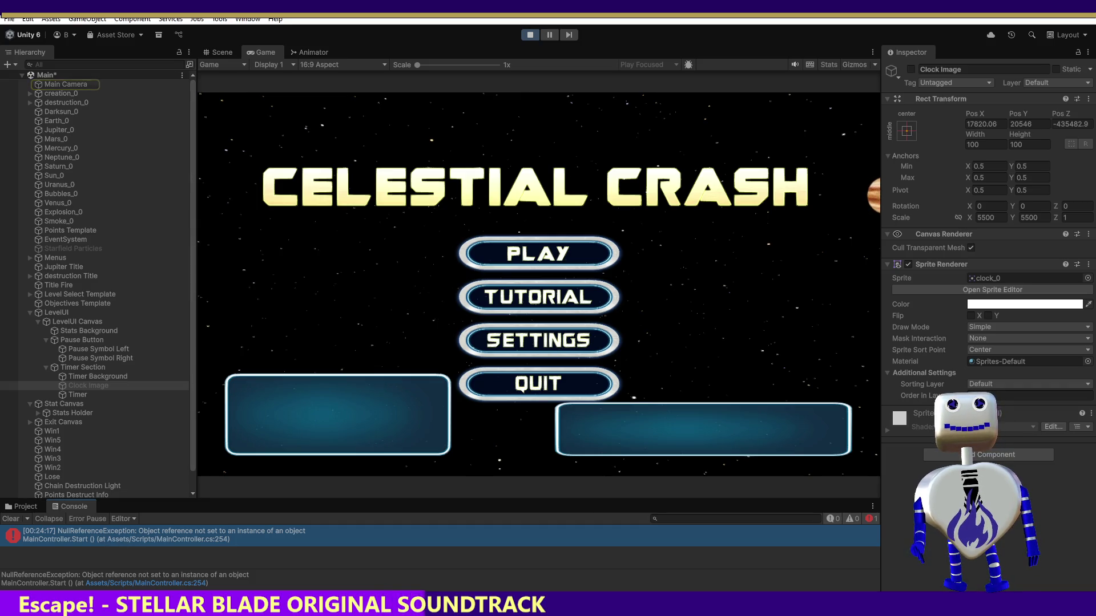
{"action": "left_click", "coordinate": [523, 36]}
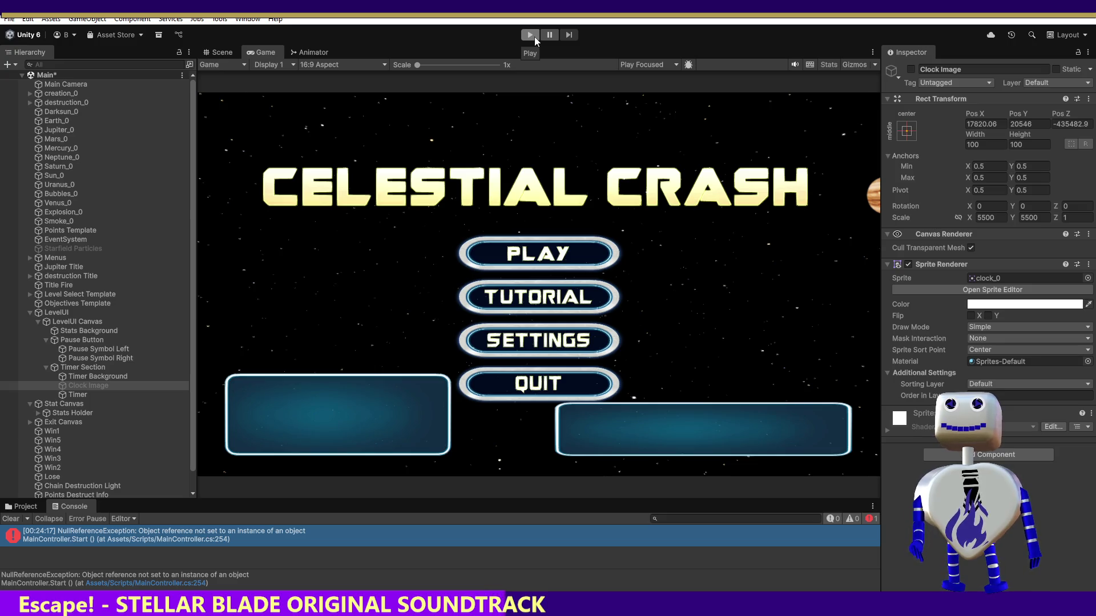
{"action": "left_click", "coordinate": [245, 535]}
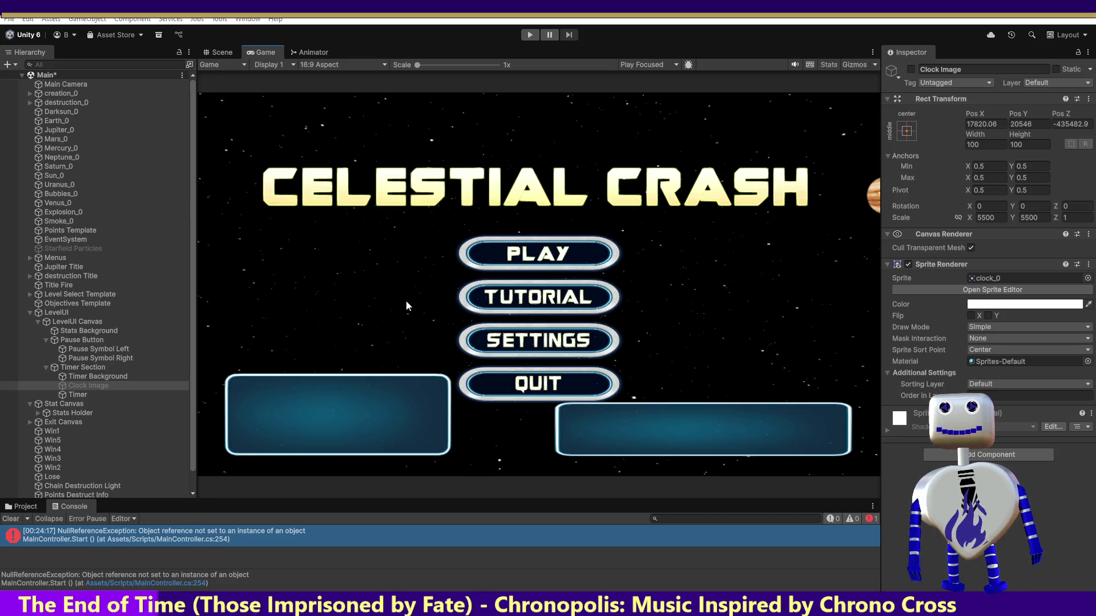
{"action": "key", "text": "alt+Tab"}
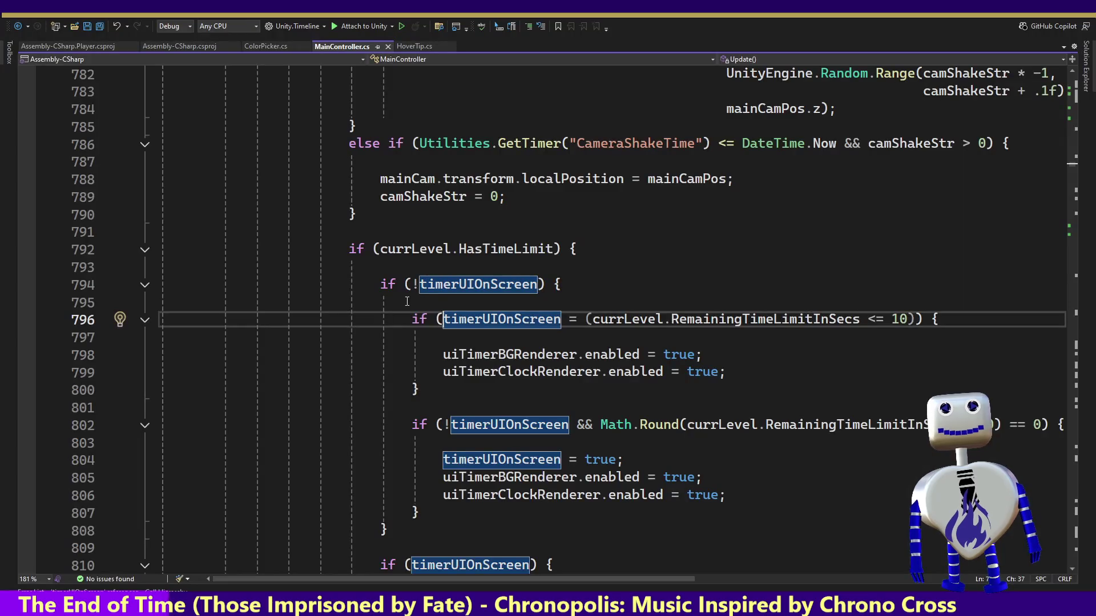
Scroll MainController.cs to line 254 and highlight every SpriteRenderer use there.
{"action": "left_click_drag", "start_coordinate": [1076, 168], "coordinate": [1086, 108]}
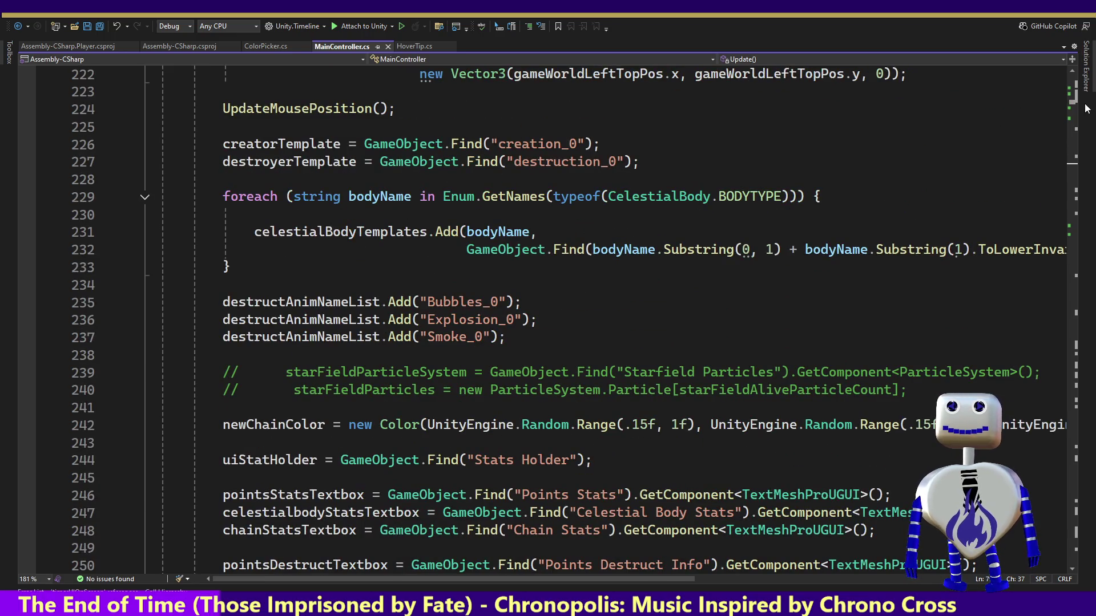
{"action": "scroll", "coordinate": [1086, 108], "scroll_direction": "down", "scroll_amount": 2}
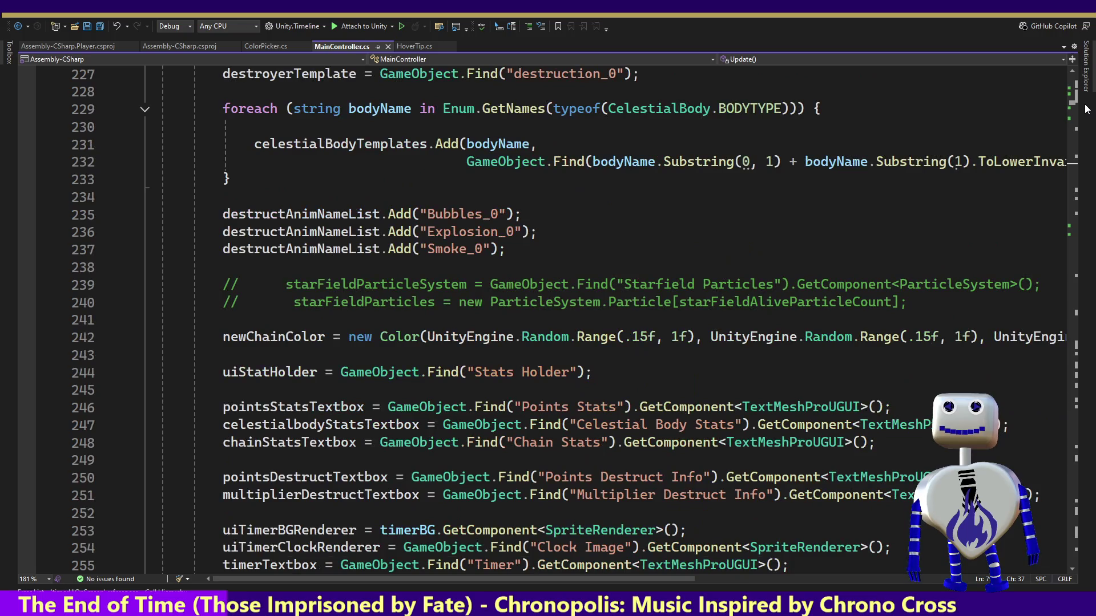
{"action": "scroll", "coordinate": [1086, 109], "scroll_direction": "down", "scroll_amount": 2}
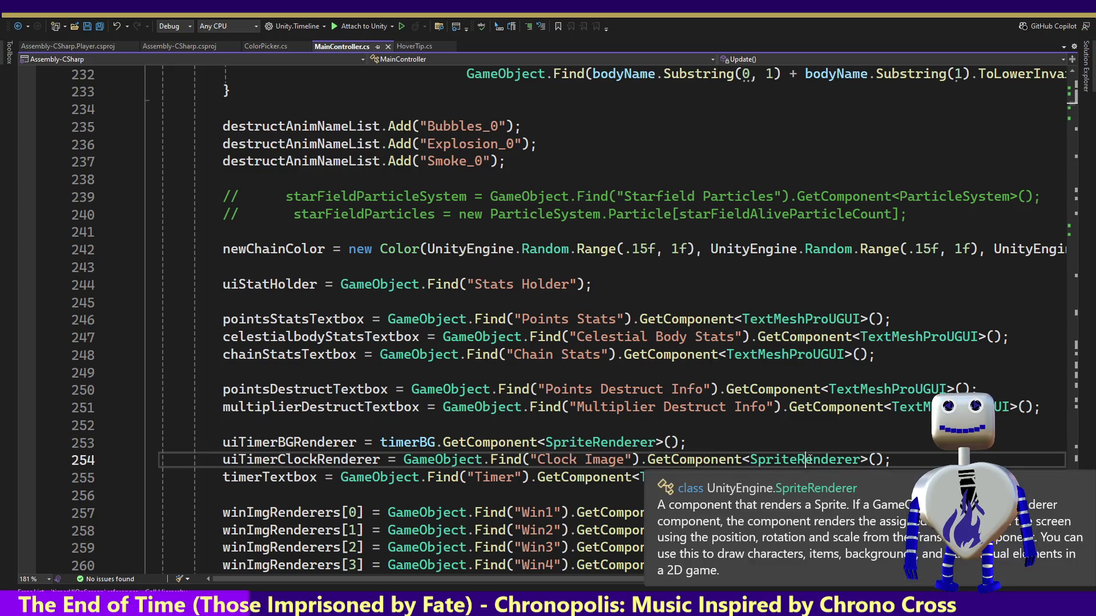
{"action": "double_click", "coordinate": [811, 463]}
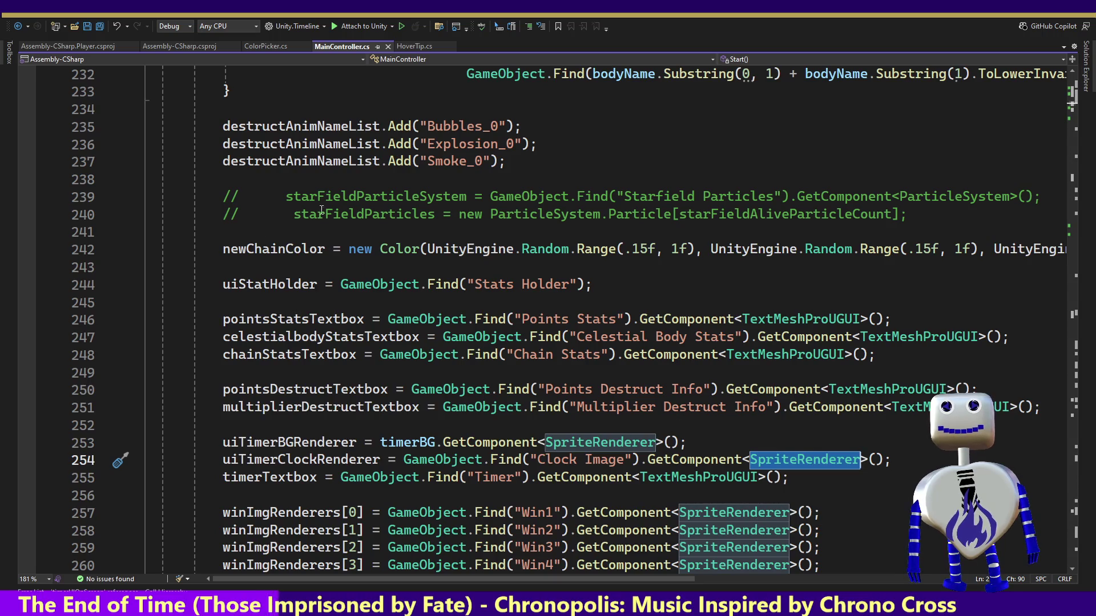
{"action": "key", "text": "alt+Tab"}
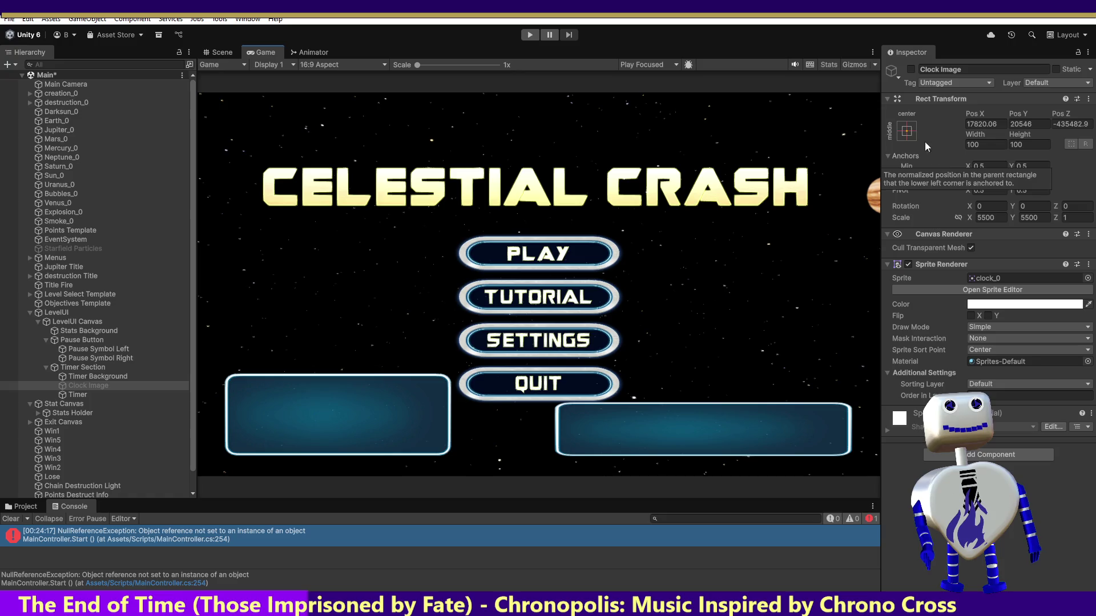
Reactivate Clock Image, disable only its Sprite Renderer, and play the game to test.
{"action": "left_click", "coordinate": [911, 70]}
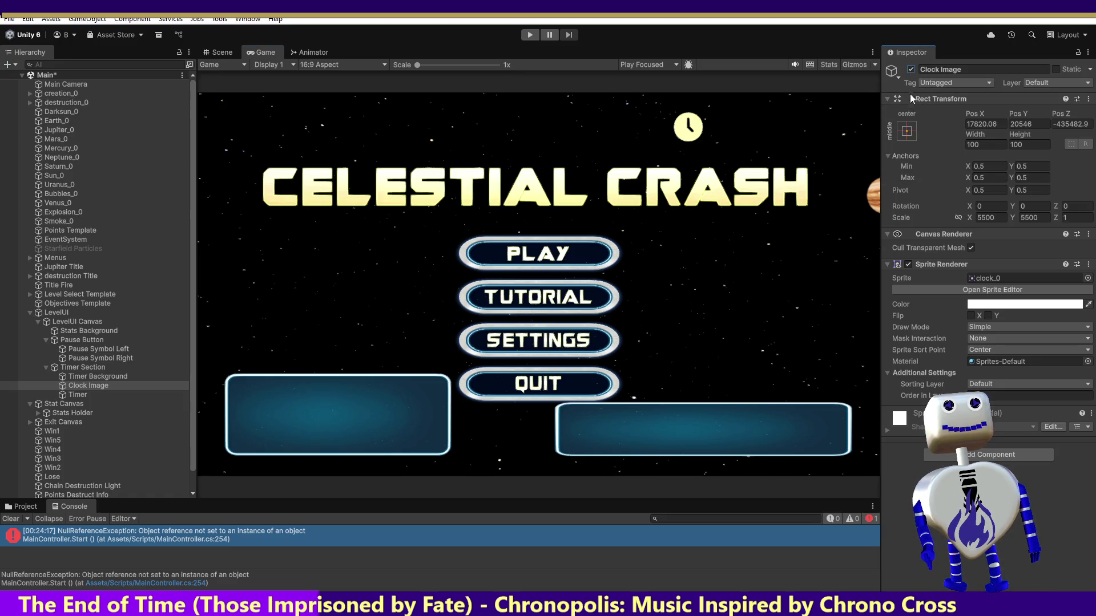
{"action": "left_click", "coordinate": [908, 264]}
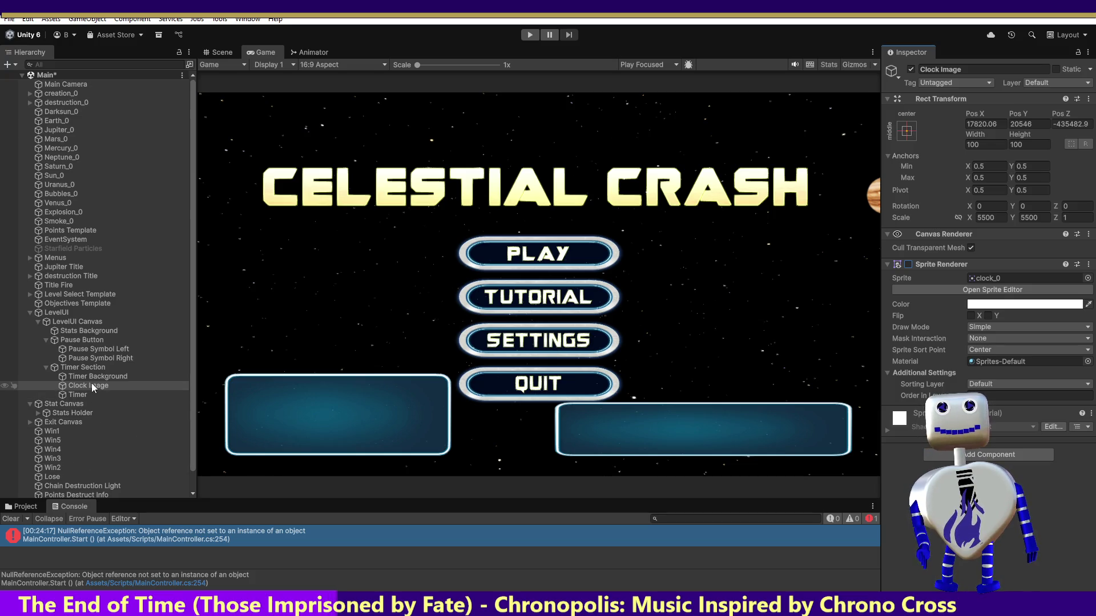
{"action": "key", "text": "alt+Tab"}
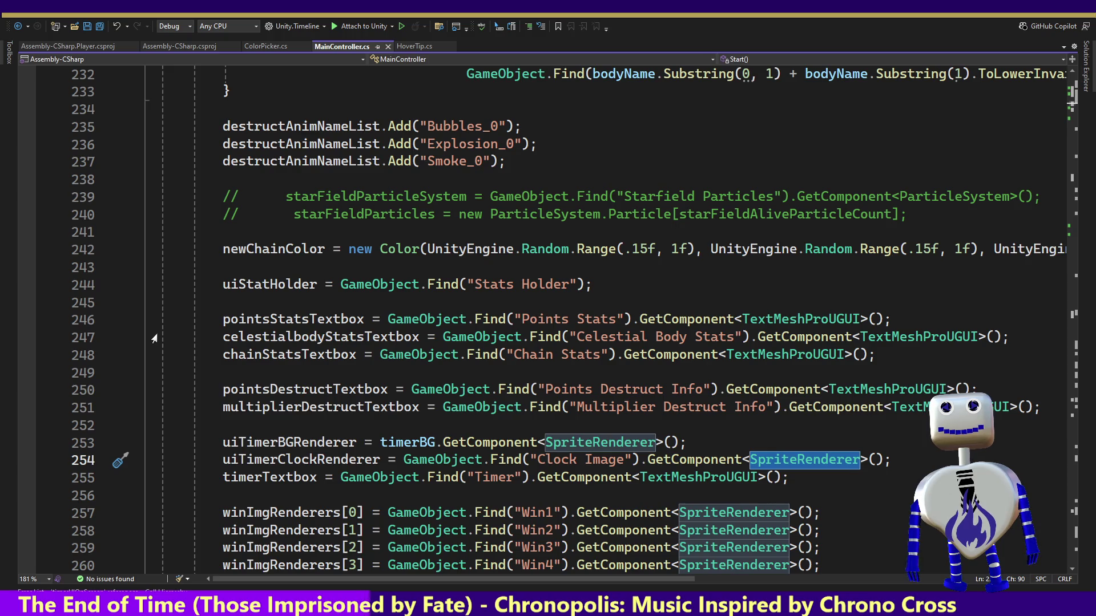
{"action": "key", "text": "alt+Tab"}
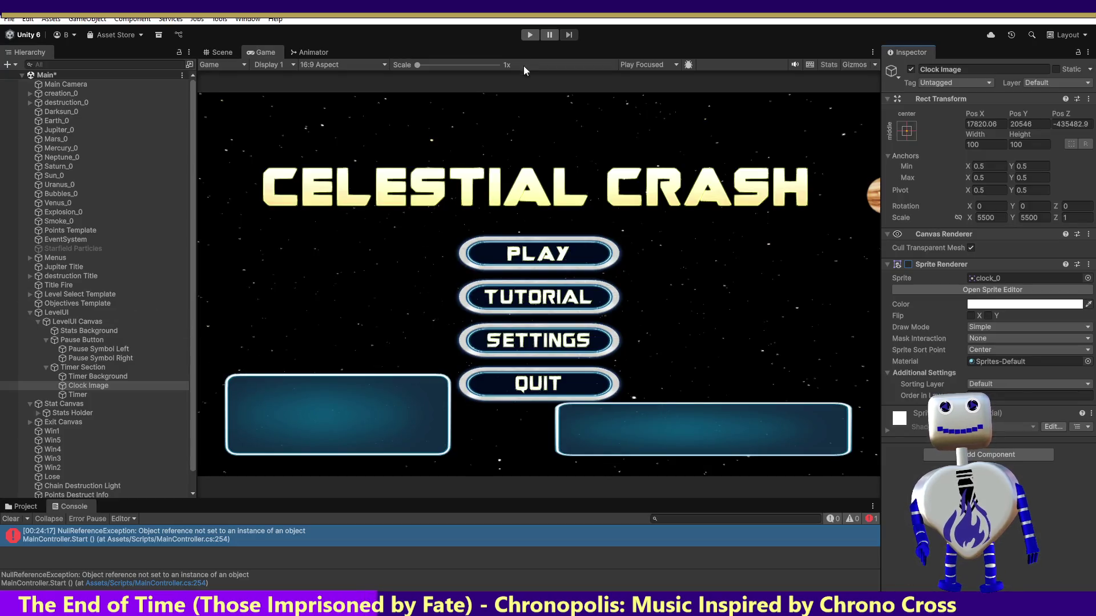
{"action": "left_click", "coordinate": [531, 34]}
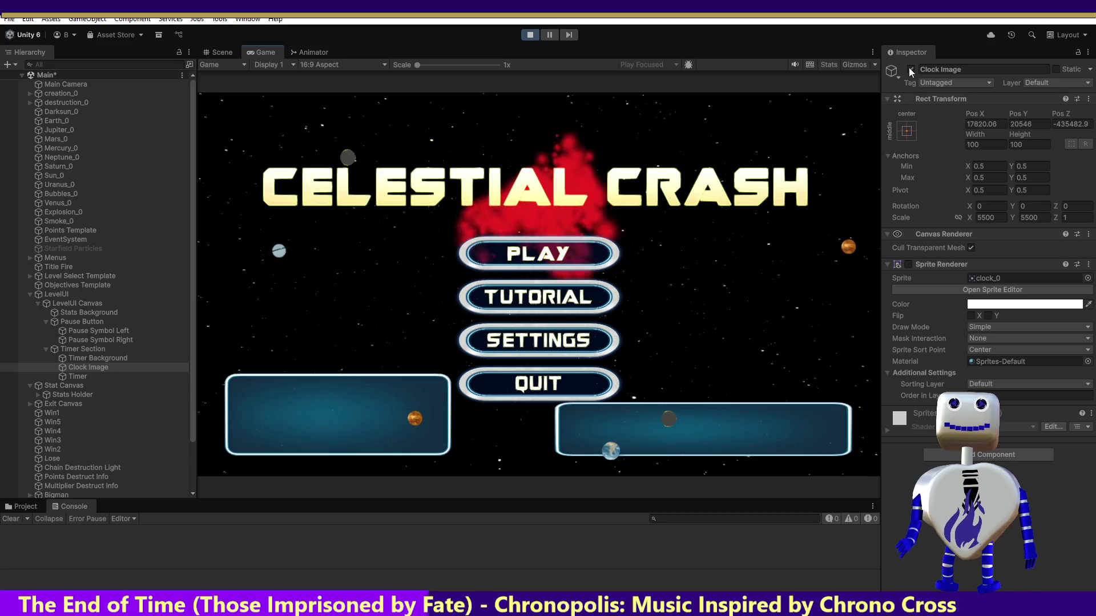
Play into a Skill Challenge level from the title menu, then stop play mode.
{"action": "left_click", "coordinate": [547, 264]}
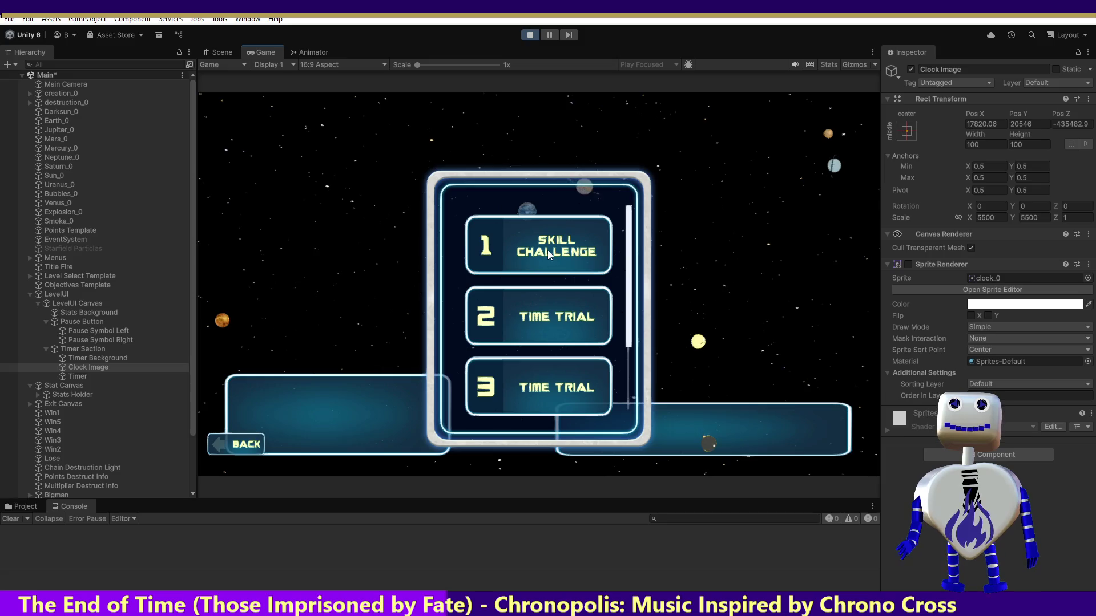
{"action": "left_click", "coordinate": [546, 250]}
{"action": "left_click", "coordinate": [763, 375]}
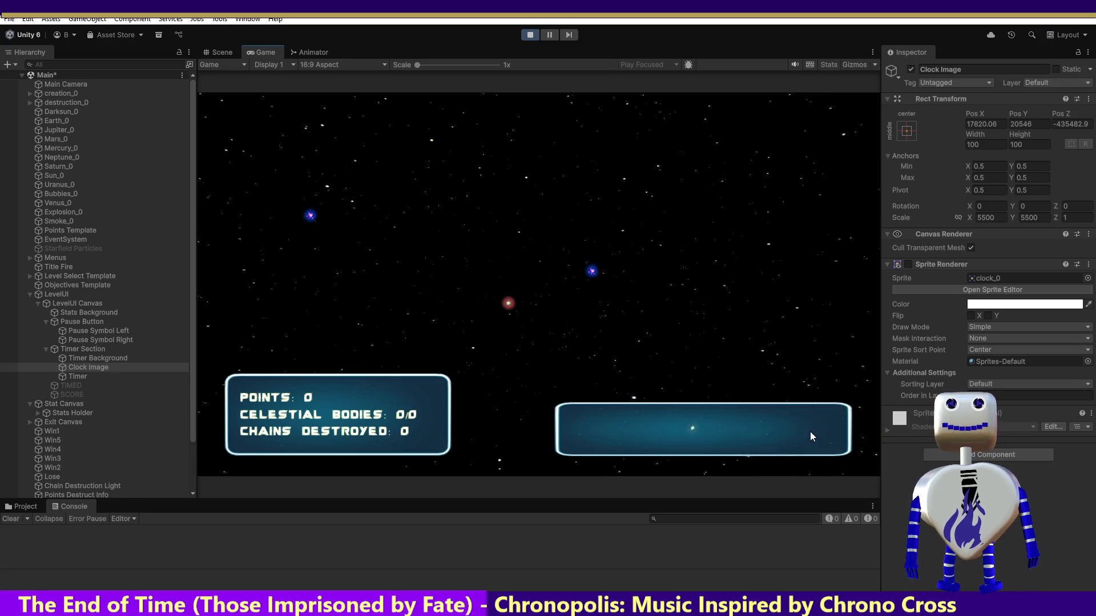
{"action": "left_click", "coordinate": [529, 35]}
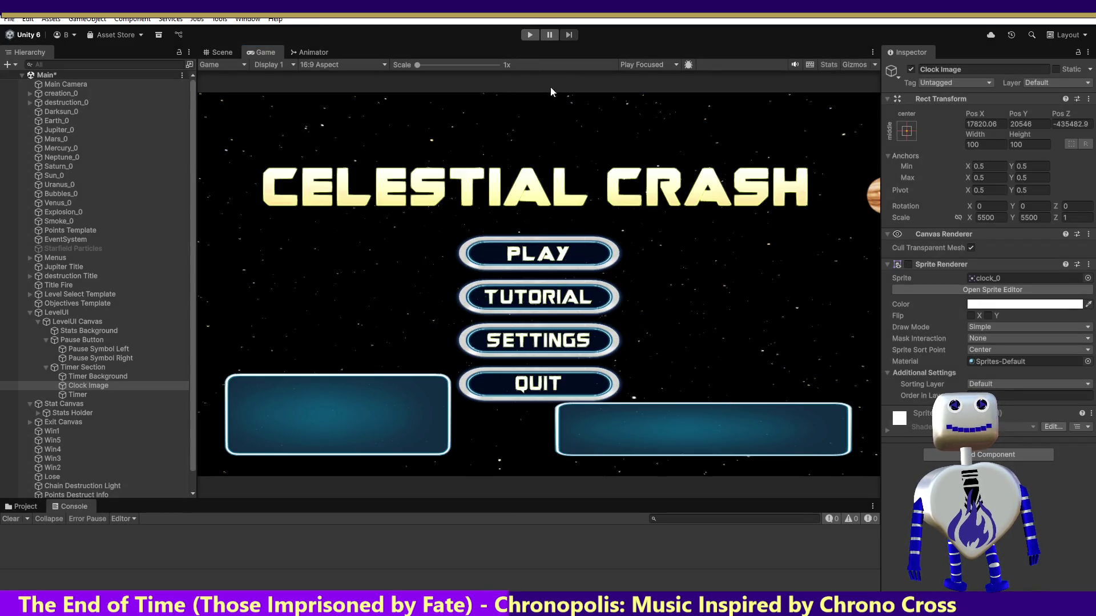
Replay a Skill Challenge level to check the UI, stop, and return to the Scene view.
{"action": "left_click", "coordinate": [528, 38]}
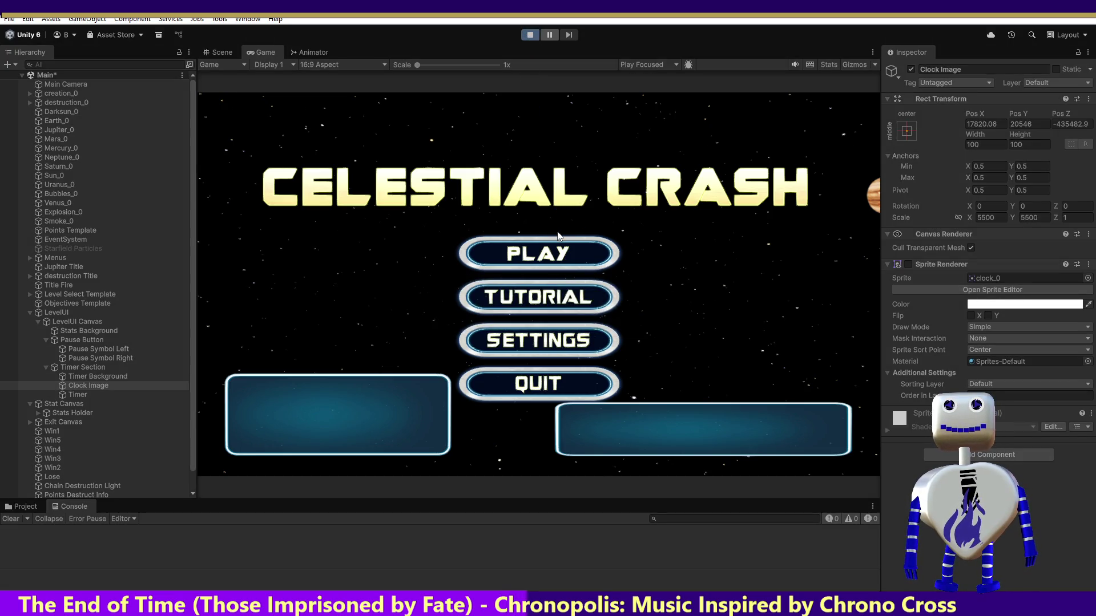
{"action": "left_click", "coordinate": [545, 261]}
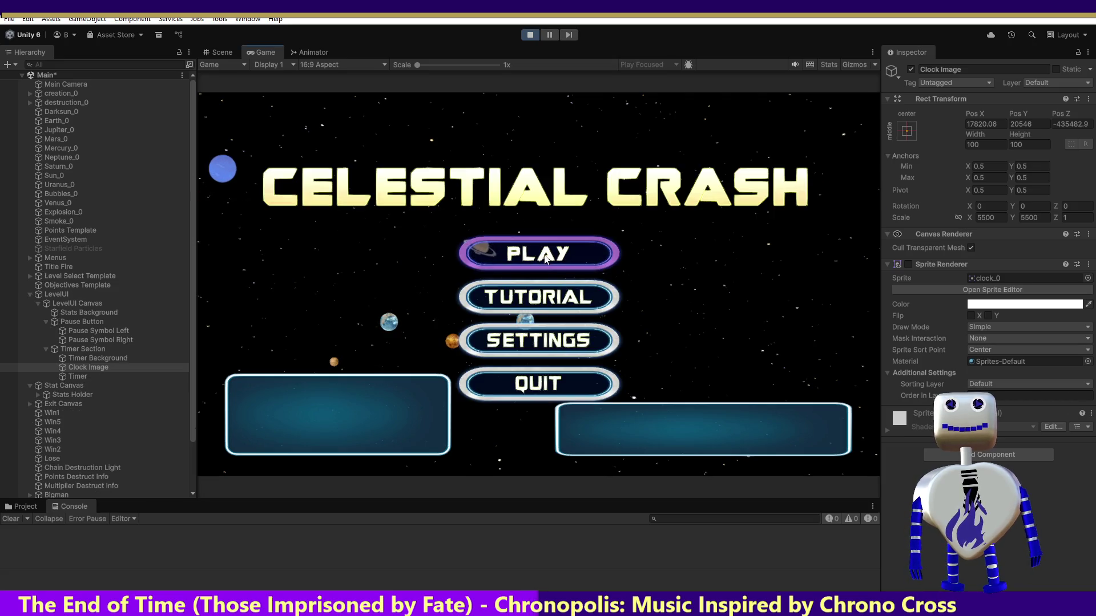
{"action": "left_click", "coordinate": [543, 255]}
{"action": "left_click", "coordinate": [543, 255]}
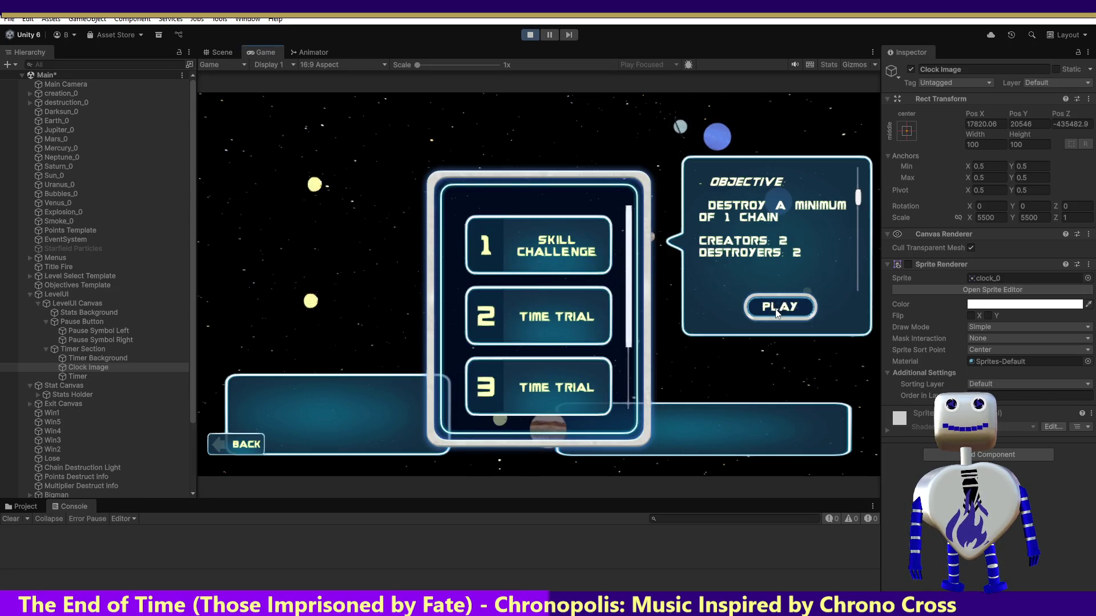
{"action": "left_click", "coordinate": [774, 310]}
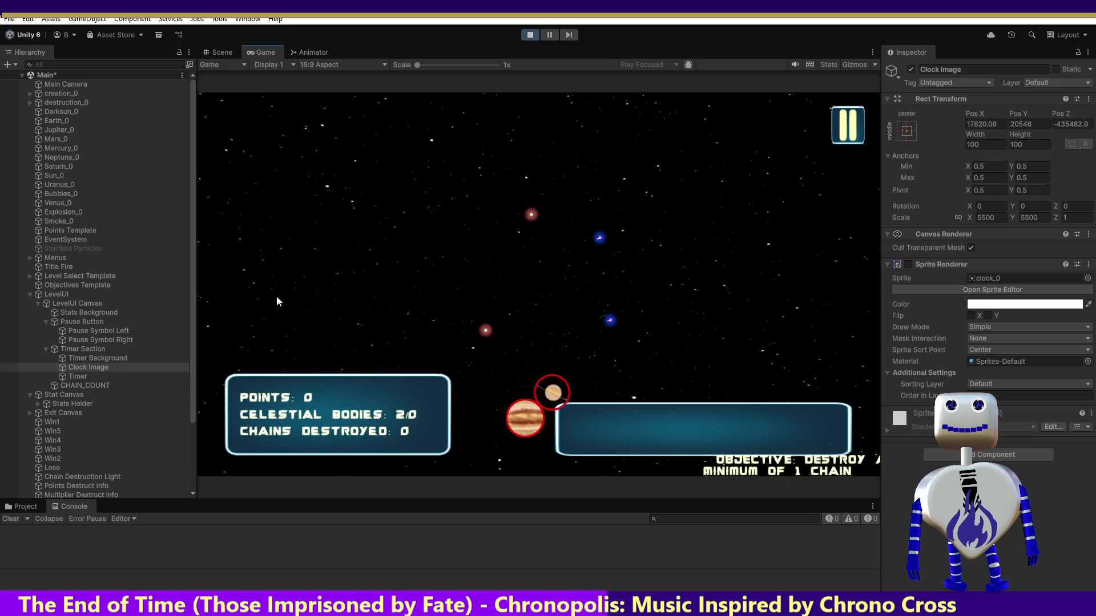
{"action": "left_click", "coordinate": [531, 34]}
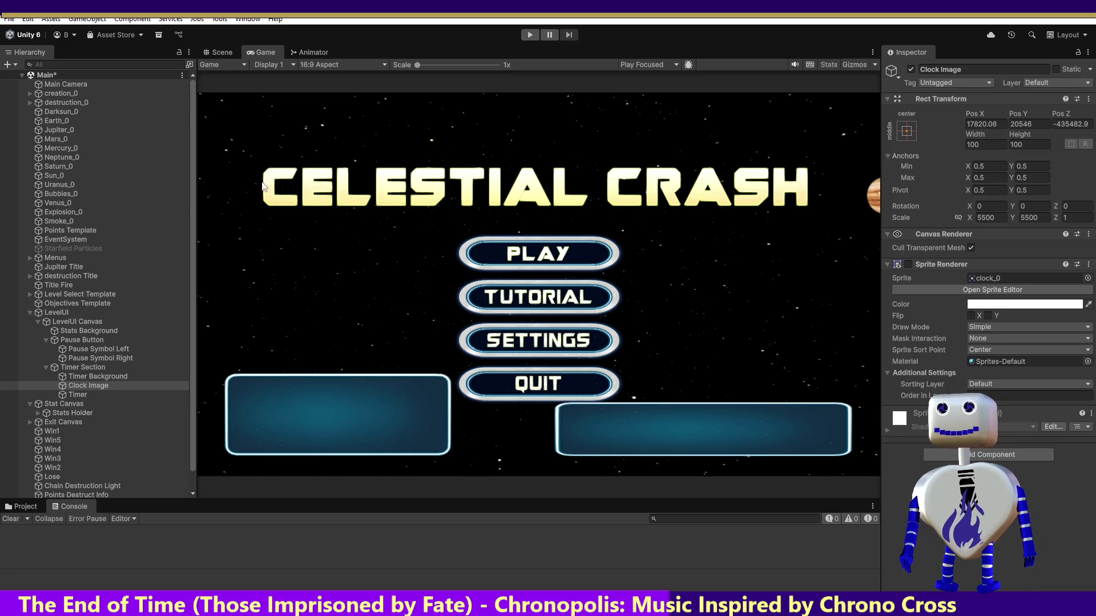
{"action": "left_click", "coordinate": [219, 53]}
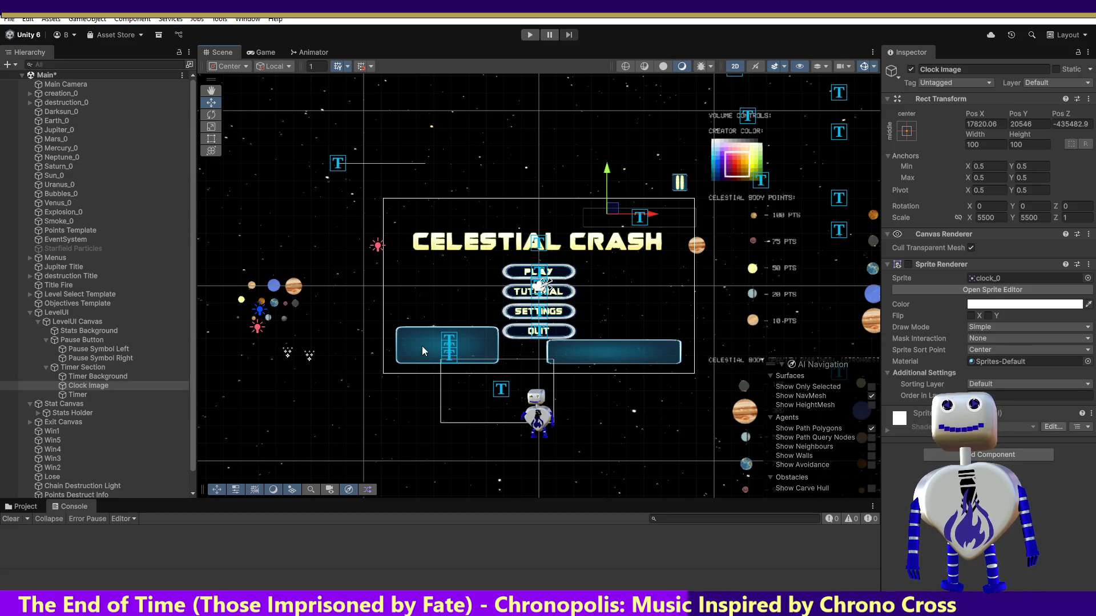
Inspect Exit Canvas, Stats Background and Objectives Template, frame the menu canvas, and save the scene.
{"action": "left_click", "coordinate": [57, 422]}
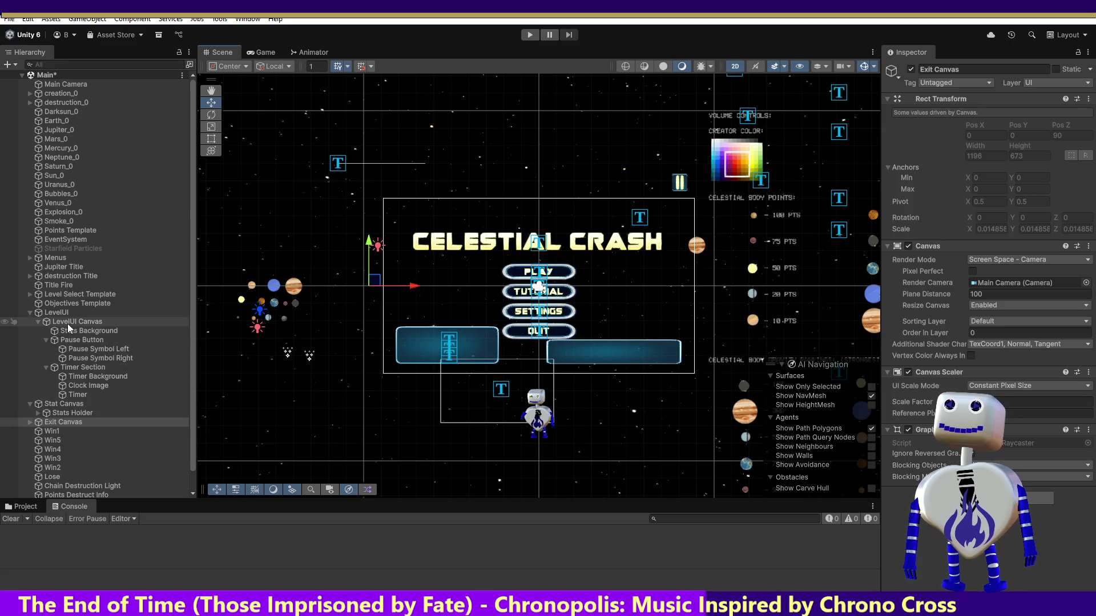
{"action": "left_click", "coordinate": [80, 331]}
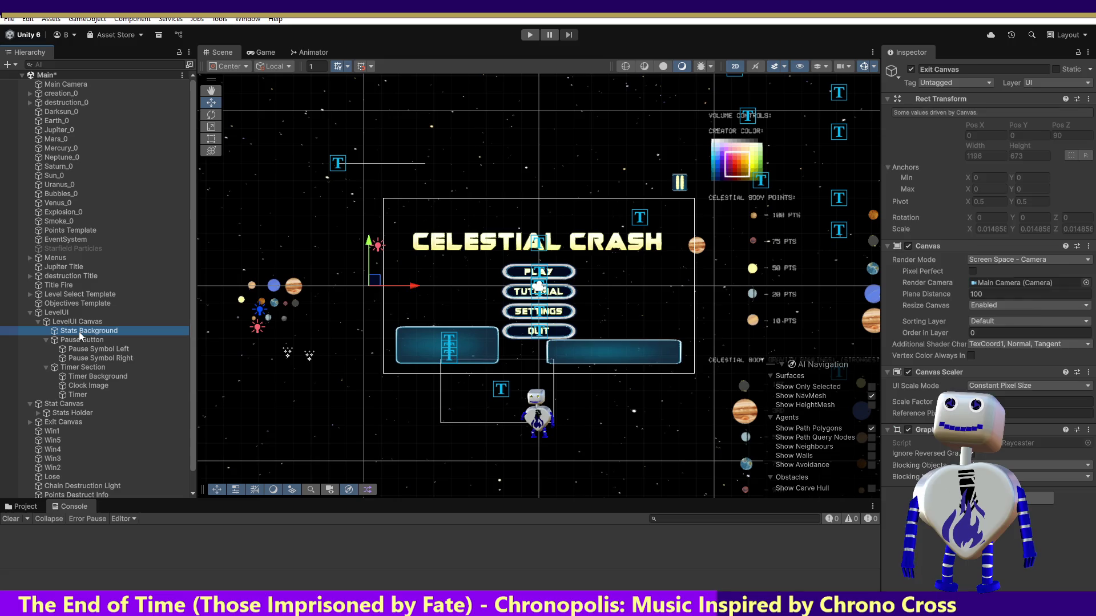
{"action": "left_click", "coordinate": [82, 329]}
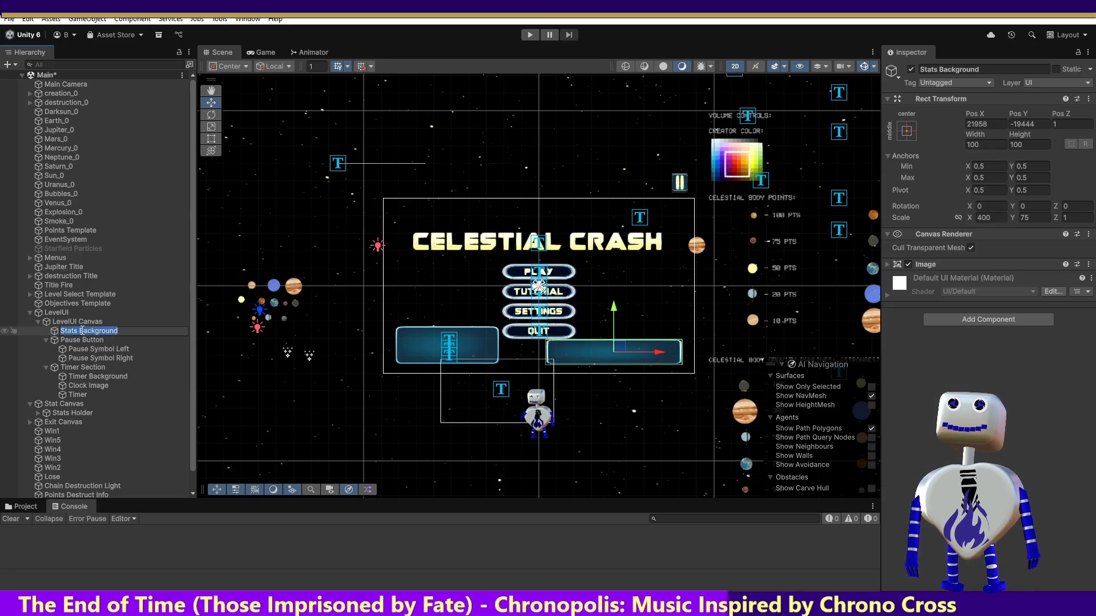
{"action": "left_click", "coordinate": [50, 331]}
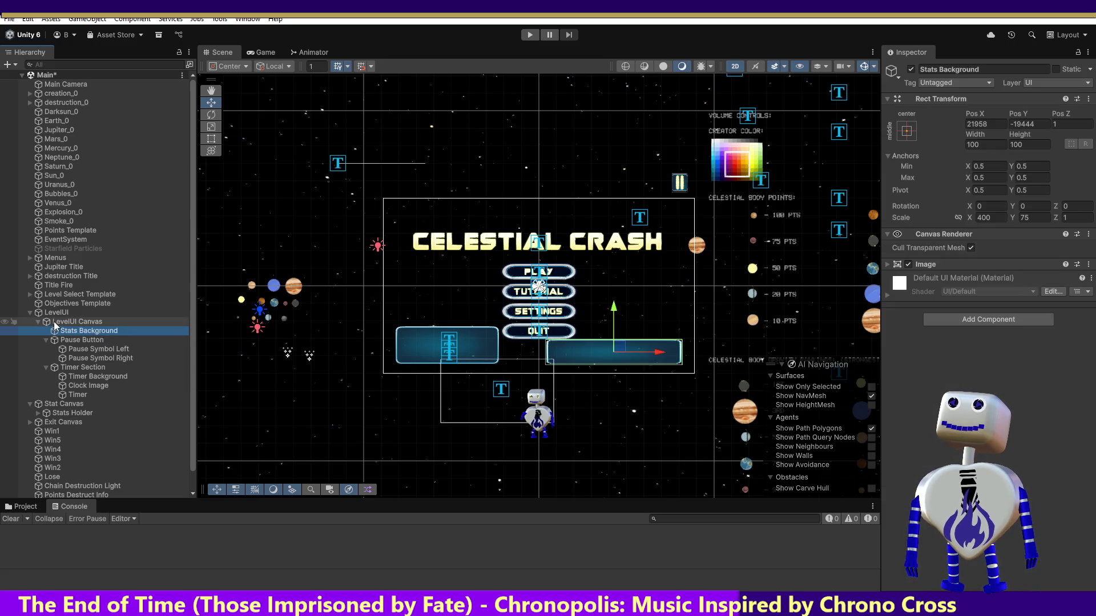
{"action": "left_click", "coordinate": [58, 304]}
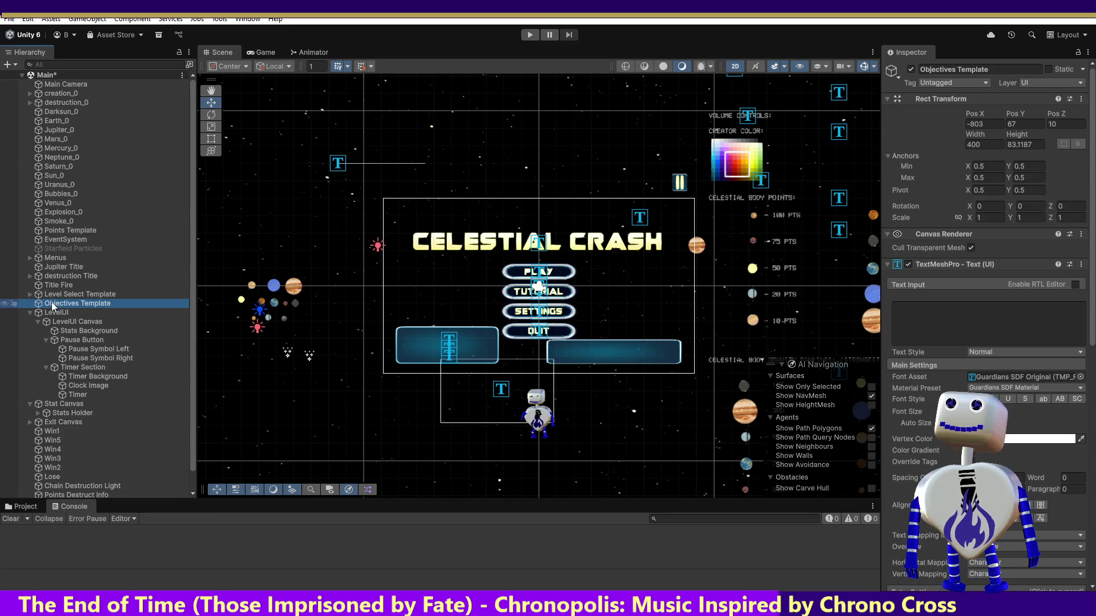
{"action": "double_click", "coordinate": [54, 304]}
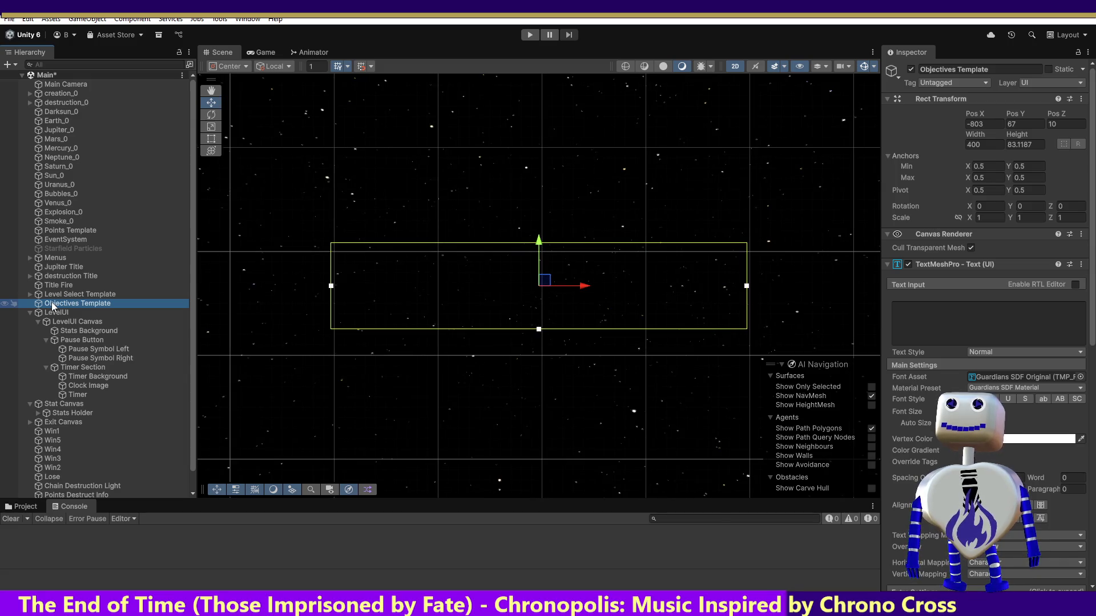
{"action": "left_click", "coordinate": [73, 86]}
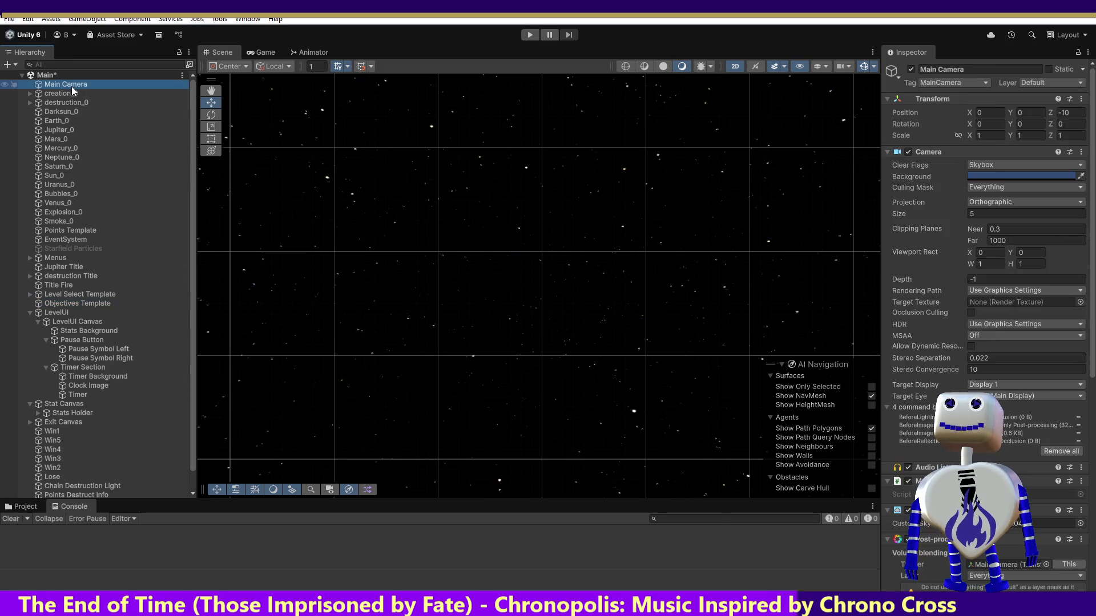
{"action": "double_click", "coordinate": [71, 87]}
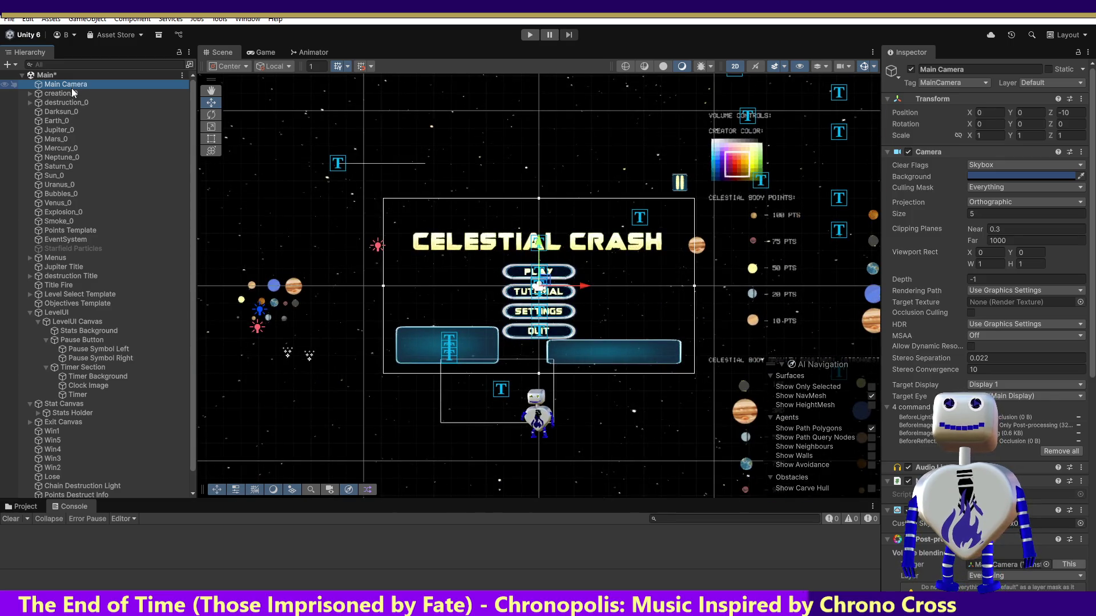
{"action": "key", "text": "ctrl+s"}
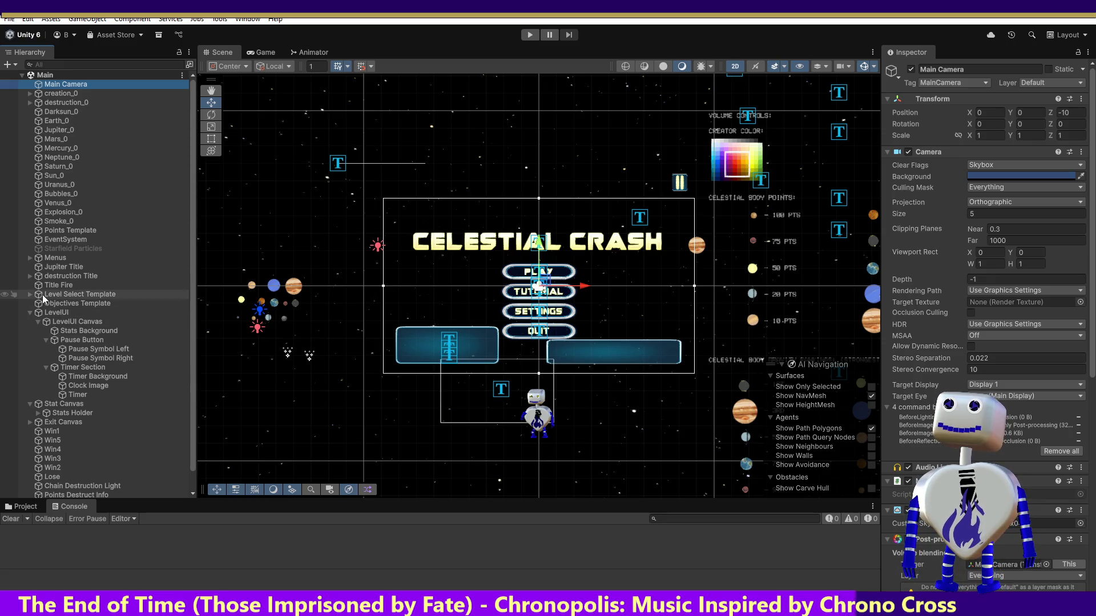
Move the Stats Holder under Stat Canvas to Pos X 119, Pos Y 48.
{"action": "left_click", "coordinate": [74, 404]}
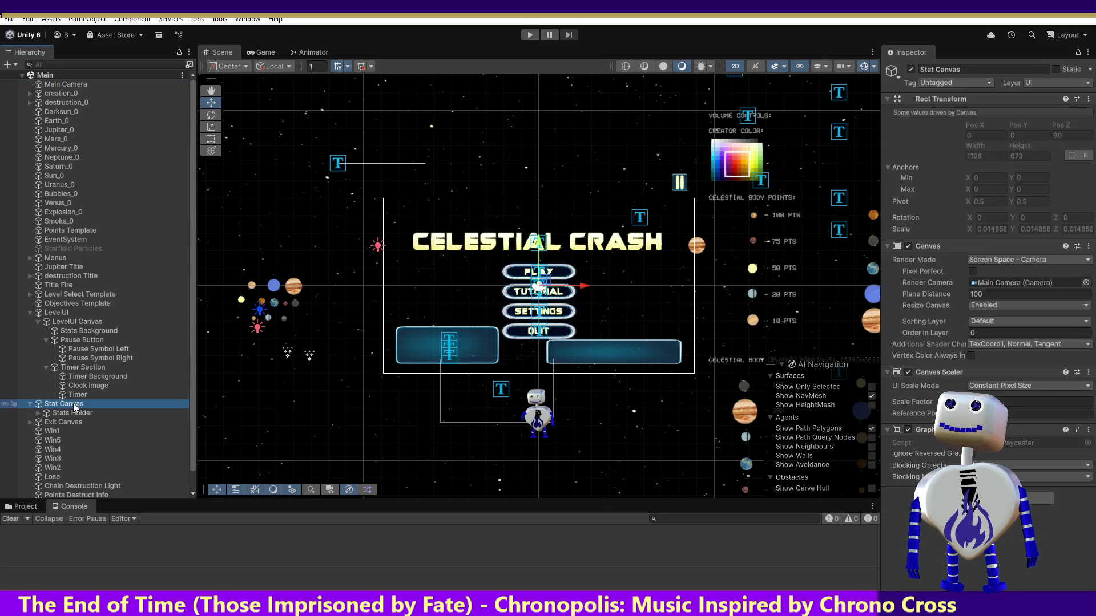
{"action": "left_click", "coordinate": [75, 414]}
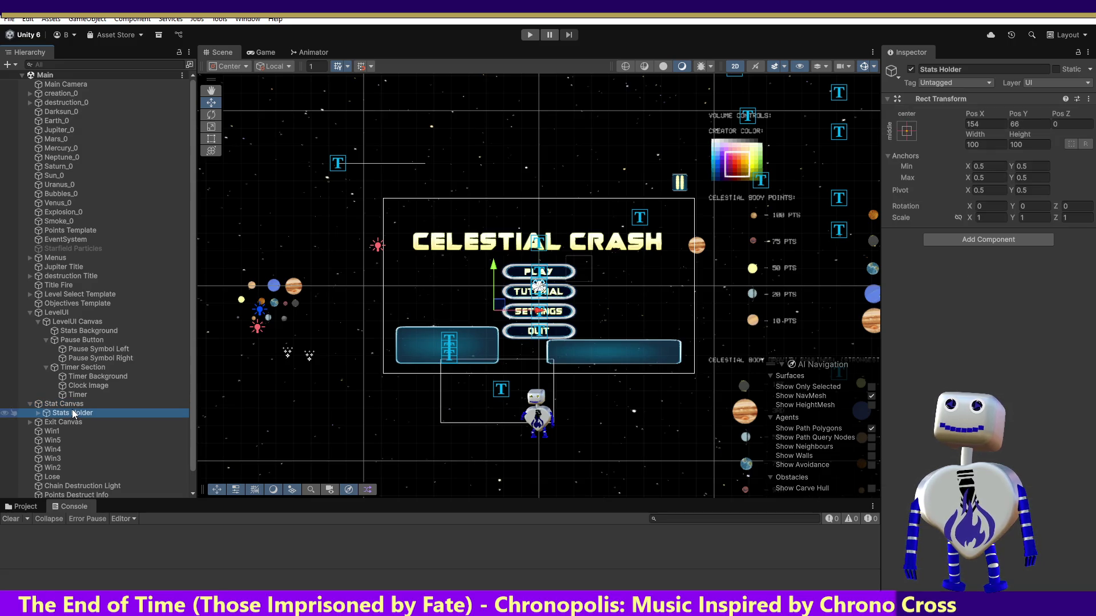
{"action": "left_click", "coordinate": [72, 406]}
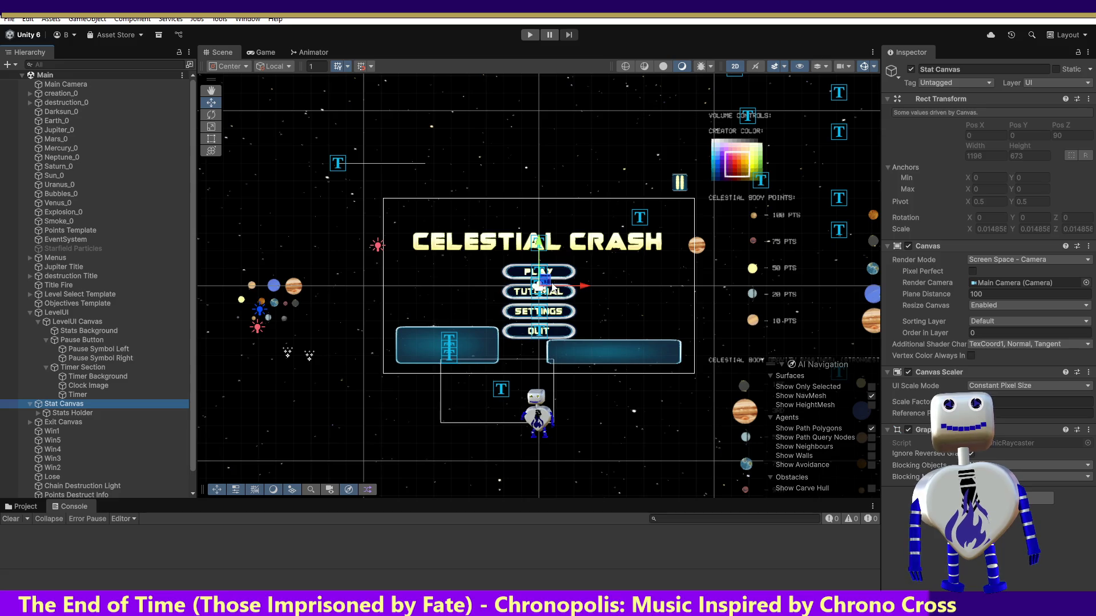
{"action": "left_click", "coordinate": [550, 286]}
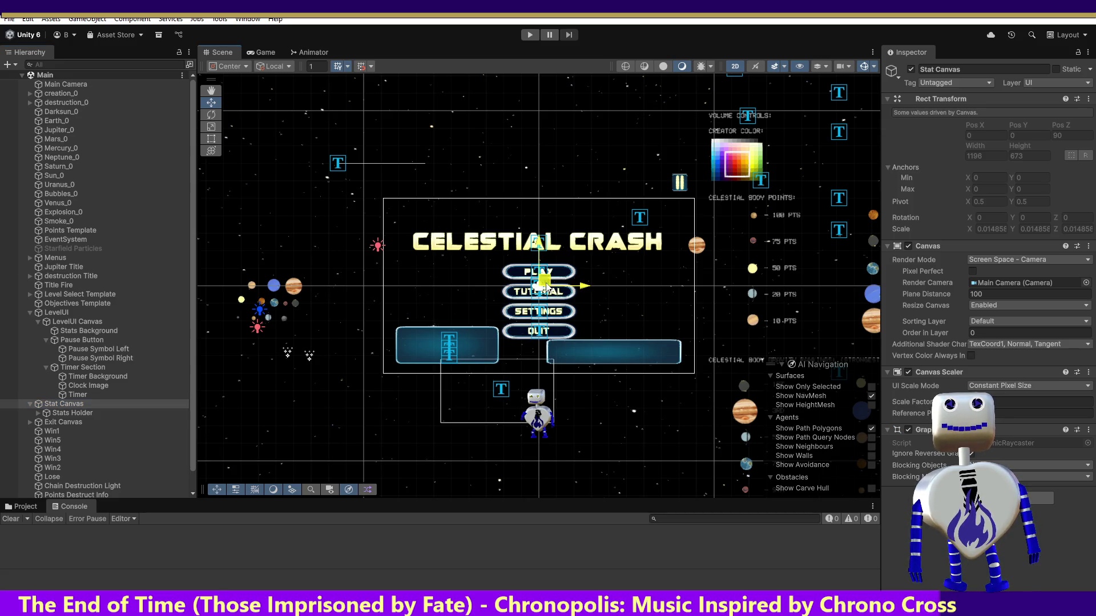
{"action": "left_click", "coordinate": [72, 414]}
{"action": "left_click_drag", "start_coordinate": [500, 309], "coordinate": [491, 315]}
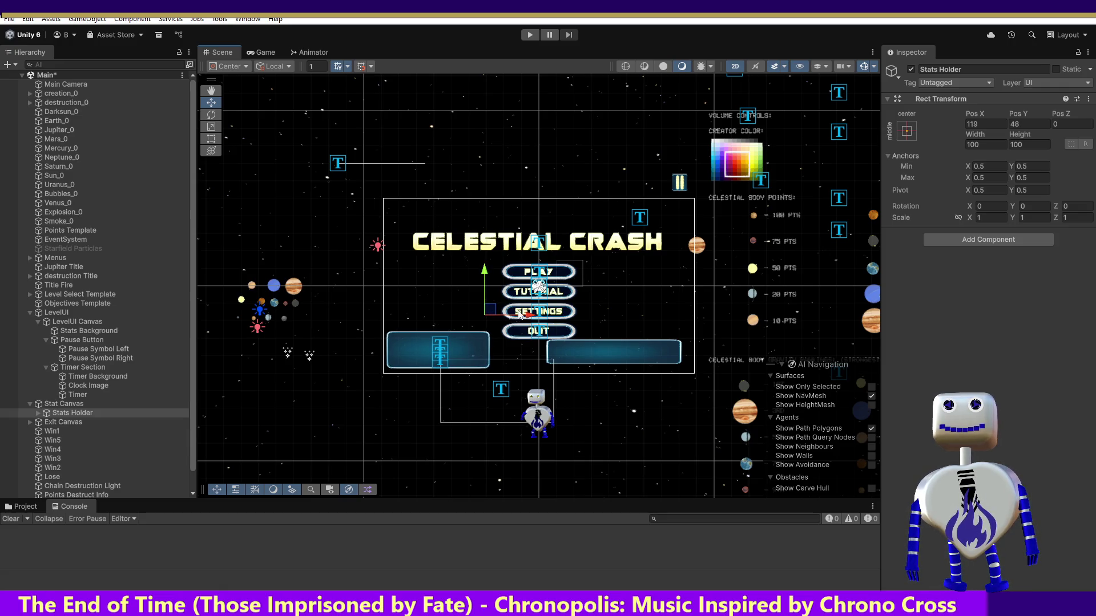
{"action": "left_click", "coordinate": [264, 53]}
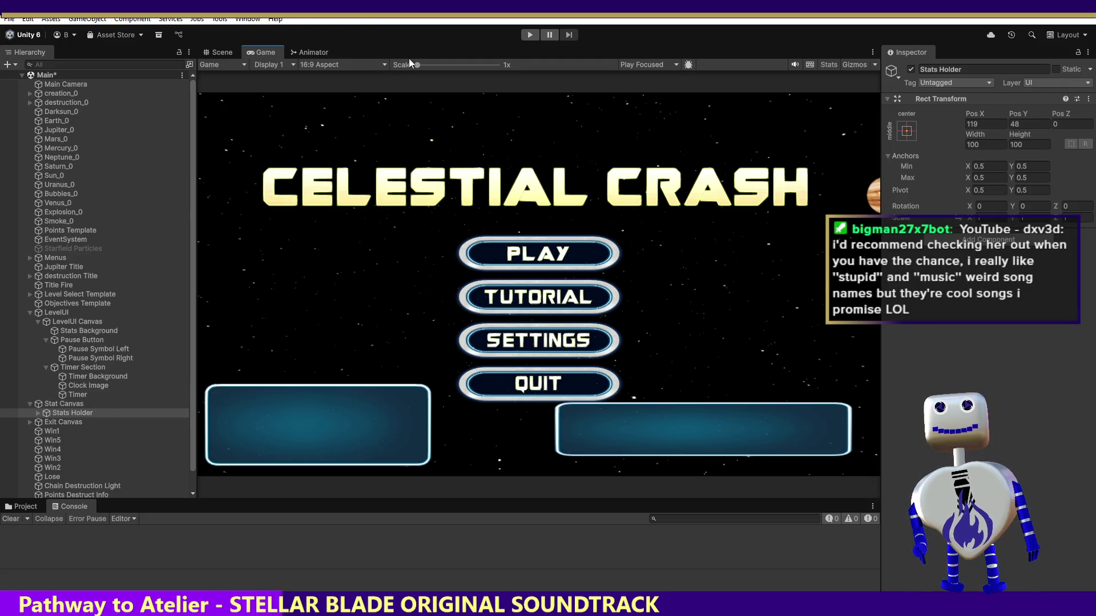
Open the Animation window for the selected Stats Holder with Ctrl+6.
{"action": "key", "text": "ctrl+6"}
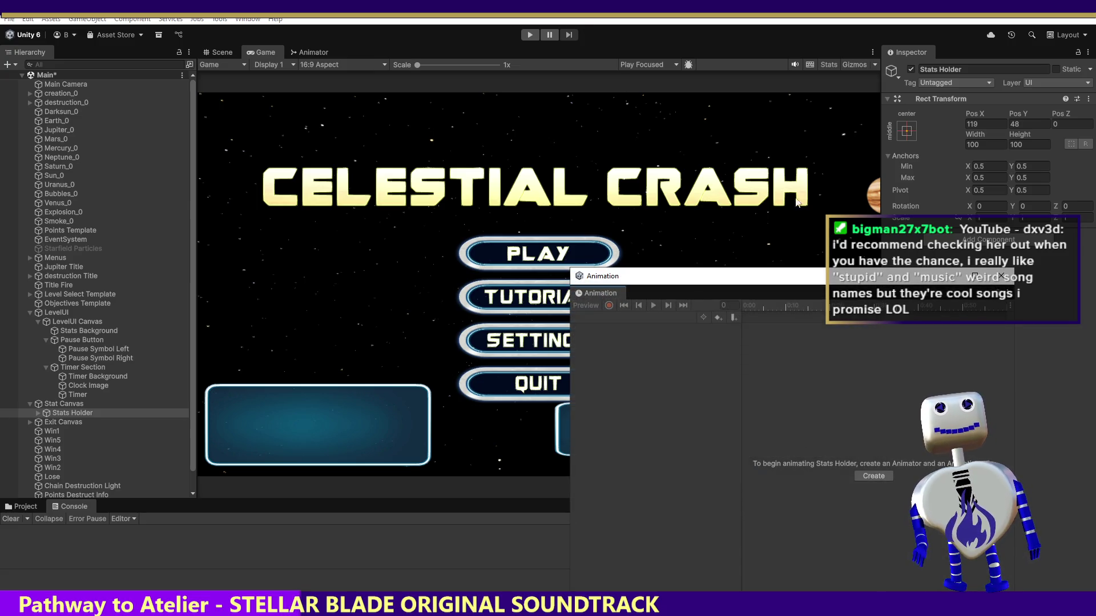
Create the Stats Holder Offscreen clip, turn on recording, and move the timeline to frame 5.
{"action": "left_click", "coordinate": [877, 477]}
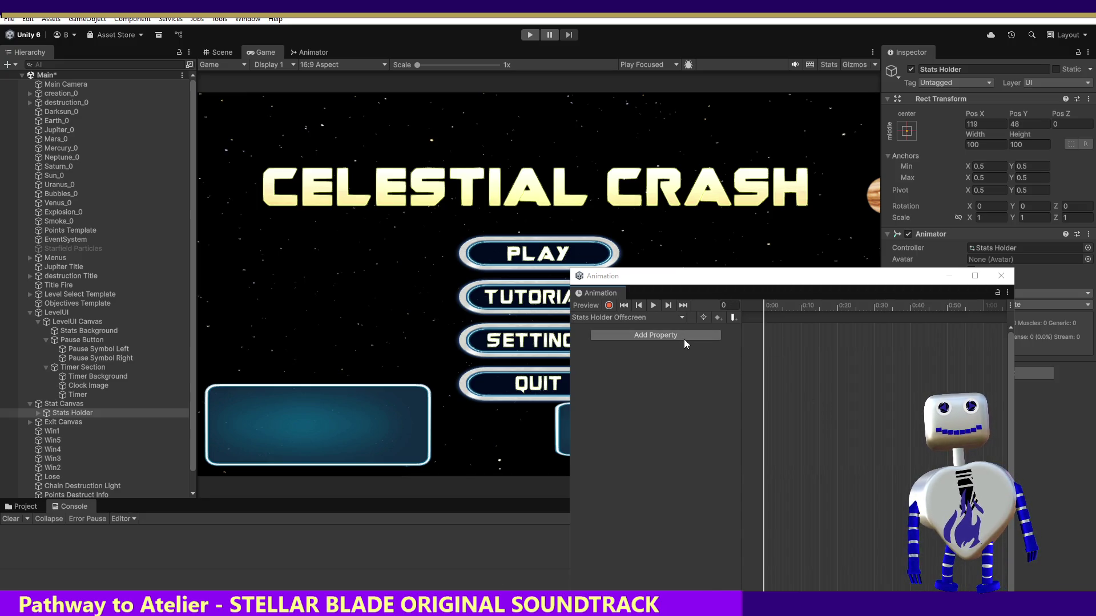
{"action": "left_click", "coordinate": [609, 307]}
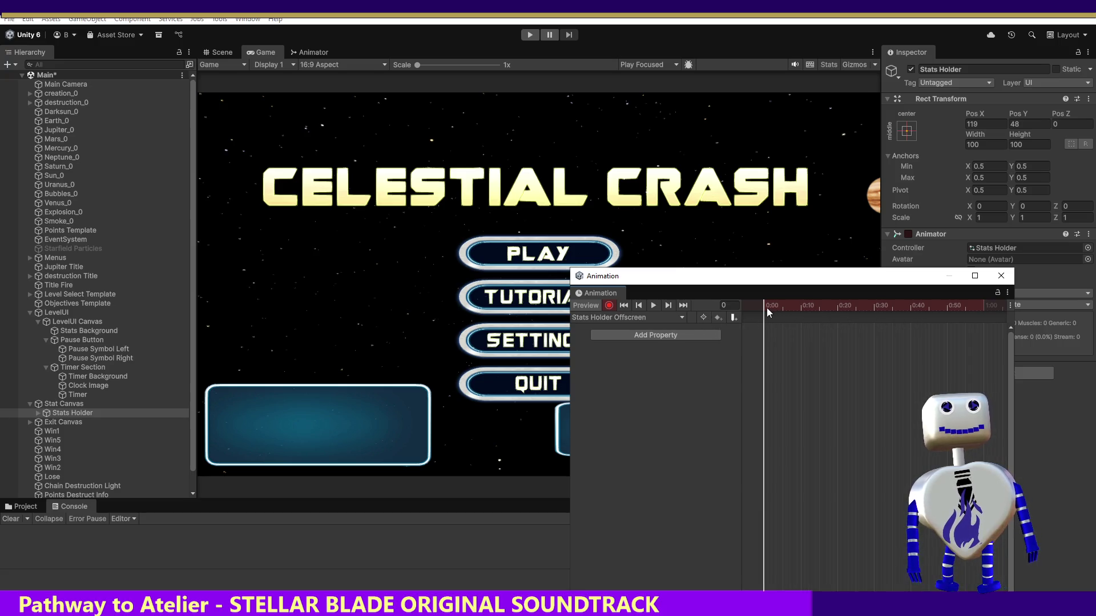
{"action": "left_click_drag", "start_coordinate": [770, 307], "coordinate": [783, 310]}
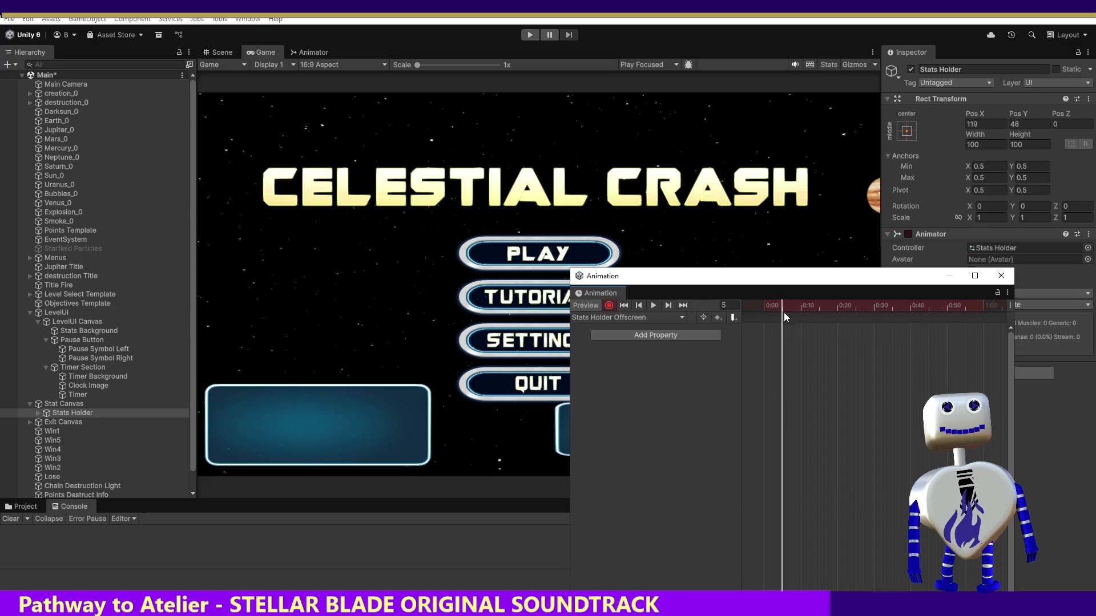
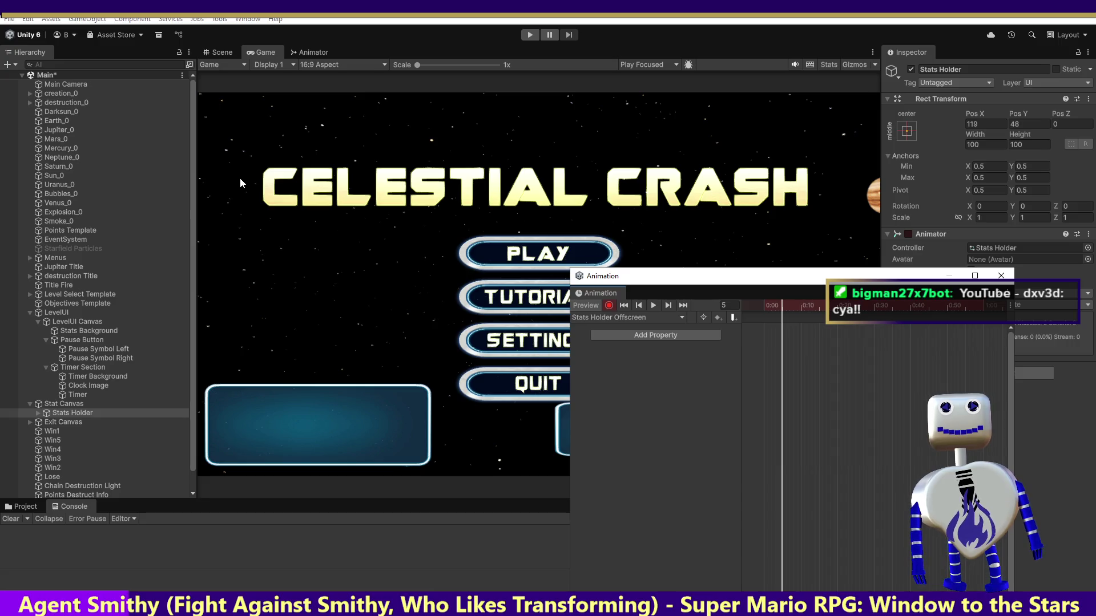
Drag Stats Holder in the Scene view to -308, -123 at frame 5 of Stats Holder Offscreen.
{"action": "left_click", "coordinate": [224, 52]}
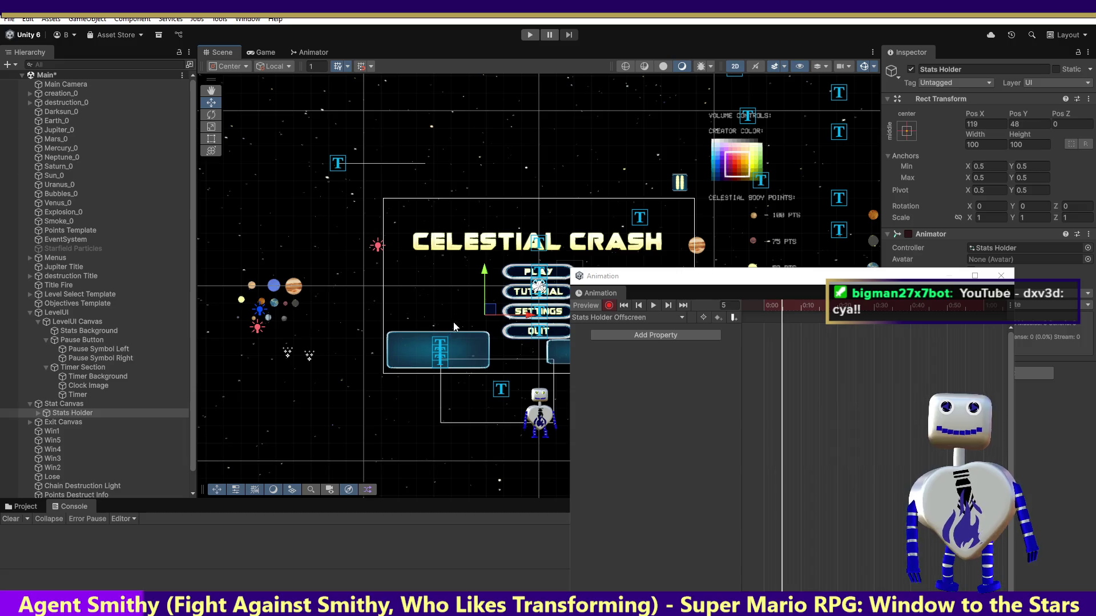
{"action": "left_click_drag", "start_coordinate": [490, 315], "coordinate": [370, 360]}
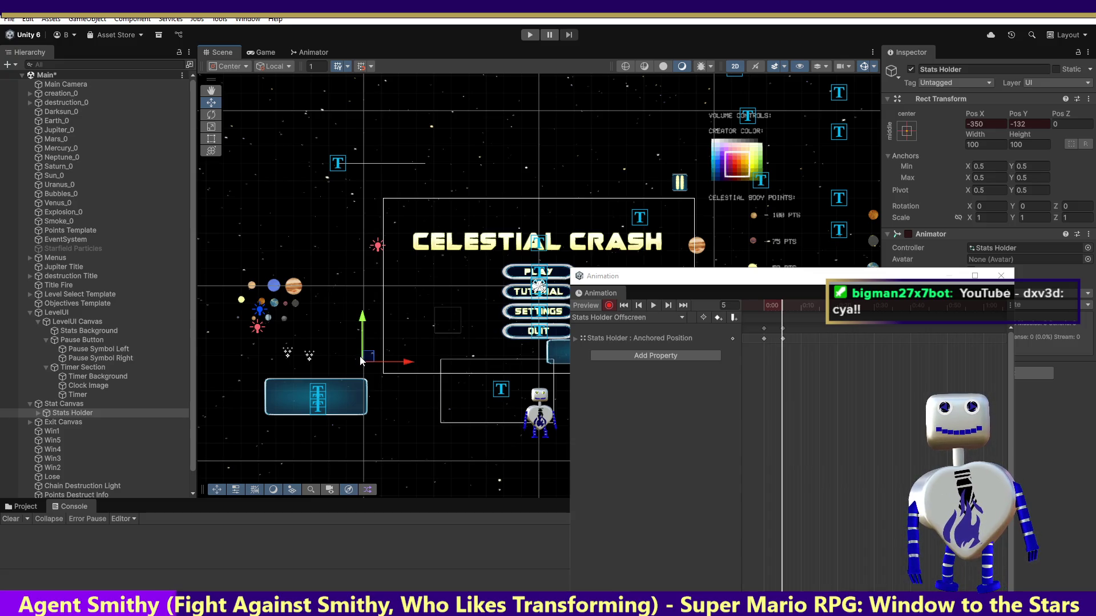
{"action": "left_click_drag", "start_coordinate": [365, 361], "coordinate": [376, 358]}
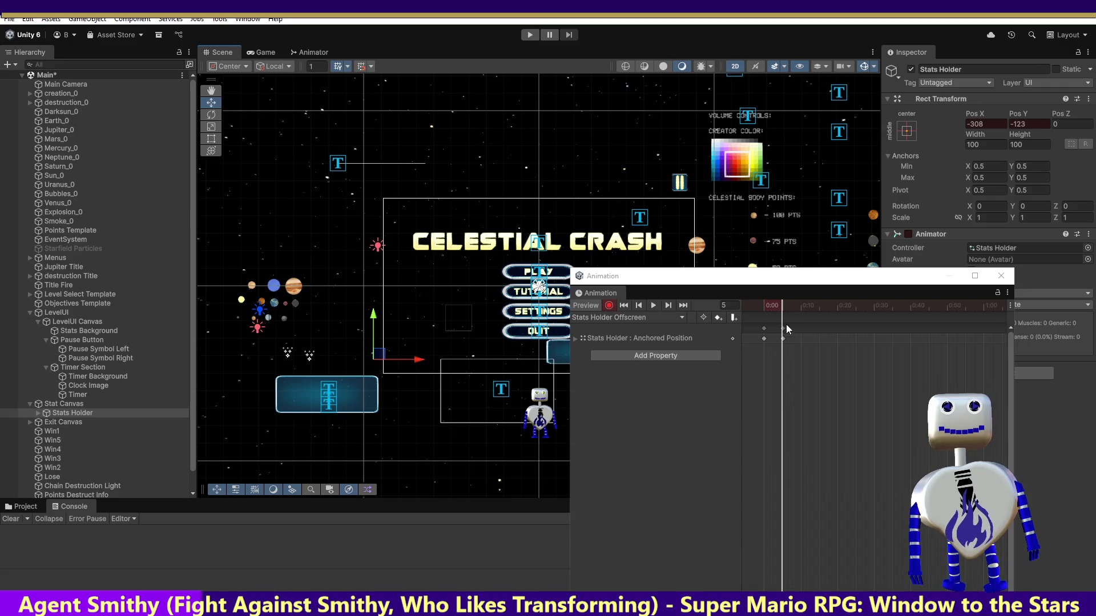
{"action": "mouse_move", "coordinate": [778, 307]}
{"action": "left_mouse_down"}
{"action": "mouse_move", "coordinate": [750, 307]}
{"action": "mouse_move", "coordinate": [805, 307]}
{"action": "mouse_move", "coordinate": [694, 311]}
{"action": "mouse_move", "coordinate": [794, 309]}
{"action": "mouse_move", "coordinate": [702, 317]}
{"action": "left_mouse_up"}
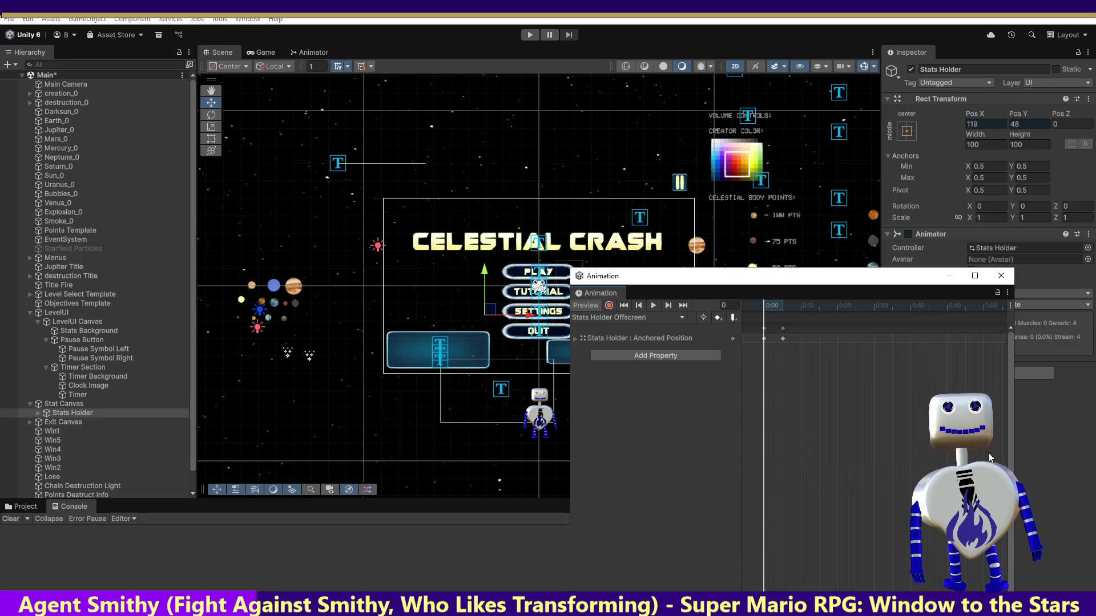
{"action": "left_click", "coordinate": [606, 318]}
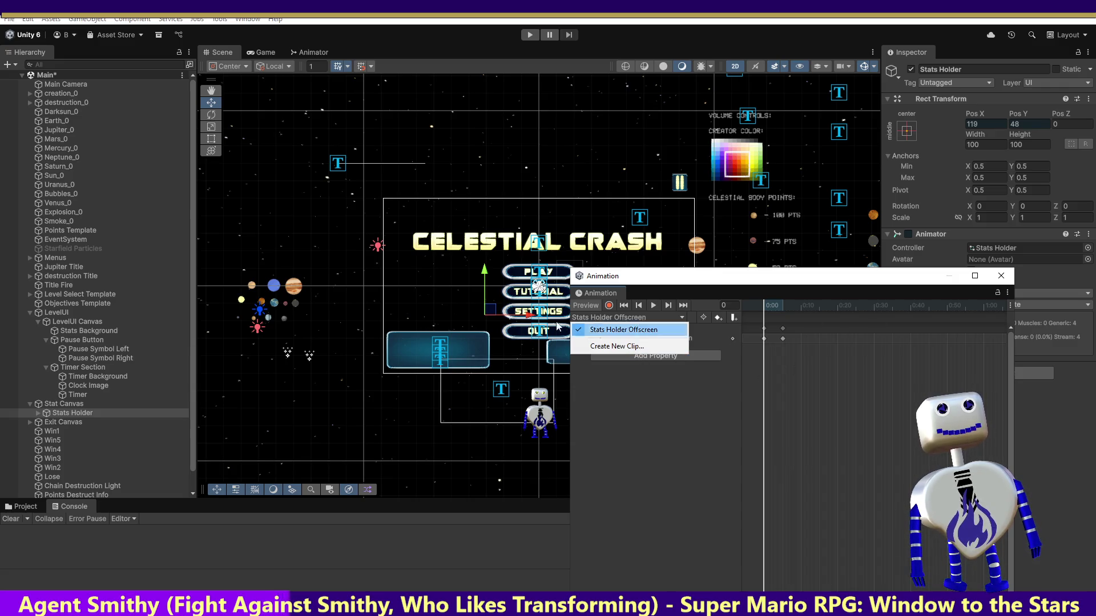
Preview the Offscreen clip's frame-5 pose and check its keyframe options.
{"action": "left_click", "coordinate": [765, 316]}
{"action": "left_click", "coordinate": [783, 309]}
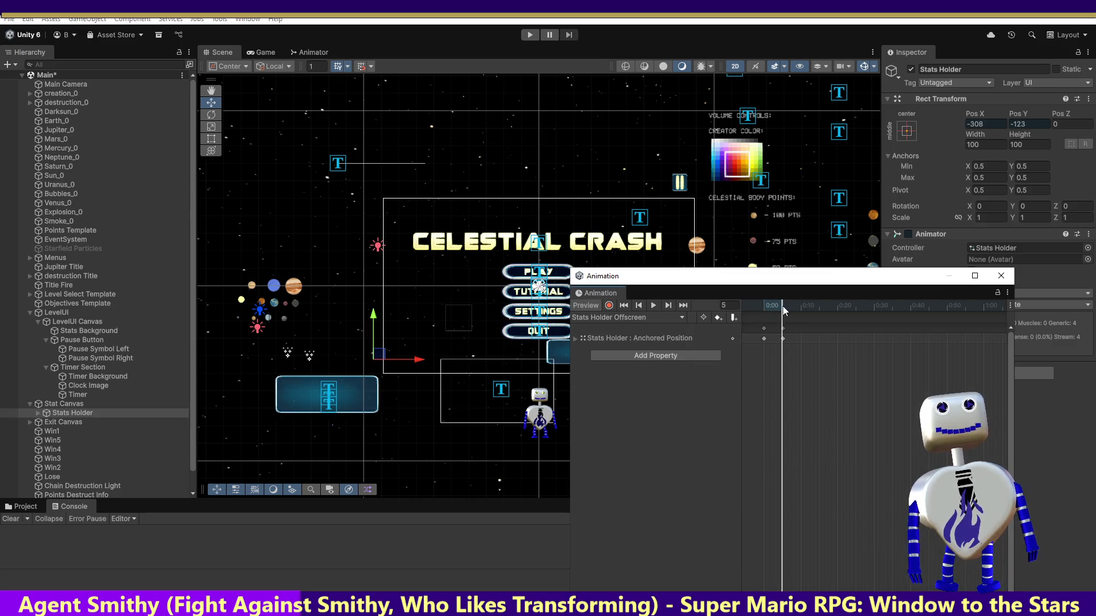
{"action": "right_click", "coordinate": [783, 338]}
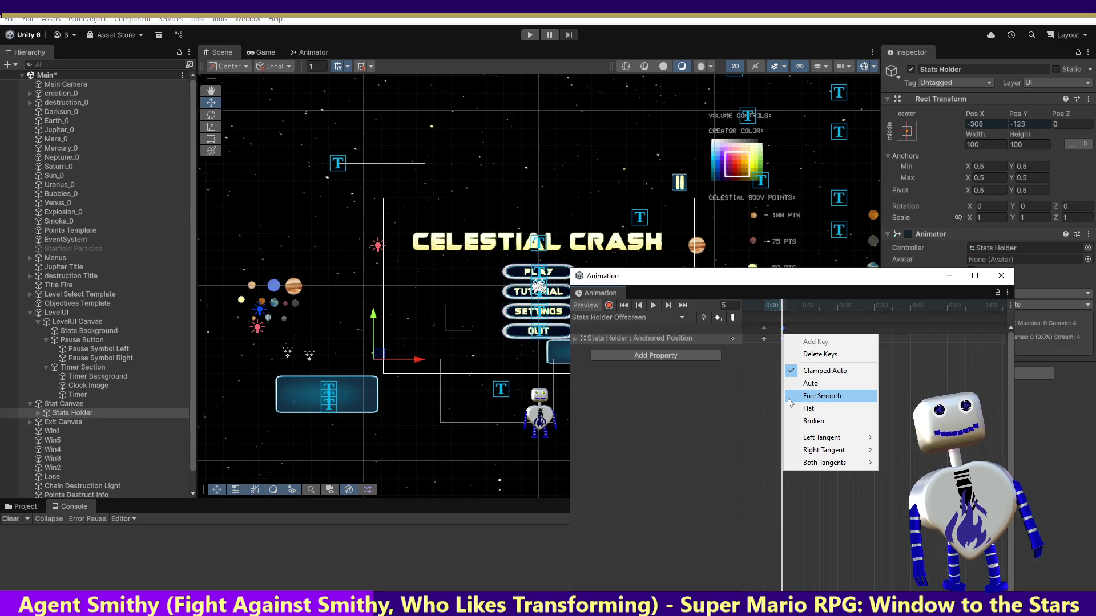
{"action": "left_click", "coordinate": [785, 342]}
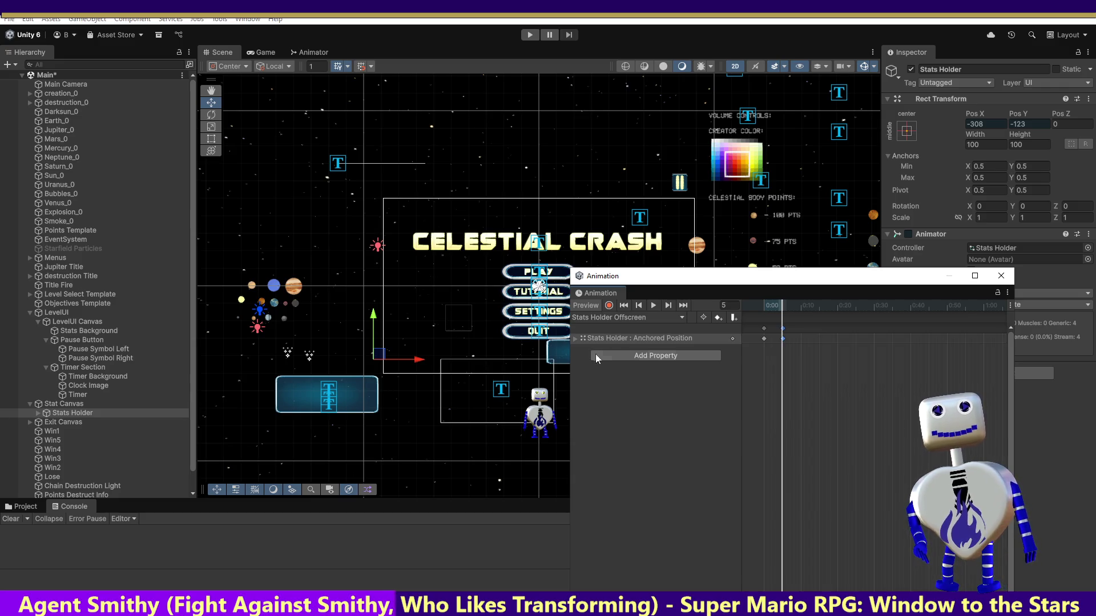
Create a new Stats Holder Onscreen animation clip for Stats Holder.
{"action": "left_click", "coordinate": [611, 319]}
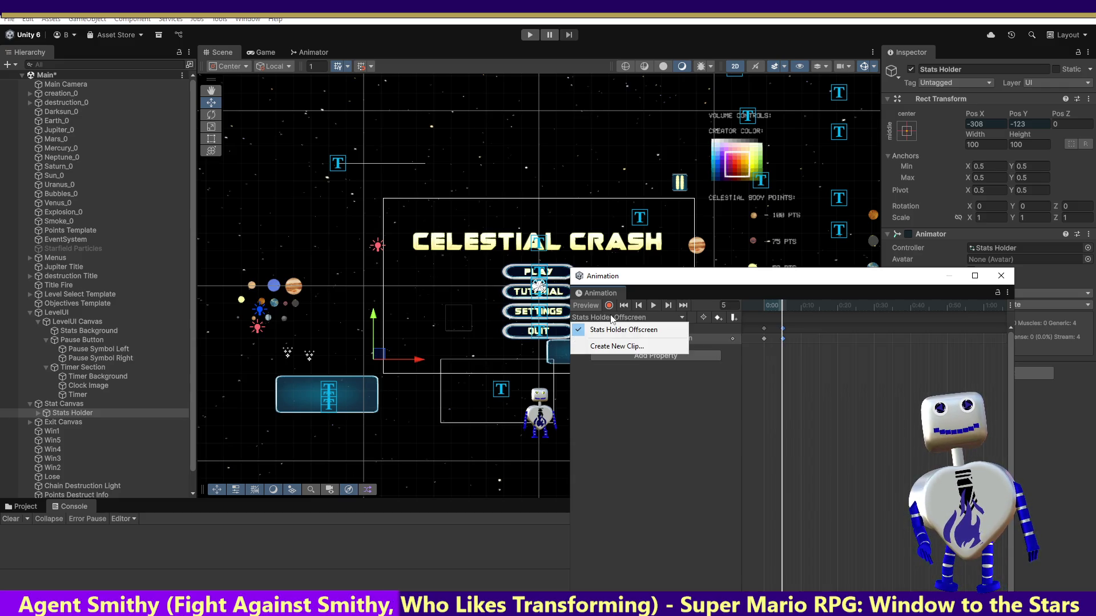
{"action": "left_click", "coordinate": [614, 346]}
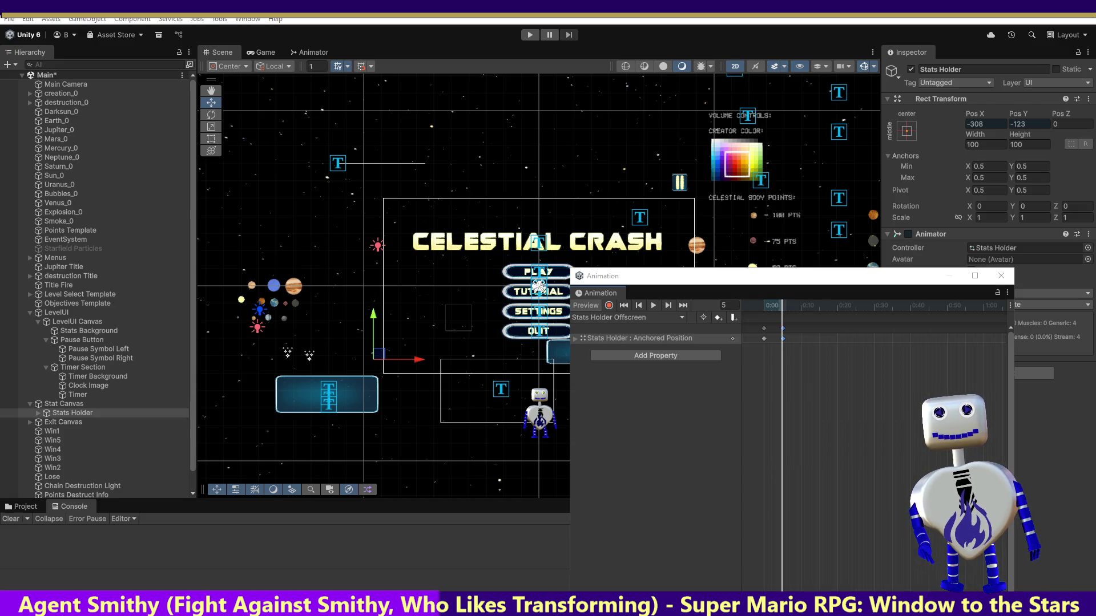
{"action": "key", "text": "ctrl+z"}
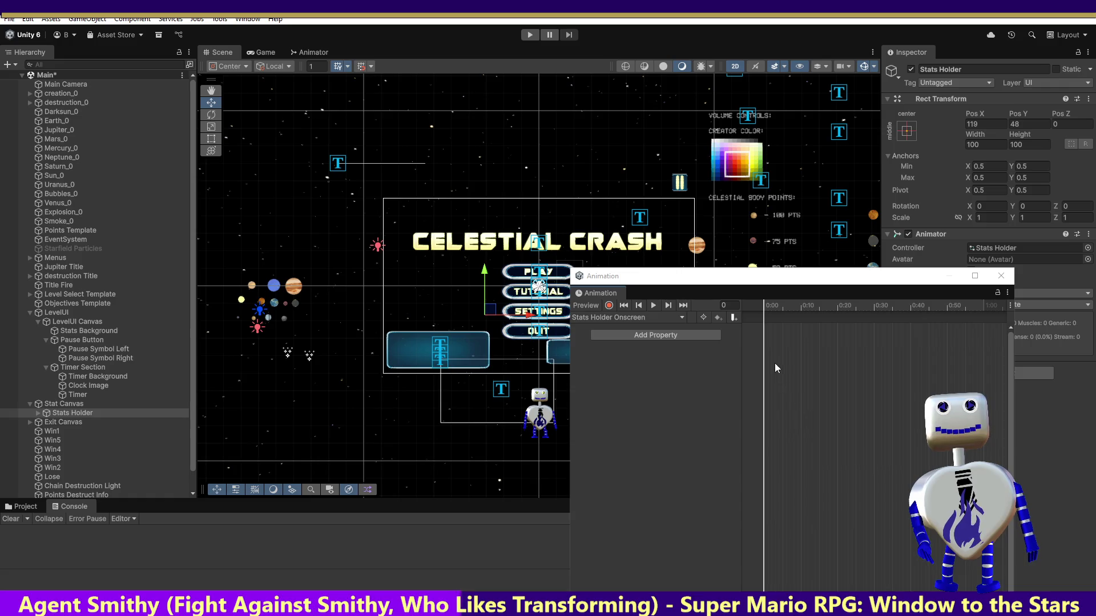
Paste the Anchored Position keyframes into Stats Holder Onscreen at frame 5, then reopen Offscreen.
{"action": "key", "text": "ctrl+z"}
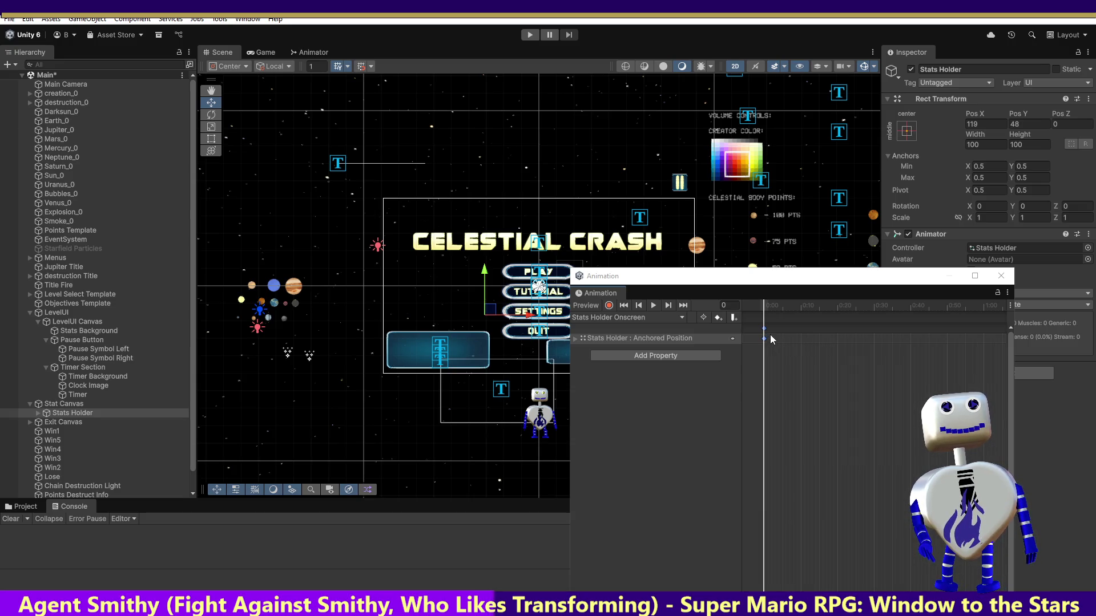
{"action": "mouse_move", "coordinate": [765, 312]}
{"action": "left_mouse_down"}
{"action": "mouse_move", "coordinate": [784, 321]}
{"action": "mouse_move", "coordinate": [766, 306]}
{"action": "mouse_move", "coordinate": [780, 307]}
{"action": "left_mouse_up"}
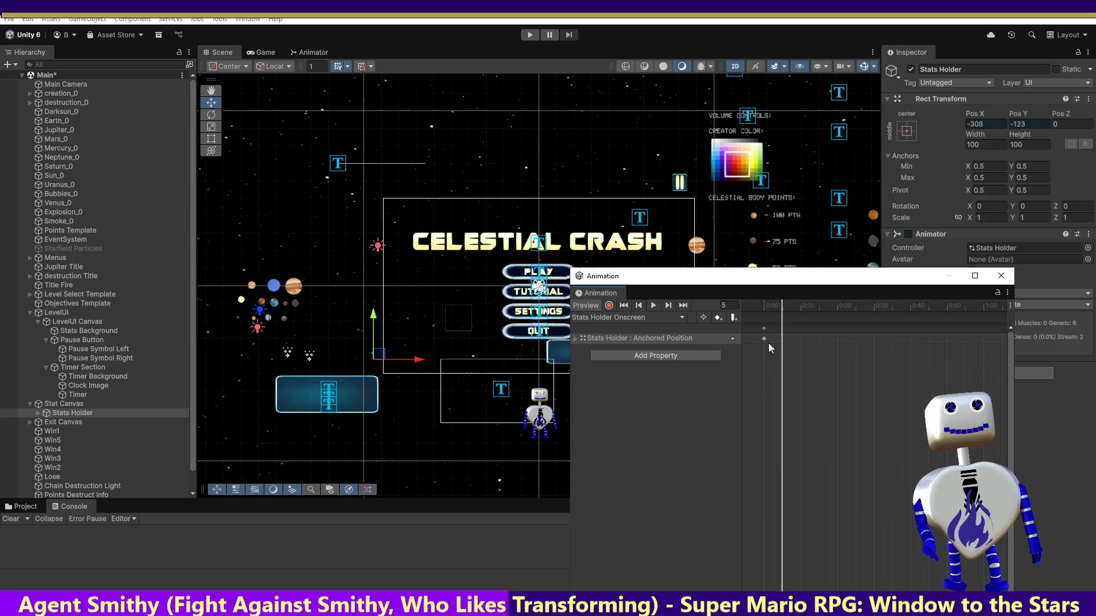
{"action": "mouse_move", "coordinate": [764, 339]}
{"action": "left_mouse_down"}
{"action": "mouse_move", "coordinate": [783, 342]}
{"action": "mouse_move", "coordinate": [764, 309]}
{"action": "left_mouse_up"}
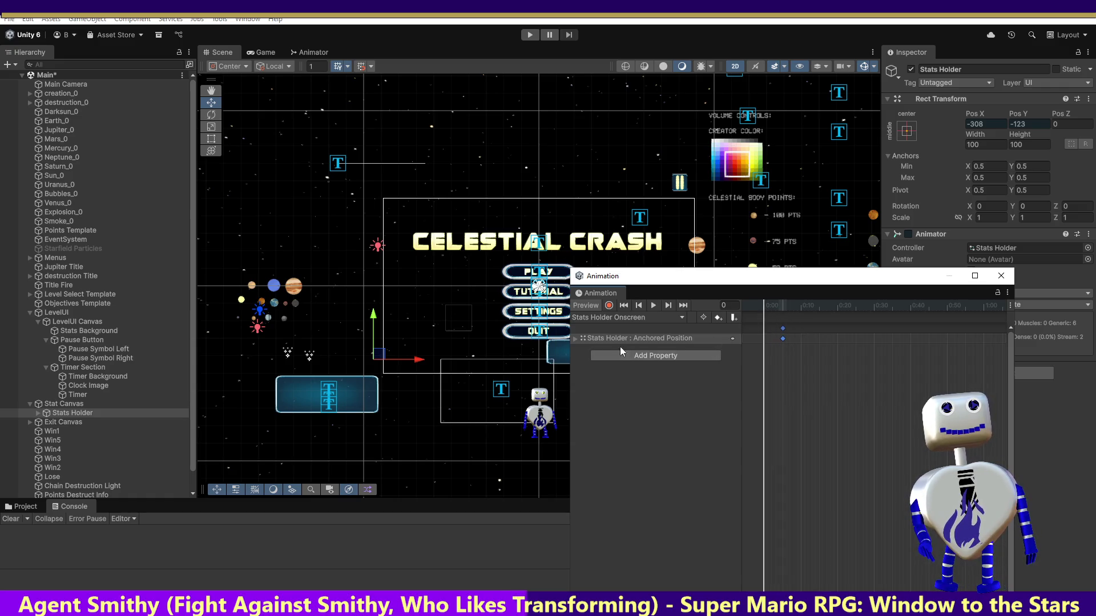
{"action": "left_click", "coordinate": [590, 318]}
{"action": "left_click", "coordinate": [606, 331]}
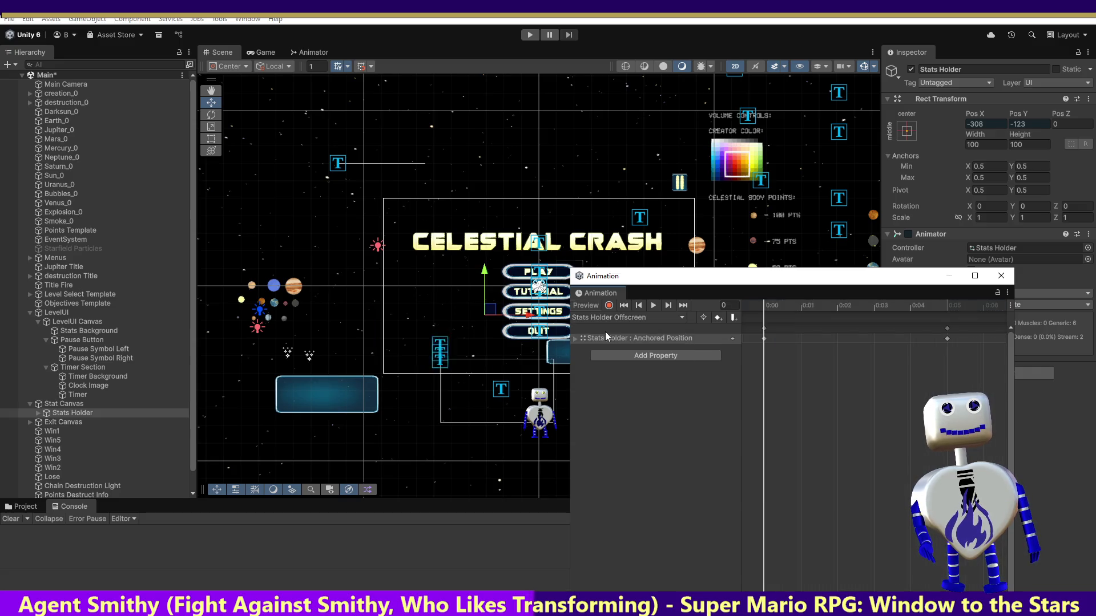
Select the Offscreen frame-0 keys and switch to the Stats Holder Onscreen clip.
{"action": "left_click", "coordinate": [764, 338]}
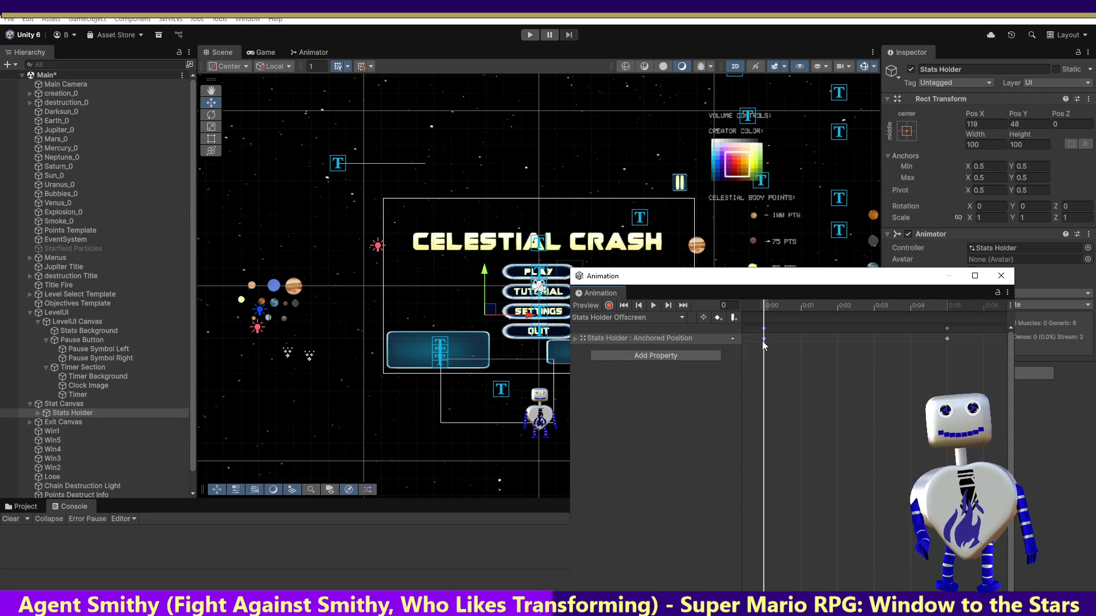
{"action": "left_click", "coordinate": [607, 317]}
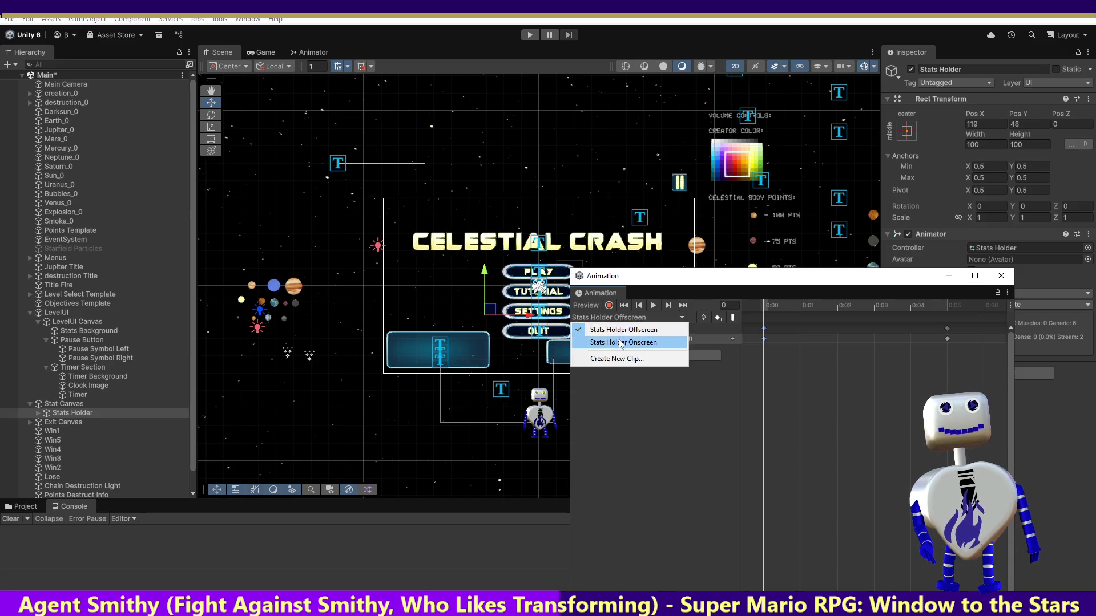
{"action": "left_click", "coordinate": [618, 342]}
{"action": "left_click_drag", "start_coordinate": [765, 314], "coordinate": [741, 315]}
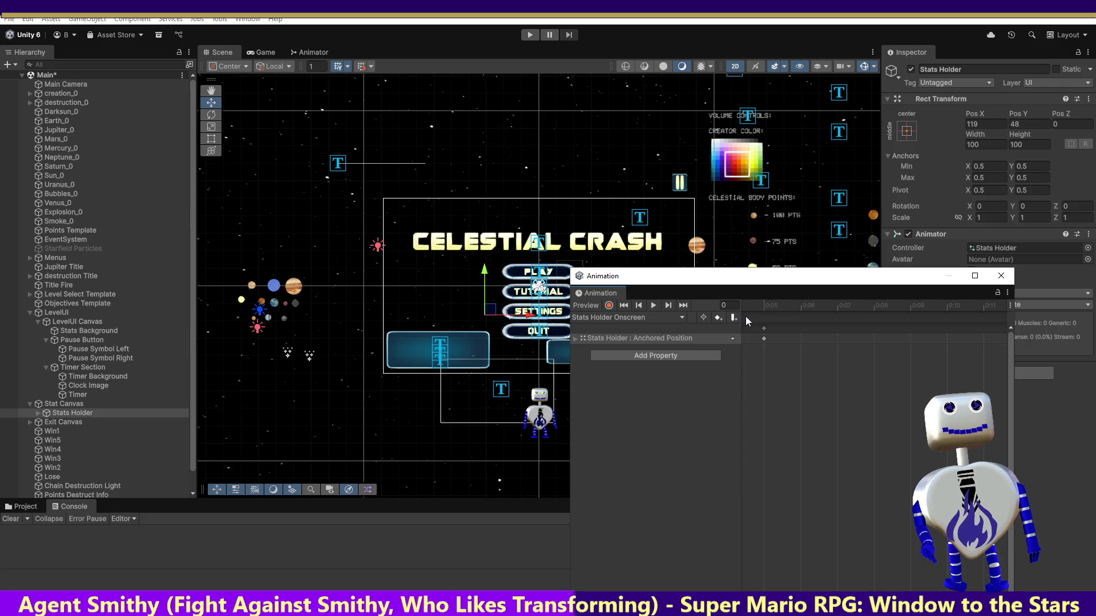
Scrub the Onscreen clip around frame 5 to preview Stats Holder's pose.
{"action": "left_click", "coordinate": [763, 304]}
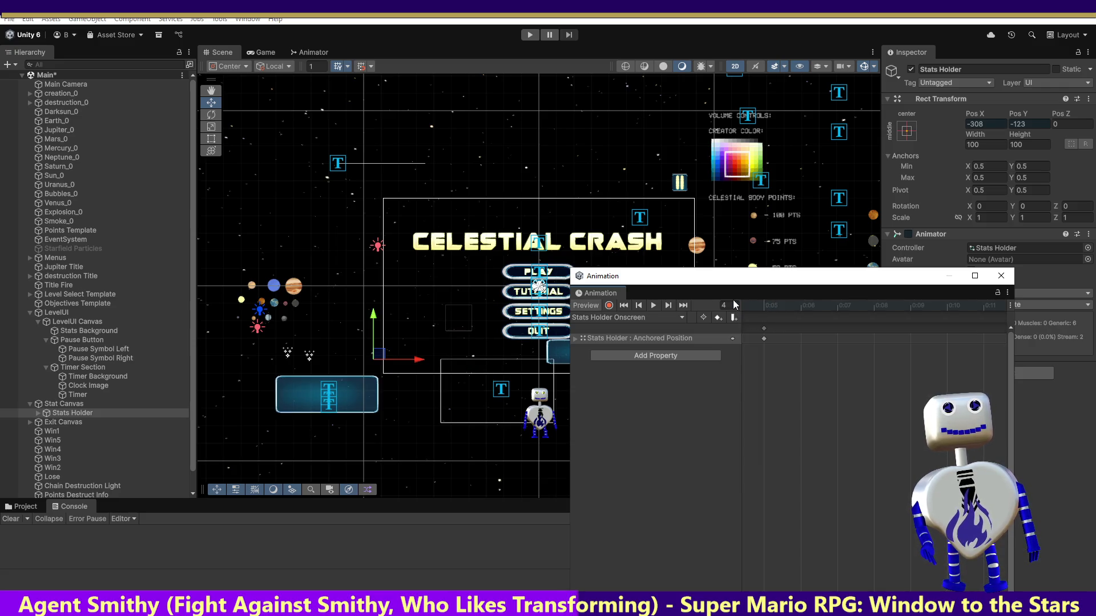
{"action": "key", "text": "comma"}
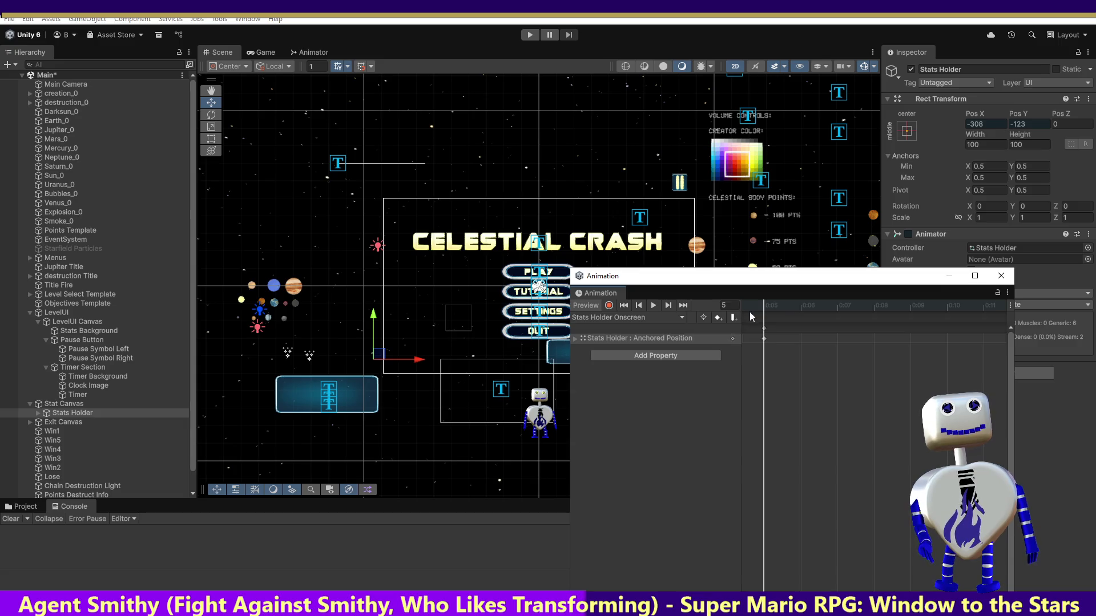
{"action": "key", "text": "comma"}
{"action": "left_click", "coordinate": [733, 307]}
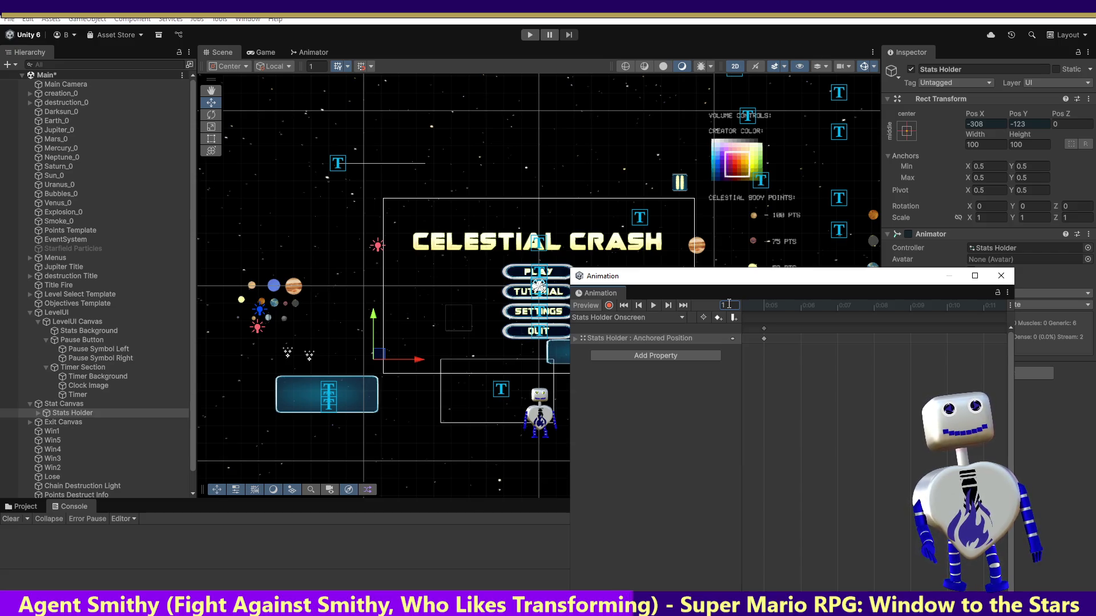
{"action": "left_click", "coordinate": [752, 305]}
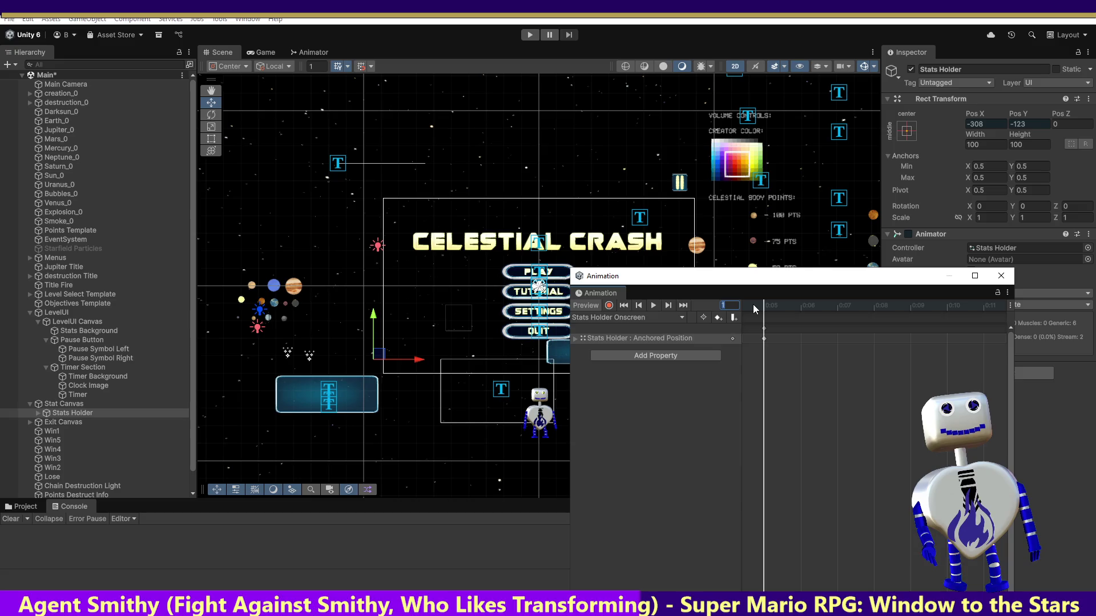
Move the Onscreen clip's Anchored Position keyframes onto frame 5.
{"action": "left_click", "coordinate": [764, 338]}
{"action": "mouse_move", "coordinate": [775, 339]}
{"action": "left_mouse_down"}
{"action": "mouse_move", "coordinate": [793, 338]}
{"action": "mouse_move", "coordinate": [737, 332]}
{"action": "left_mouse_up"}
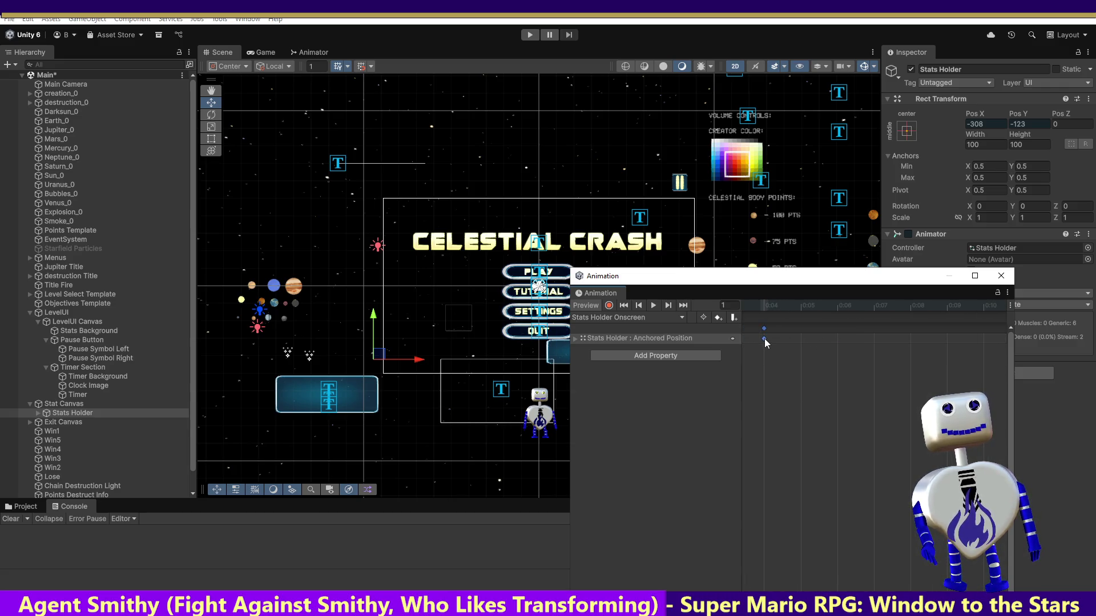
{"action": "left_click", "coordinate": [765, 308]}
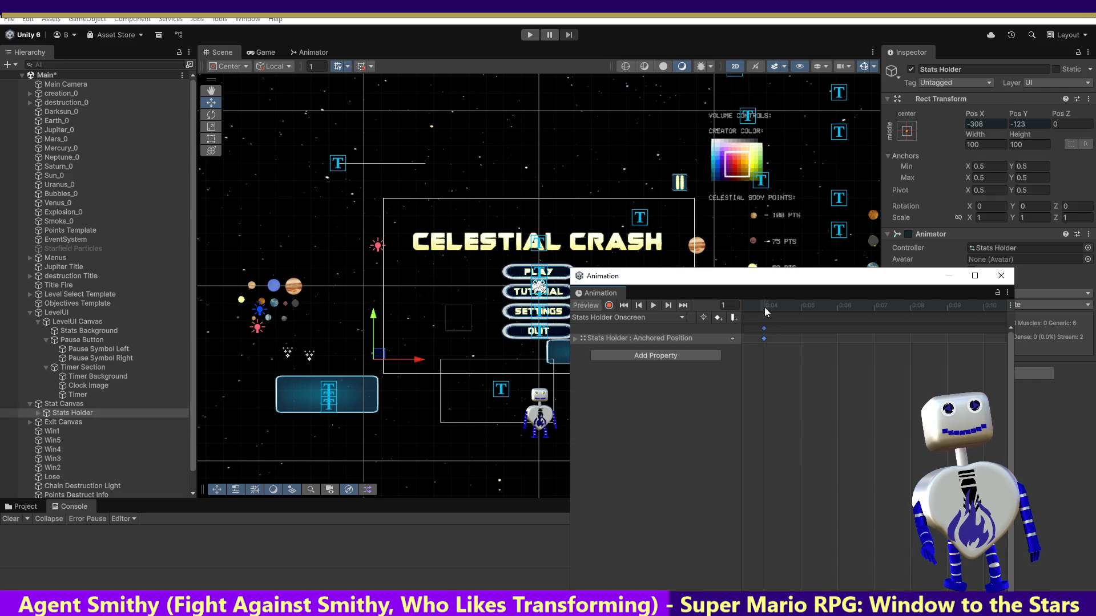
{"action": "left_click", "coordinate": [720, 307]}
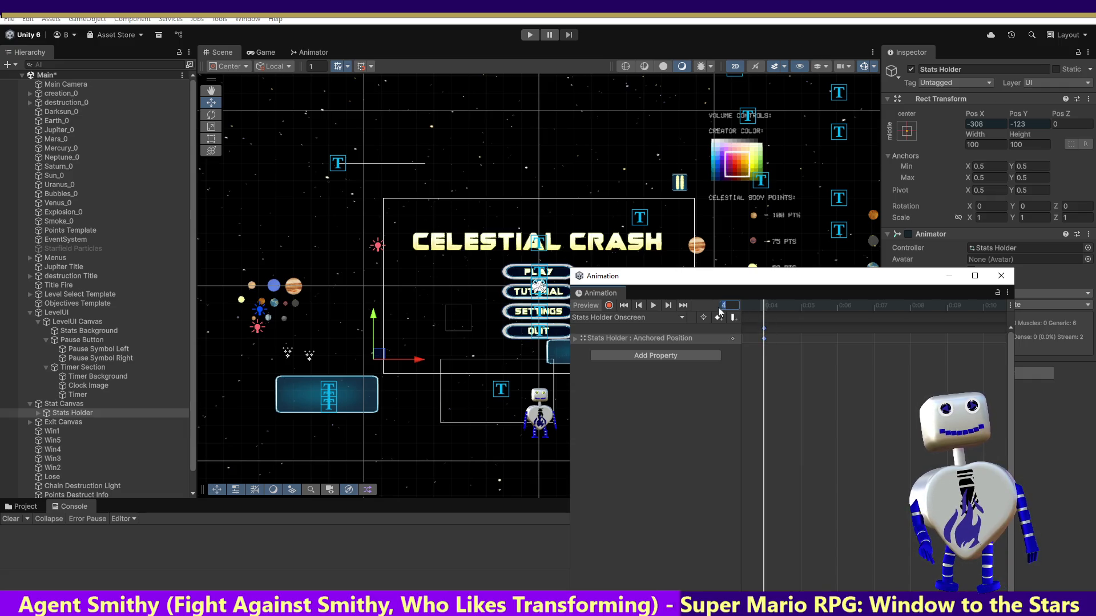
{"action": "type", "text": "5"}
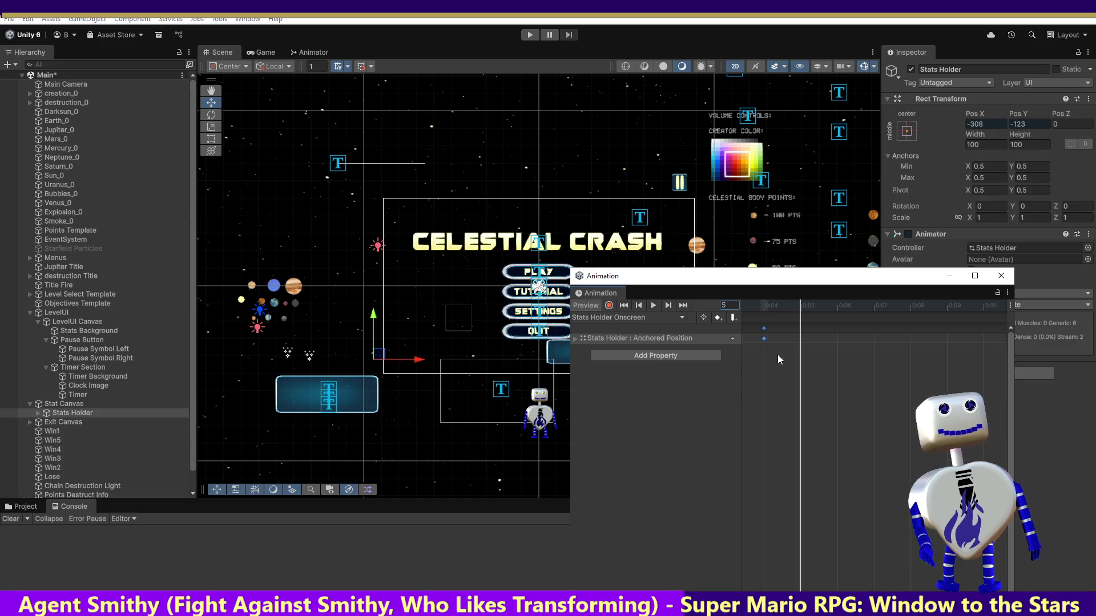
{"action": "left_click_drag", "start_coordinate": [763, 339], "coordinate": [801, 340]}
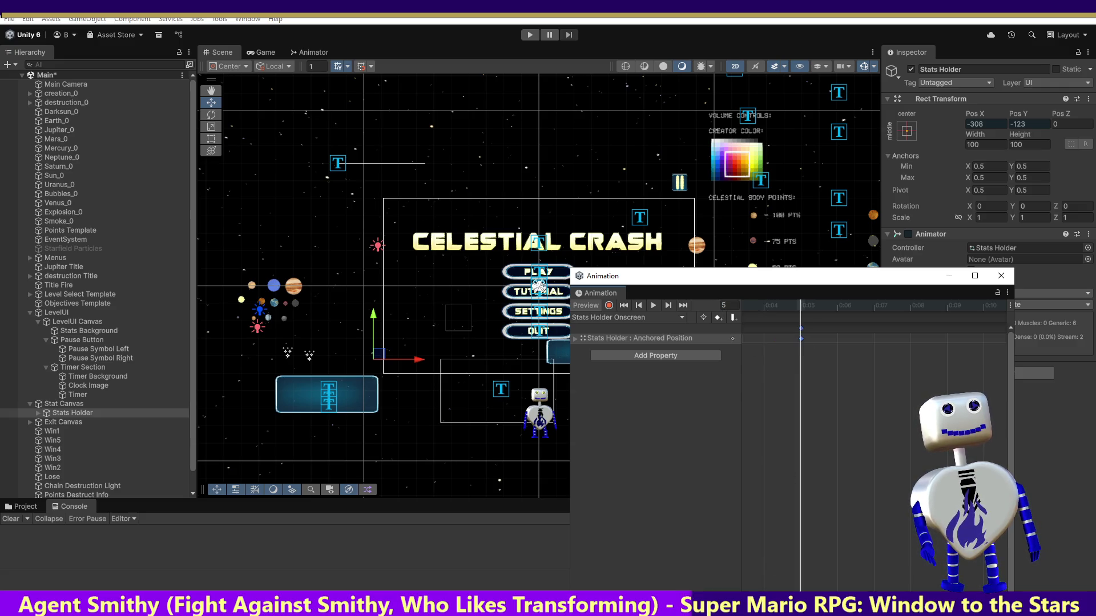
Preview the Onscreen clip at frame 4 and turn on keyframe recording.
{"action": "scroll", "coordinate": [876, 445], "scroll_direction": "right", "scroll_amount": 2}
{"action": "scroll", "coordinate": [876, 445], "scroll_direction": "right", "scroll_amount": 1}
{"action": "scroll", "coordinate": [876, 445], "scroll_direction": "up", "scroll_amount": 3}
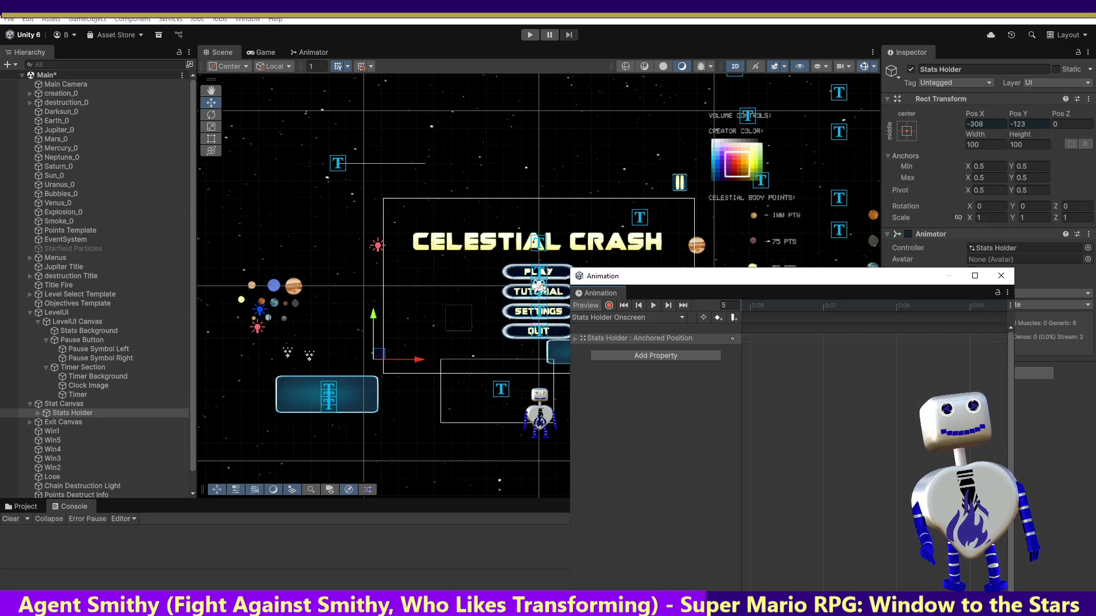
{"action": "scroll", "coordinate": [876, 445], "scroll_direction": "down", "scroll_amount": 2}
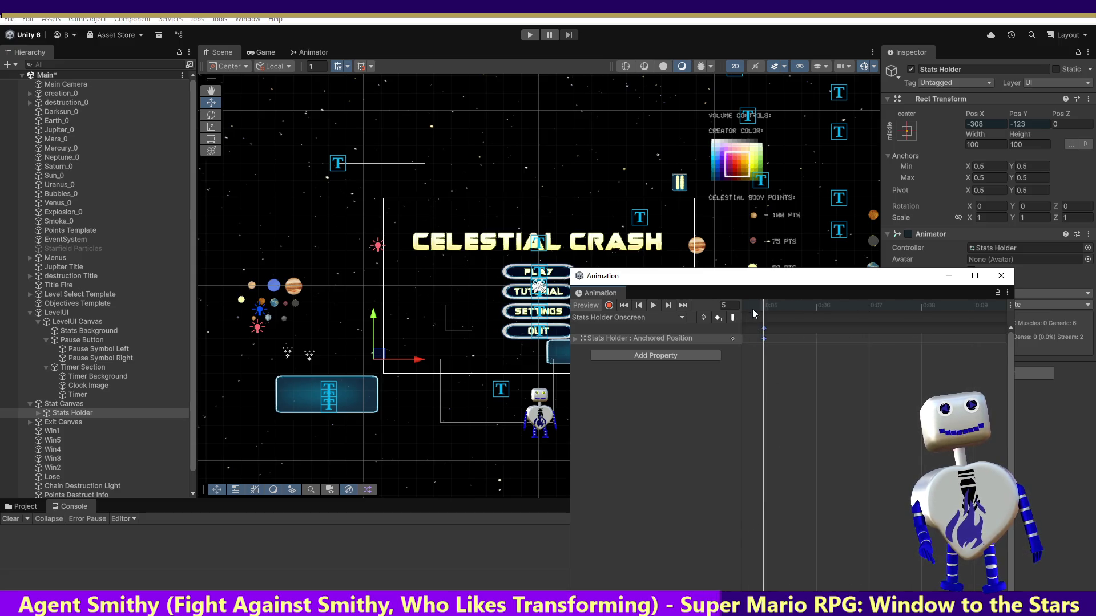
{"action": "left_click_drag", "start_coordinate": [745, 304], "coordinate": [742, 306]}
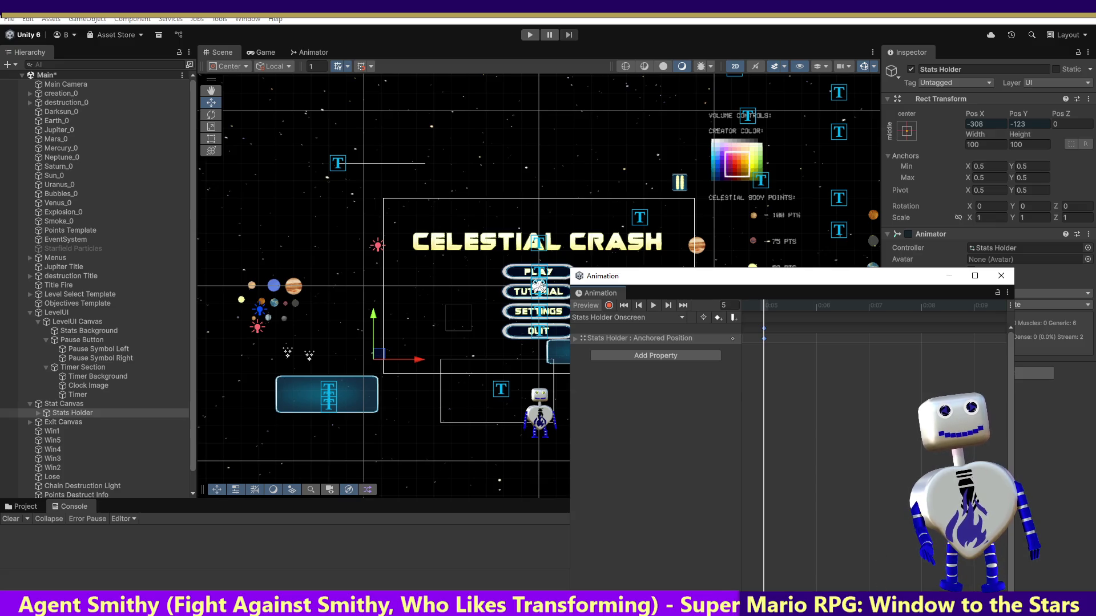
{"action": "scroll", "coordinate": [783, 469], "scroll_direction": "up", "scroll_amount": 2}
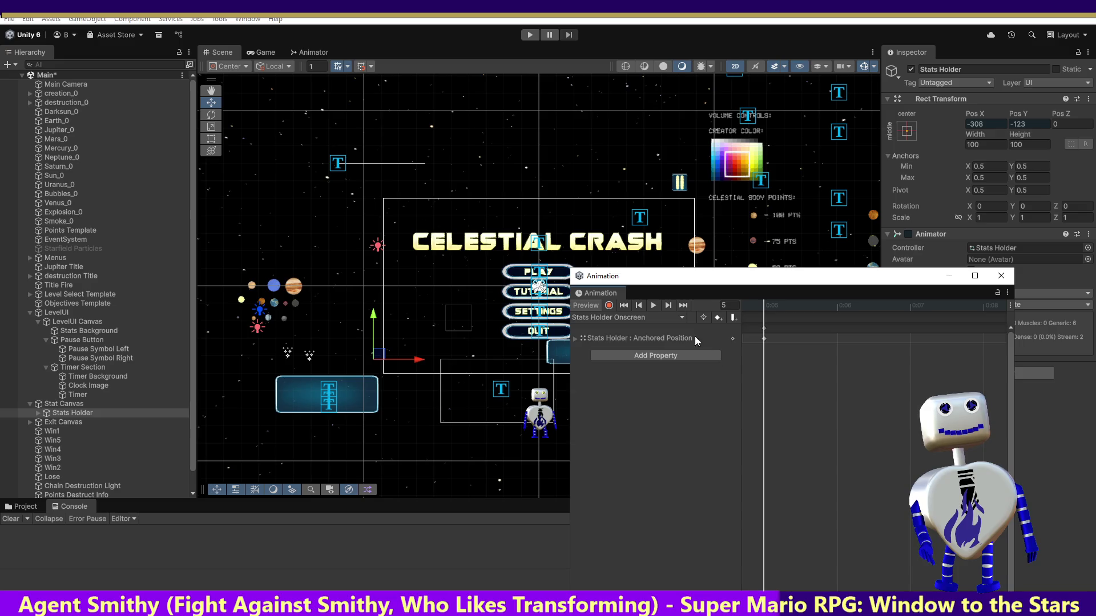
{"action": "left_click", "coordinate": [609, 306]}
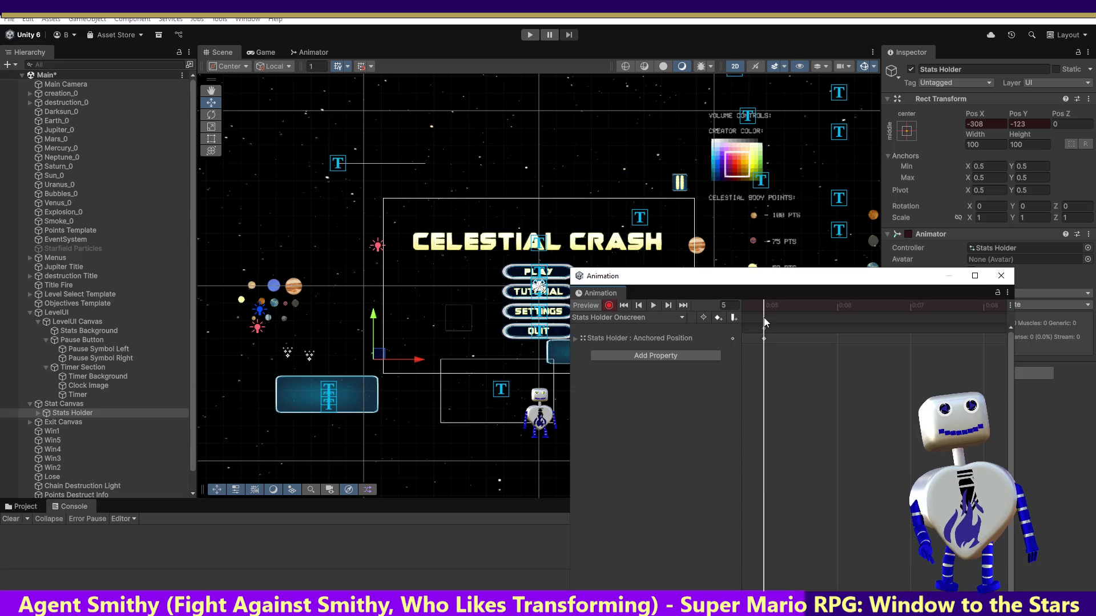
Deselect the keyframes and switch the Animation window back to Stats Holder Offscreen.
{"action": "left_click_drag", "start_coordinate": [804, 323], "coordinate": [816, 317]}
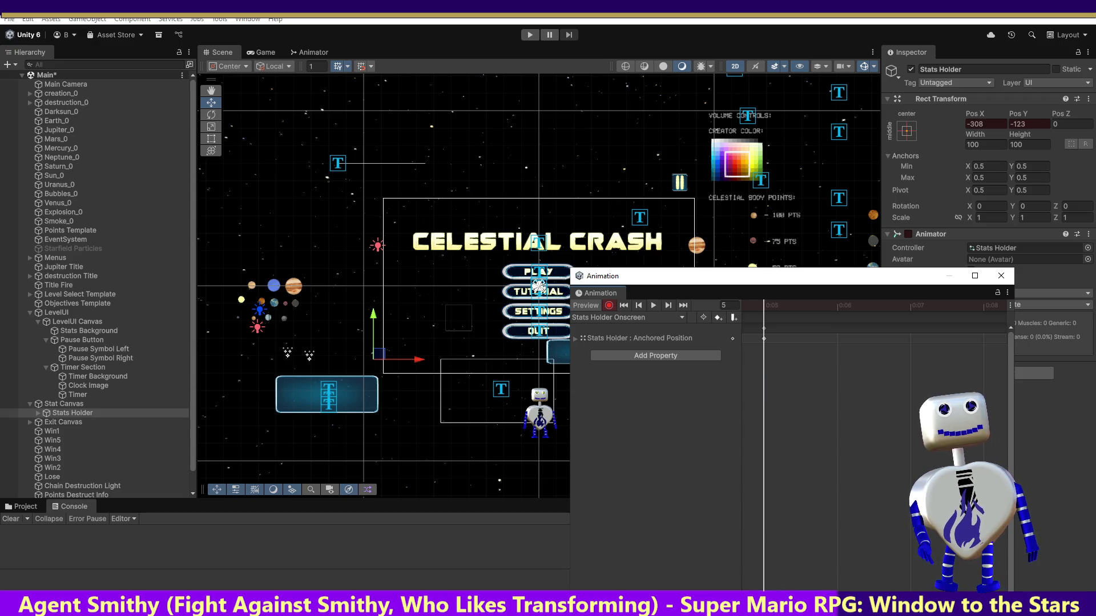
{"action": "scroll", "coordinate": [876, 445], "scroll_direction": "right", "scroll_amount": 5}
{"action": "scroll", "coordinate": [876, 445], "scroll_direction": "left", "scroll_amount": 5}
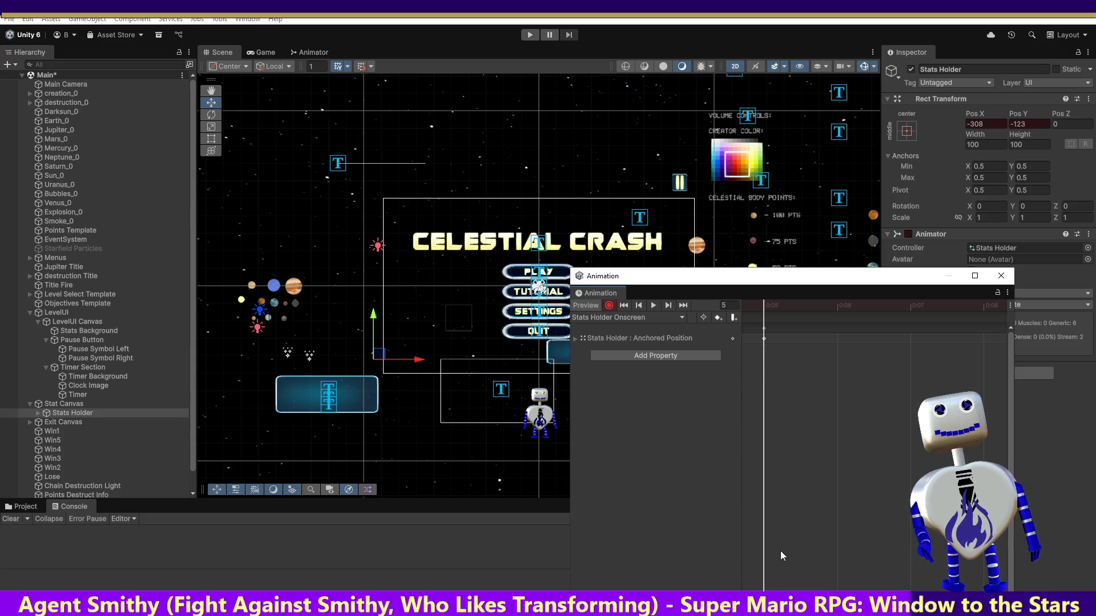
{"action": "scroll", "coordinate": [876, 445], "scroll_direction": "right", "scroll_amount": 2}
{"action": "scroll", "coordinate": [876, 445], "scroll_direction": "left", "scroll_amount": 3}
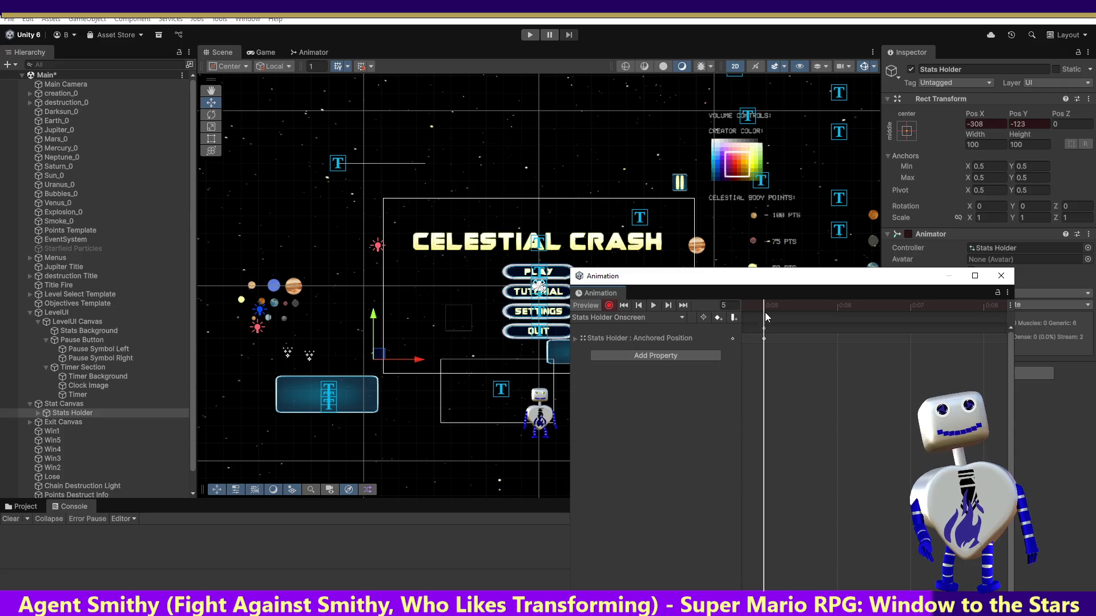
{"action": "left_click", "coordinate": [611, 319]}
{"action": "left_click", "coordinate": [614, 328]}
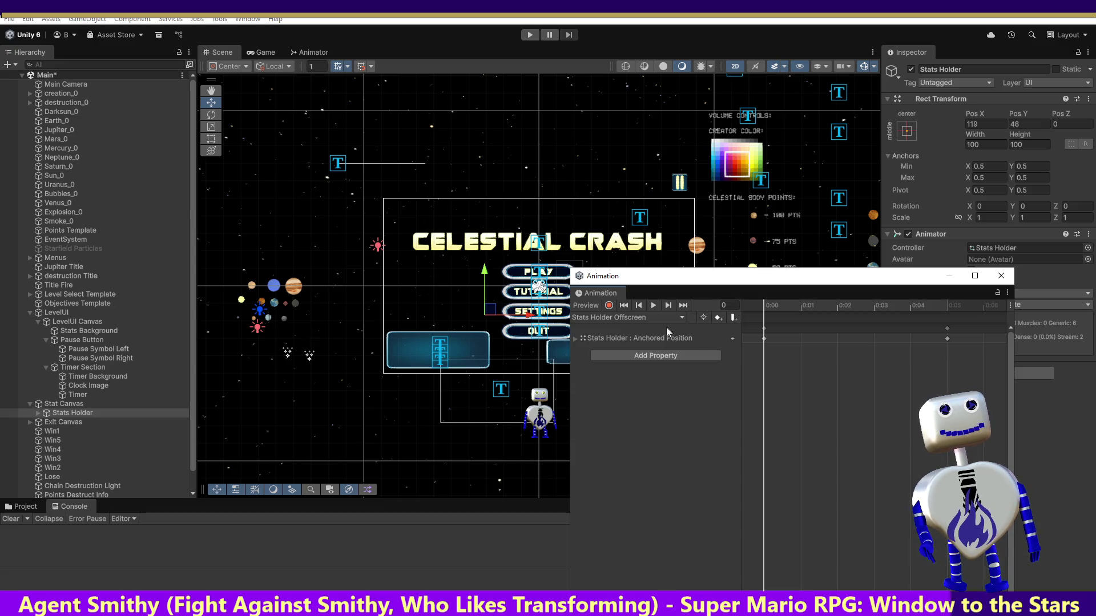
Delete the existing keyframes in the Stats Holder Onscreen clip.
{"action": "left_click", "coordinate": [639, 317]}
{"action": "left_click", "coordinate": [635, 343]}
{"action": "left_click", "coordinate": [764, 338]}
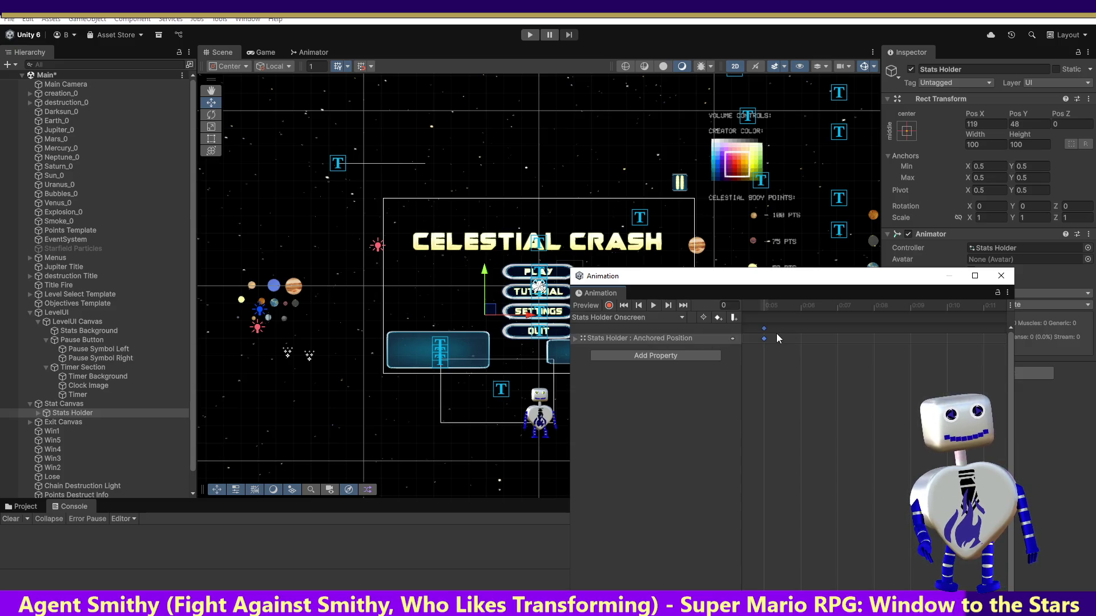
{"action": "key", "text": "Delete"}
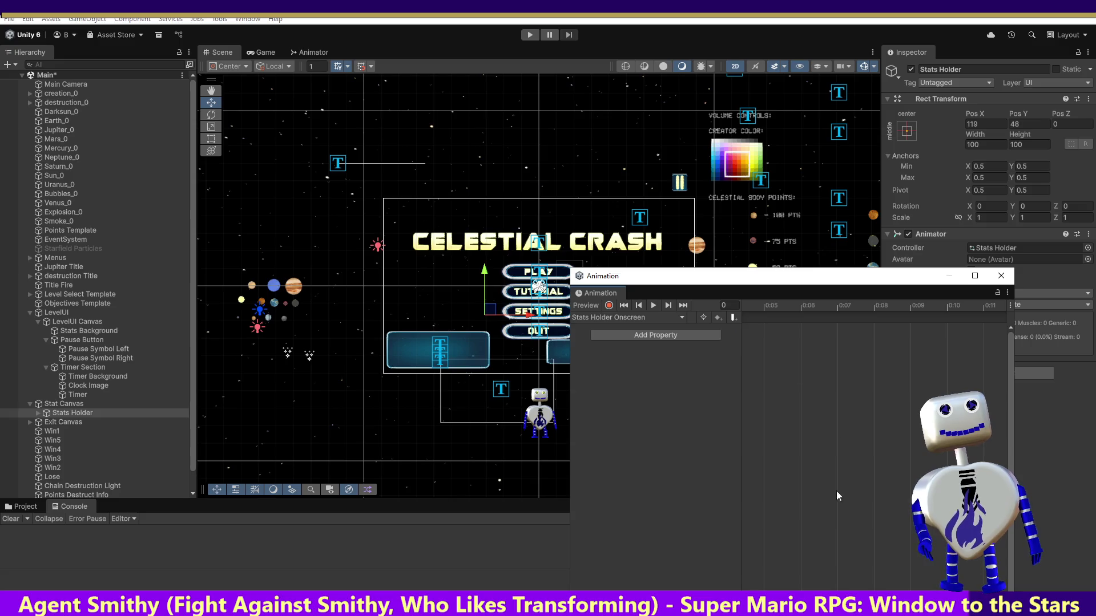
{"action": "scroll", "coordinate": [840, 480], "scroll_direction": "left", "scroll_amount": 5}
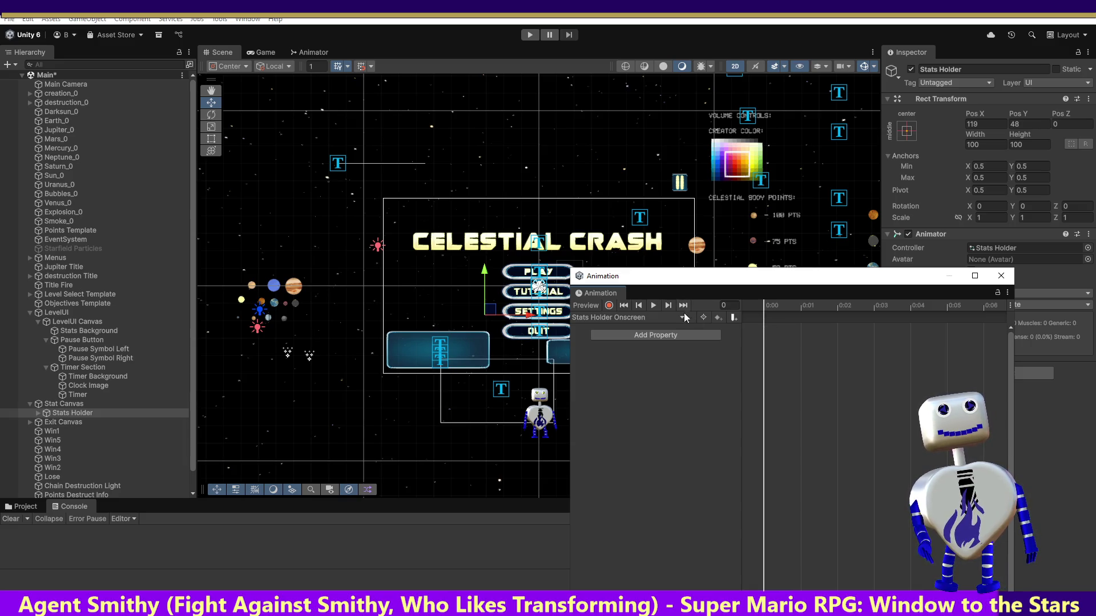
Preview Offscreen's slide-out and select its frame-5 keyframes to copy.
{"action": "left_click", "coordinate": [609, 317]}
{"action": "left_click", "coordinate": [622, 329]}
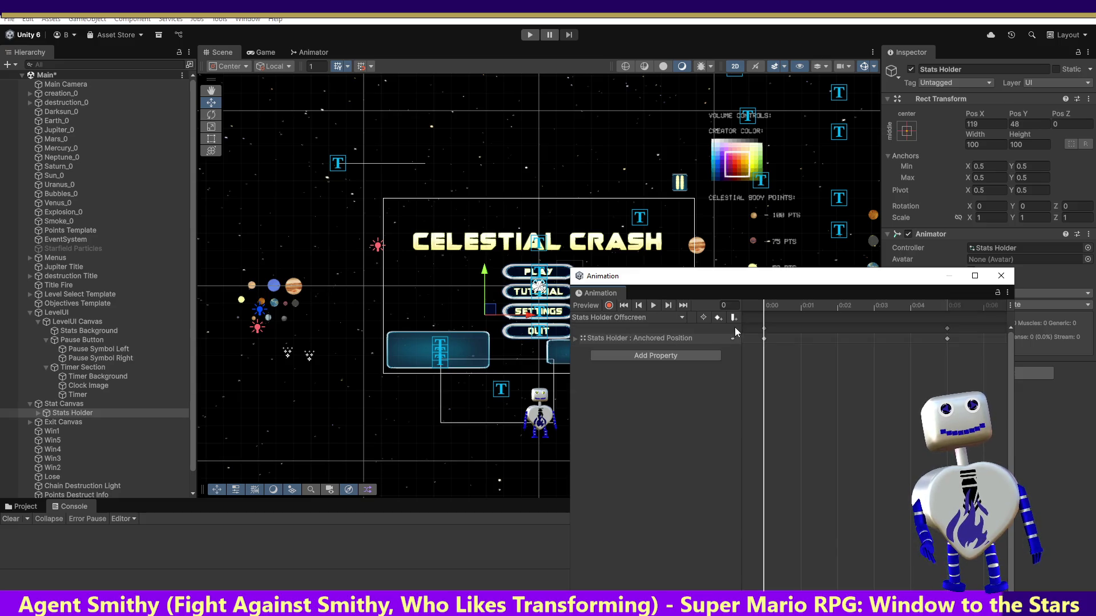
{"action": "left_click", "coordinate": [947, 339]}
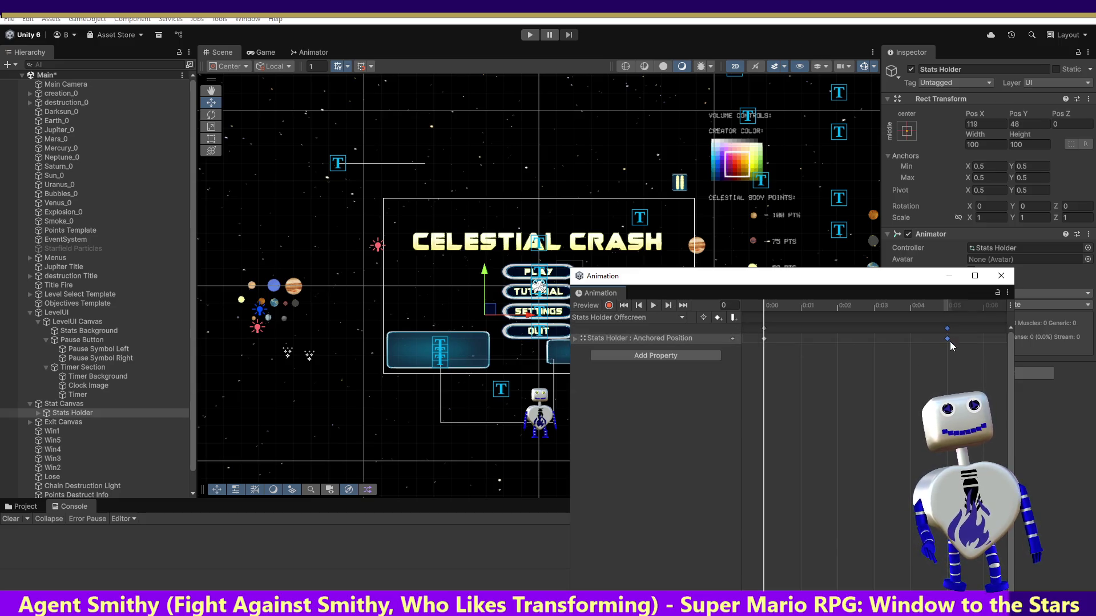
{"action": "left_click", "coordinate": [776, 316]}
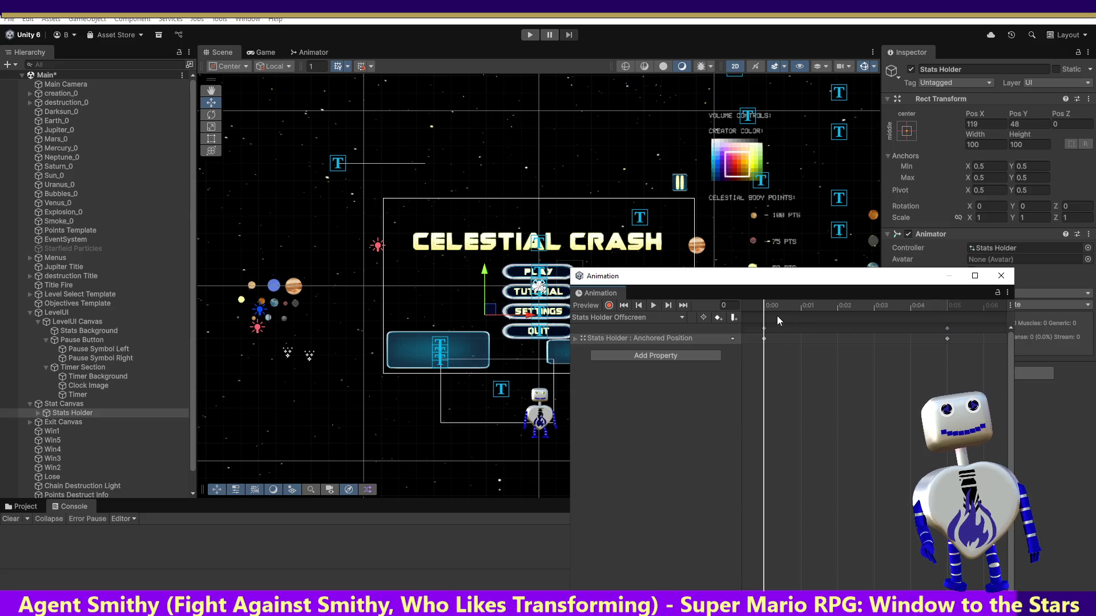
{"action": "left_click", "coordinate": [812, 306]}
{"action": "left_click_drag", "start_coordinate": [813, 306], "coordinate": [933, 309]}
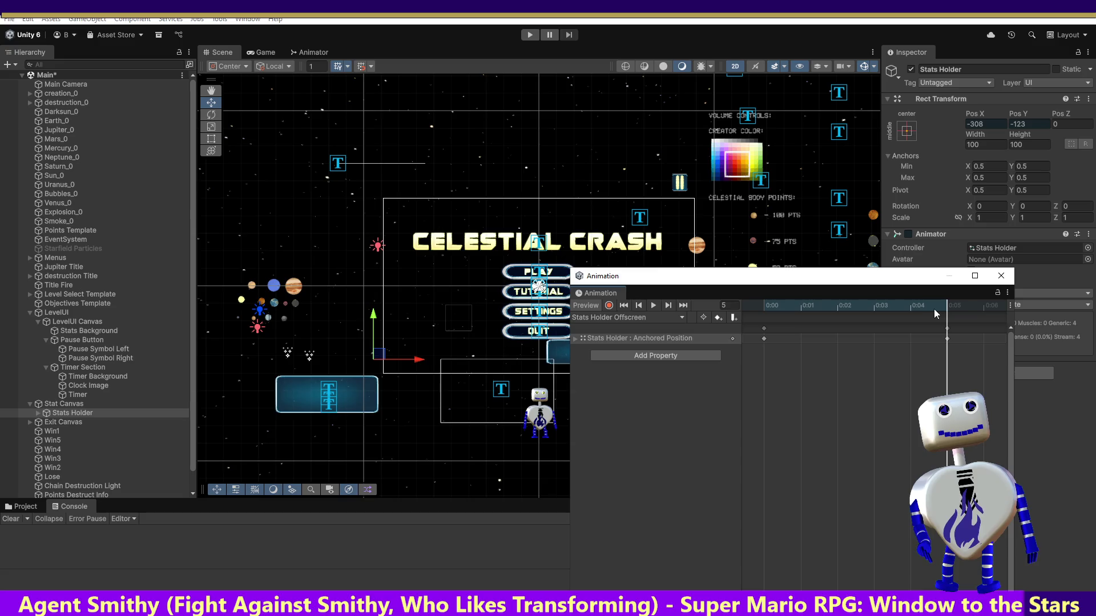
{"action": "left_click", "coordinate": [946, 337]}
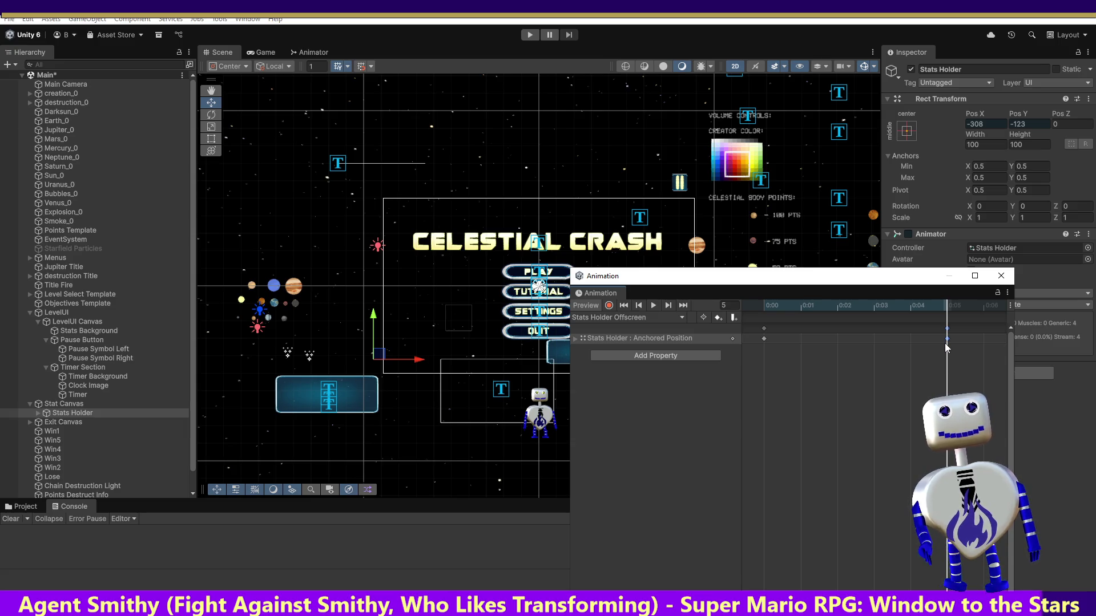
Select Offscreen's 0:00 keyframes and return to the Stats Holder Onscreen clip.
{"action": "left_click", "coordinate": [634, 319]}
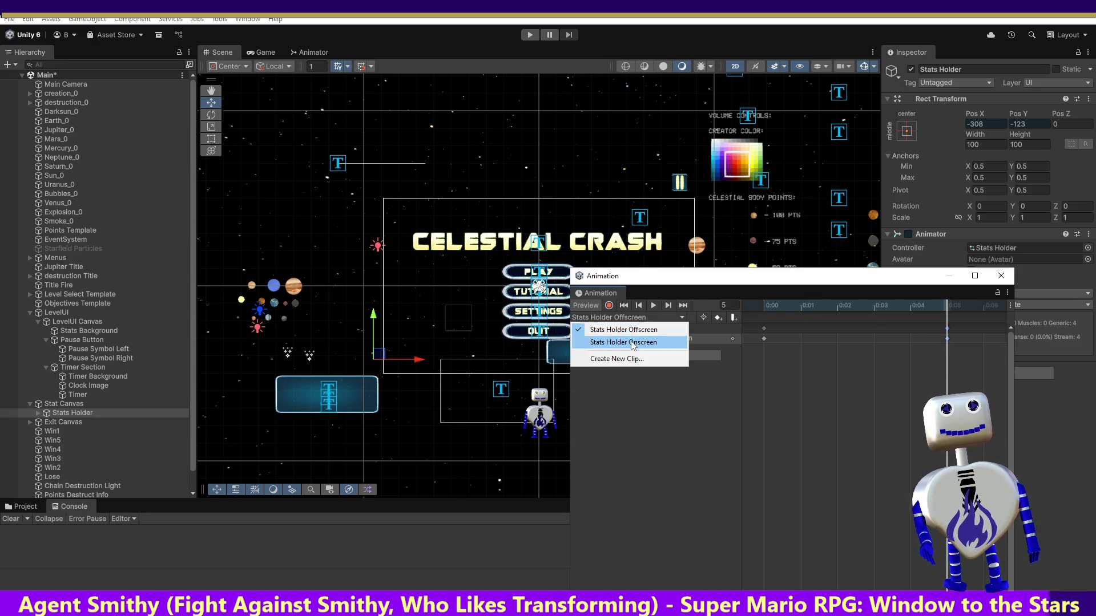
{"action": "left_click", "coordinate": [659, 338]}
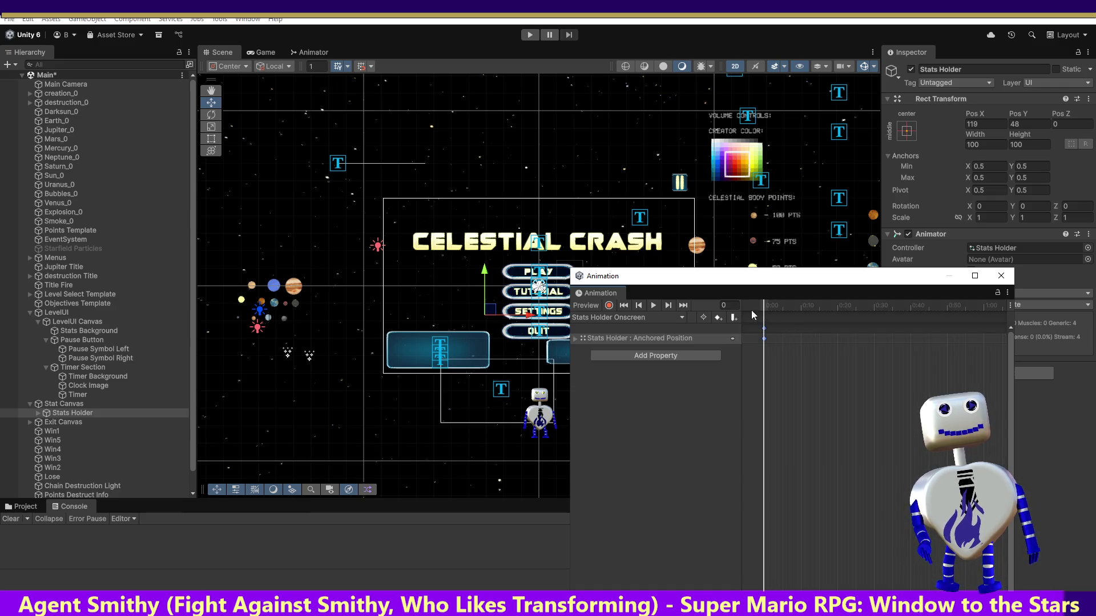
{"action": "left_click", "coordinate": [613, 317]}
{"action": "left_click", "coordinate": [622, 330]}
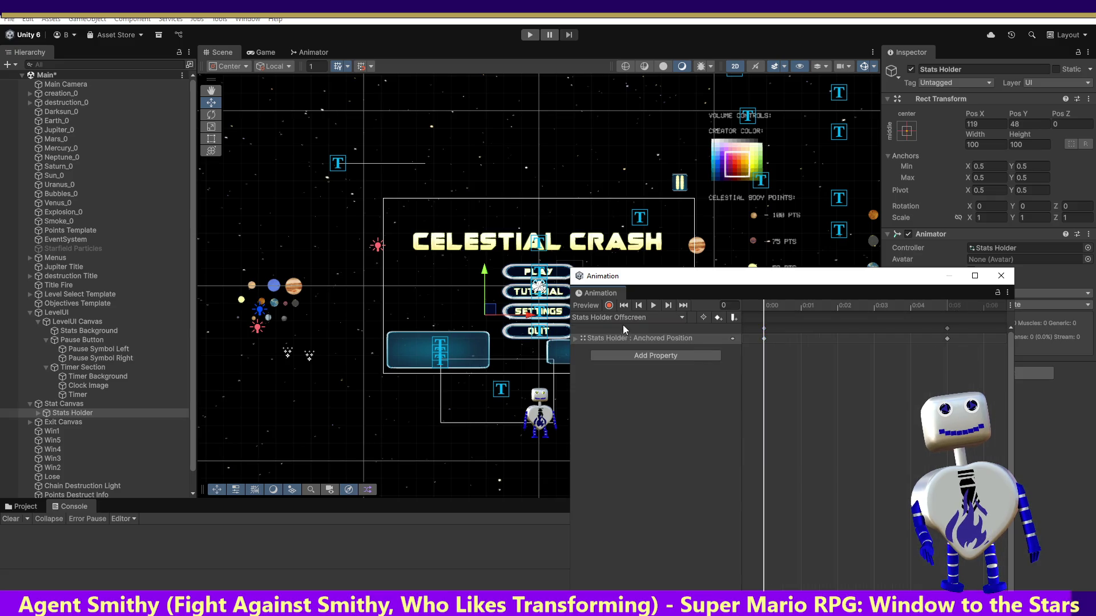
{"action": "left_click", "coordinate": [763, 338]}
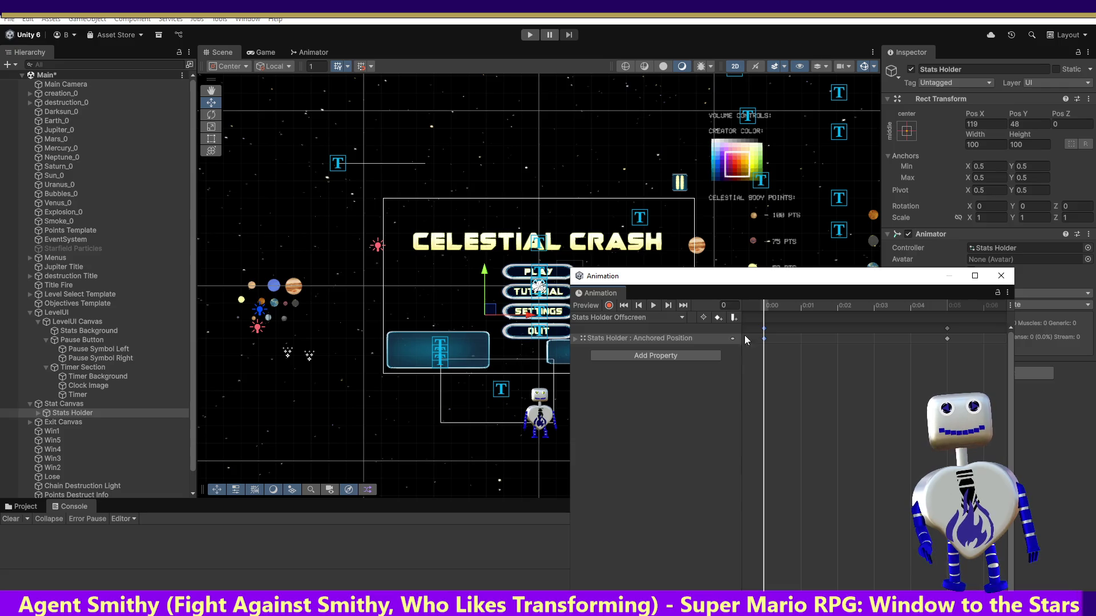
{"action": "left_click", "coordinate": [604, 319]}
{"action": "left_click", "coordinate": [610, 342]}
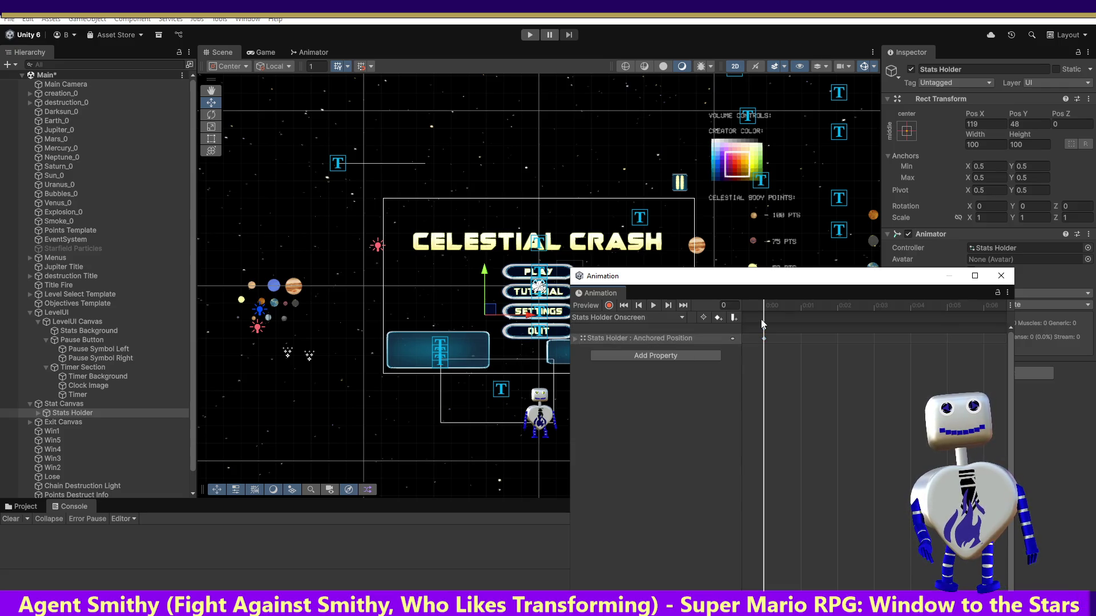
Paste 119, 48 as Onscreen's frame-5 keyframe and preview both slide animations.
{"action": "left_click", "coordinate": [949, 307]}
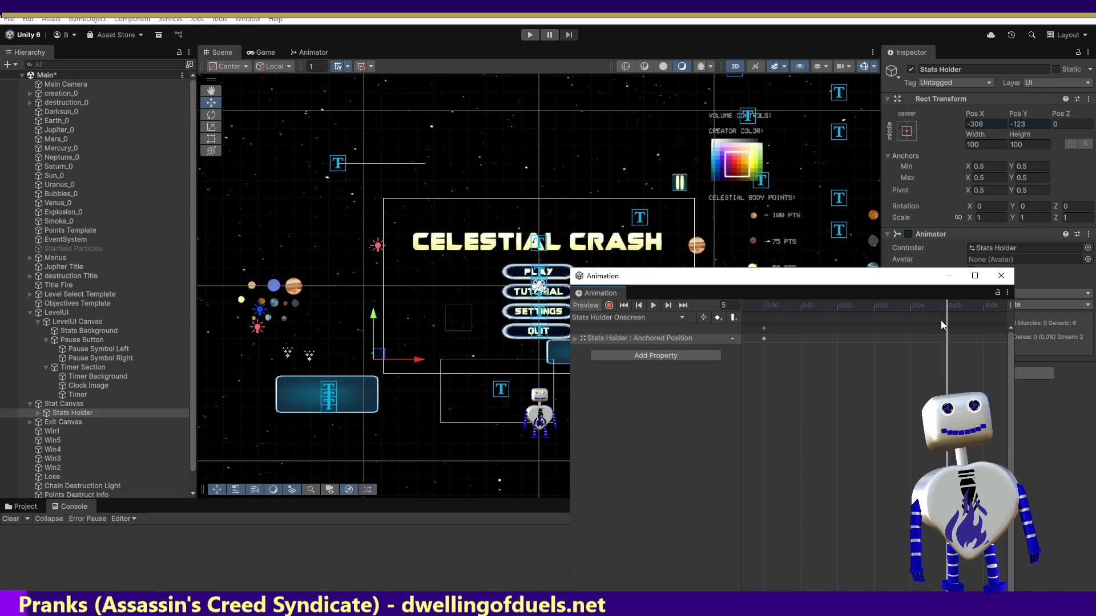
{"action": "key", "text": "ctrl+v"}
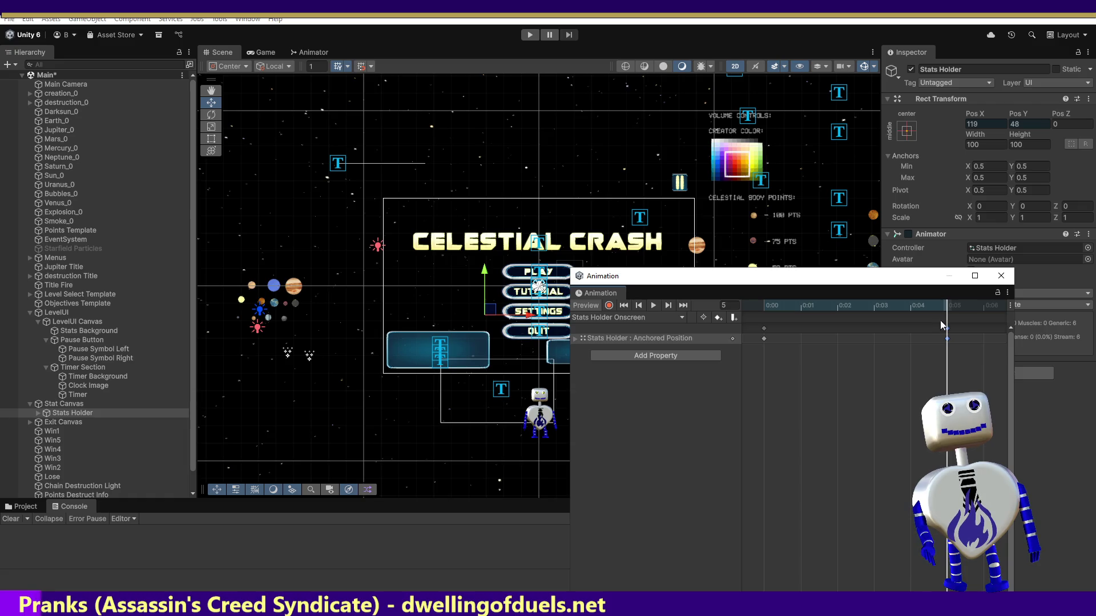
{"action": "mouse_move", "coordinate": [937, 307]}
{"action": "left_mouse_down"}
{"action": "mouse_move", "coordinate": [738, 306]}
{"action": "mouse_move", "coordinate": [948, 320]}
{"action": "left_mouse_up"}
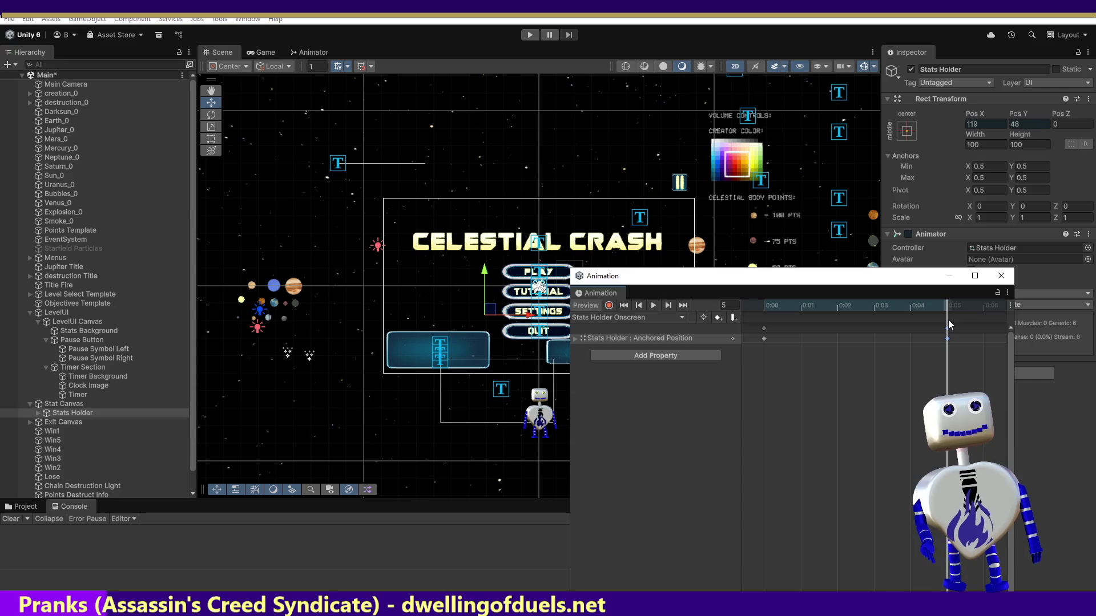
{"action": "left_click", "coordinate": [597, 318]}
{"action": "left_click", "coordinate": [601, 329]}
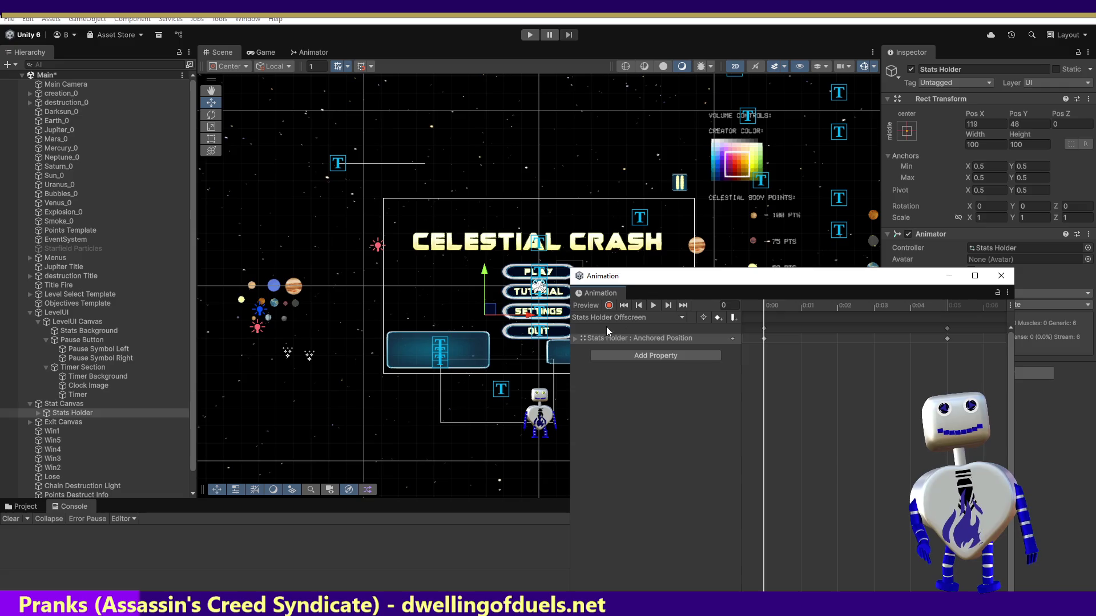
{"action": "mouse_move", "coordinate": [775, 307]}
{"action": "left_mouse_down"}
{"action": "mouse_move", "coordinate": [947, 306]}
{"action": "mouse_move", "coordinate": [768, 307]}
{"action": "left_mouse_up"}
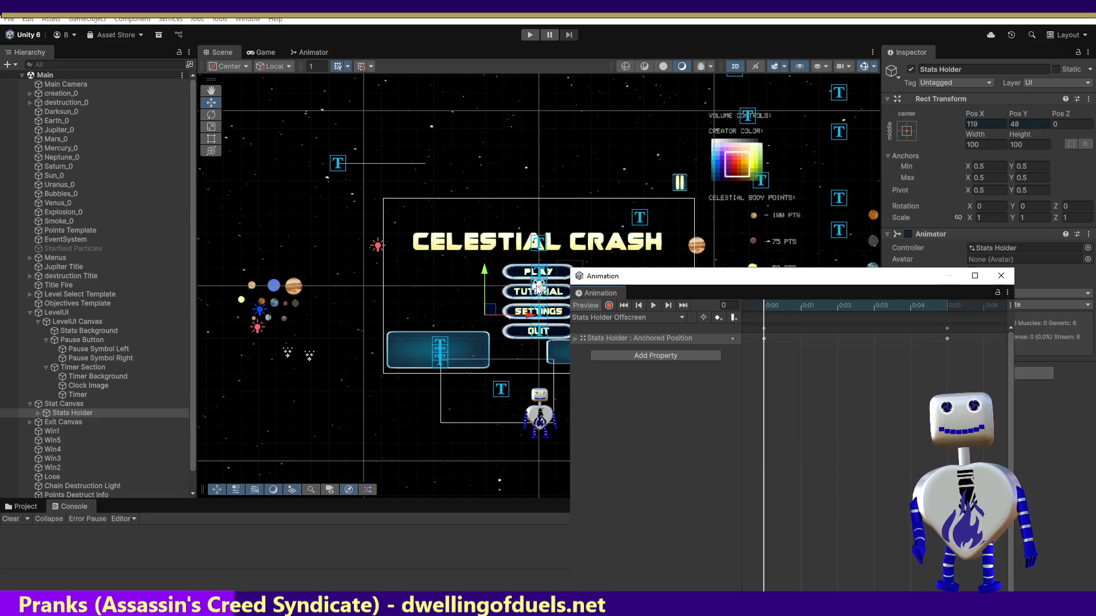
{"action": "key", "text": "alt+Tab"}
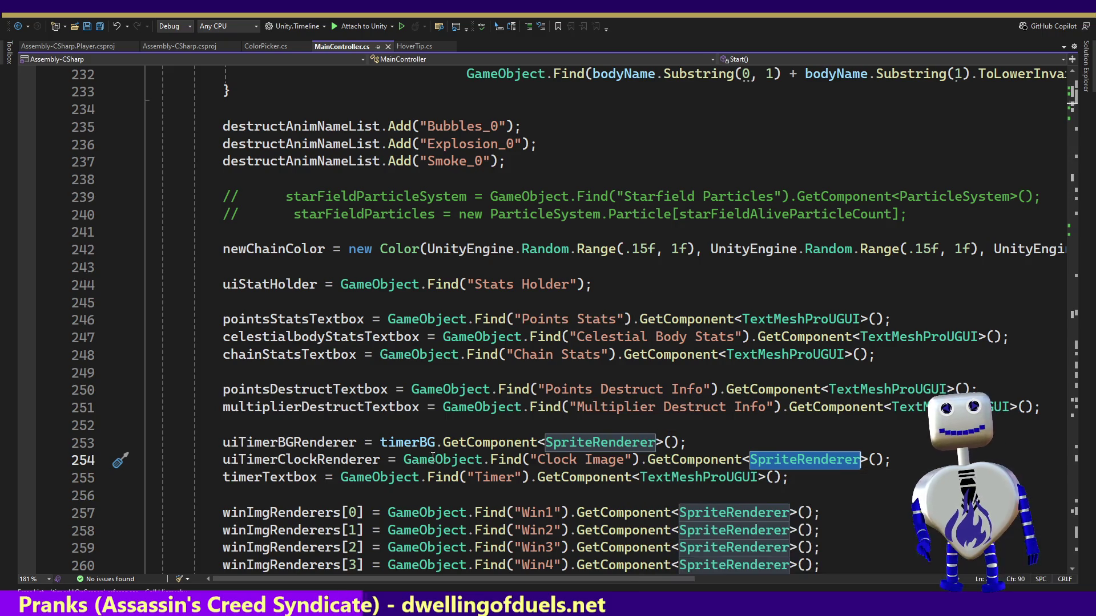
Find uiStatHolder and delete its GameObject.Find assignment on line 244.
{"action": "left_click", "coordinate": [271, 286]}
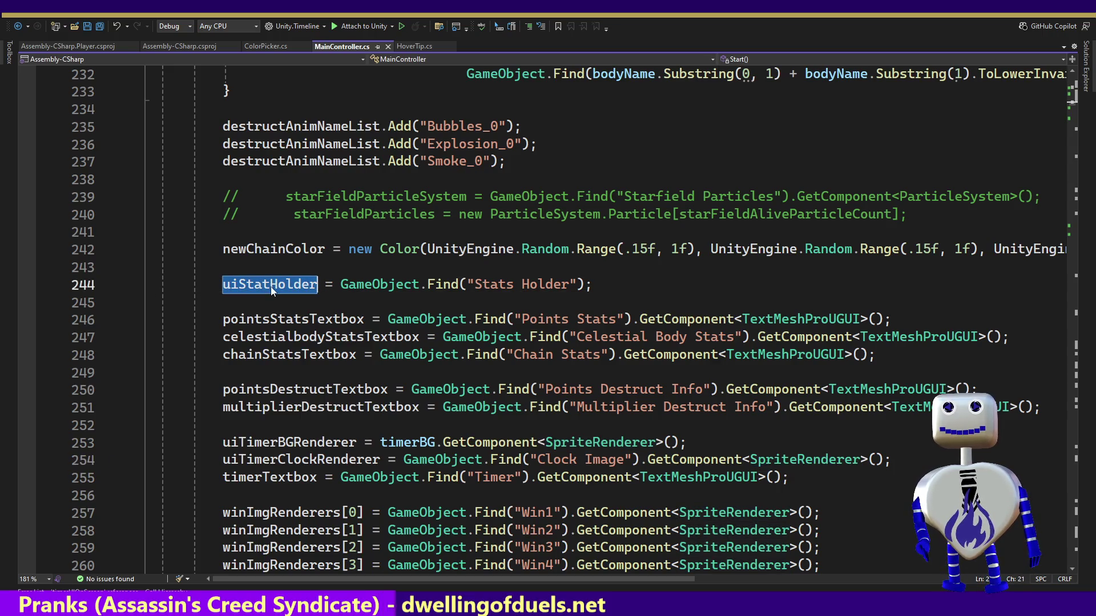
{"action": "key", "text": "ctrl+f"}
{"action": "key", "text": "Return"}
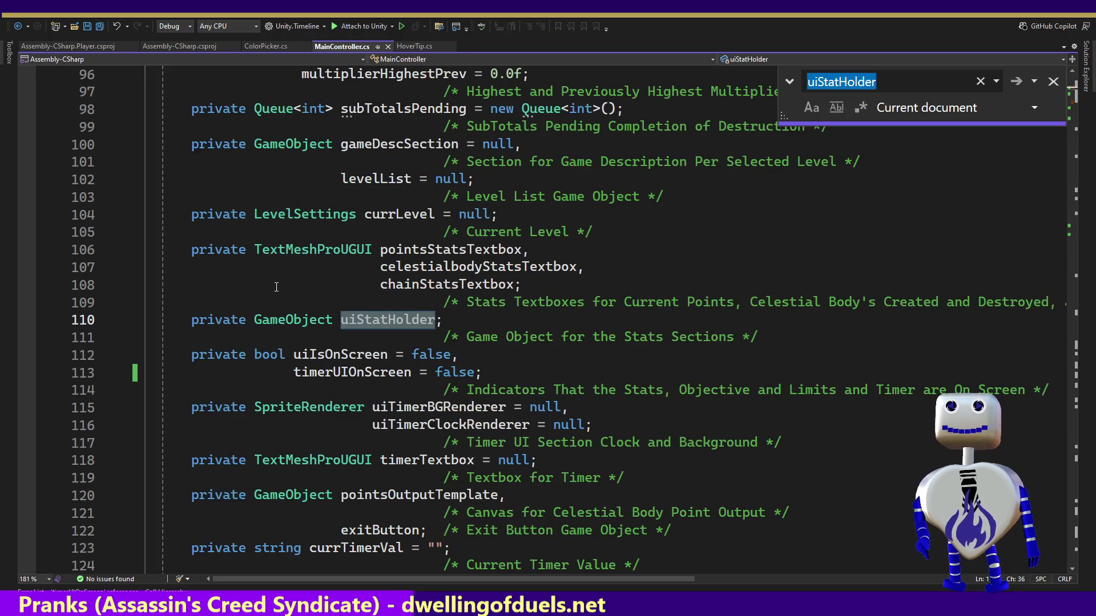
{"action": "key", "text": "Return"}
{"action": "key", "text": "Return"}
{"action": "key", "text": "Return"}
{"action": "key", "text": "Return"}
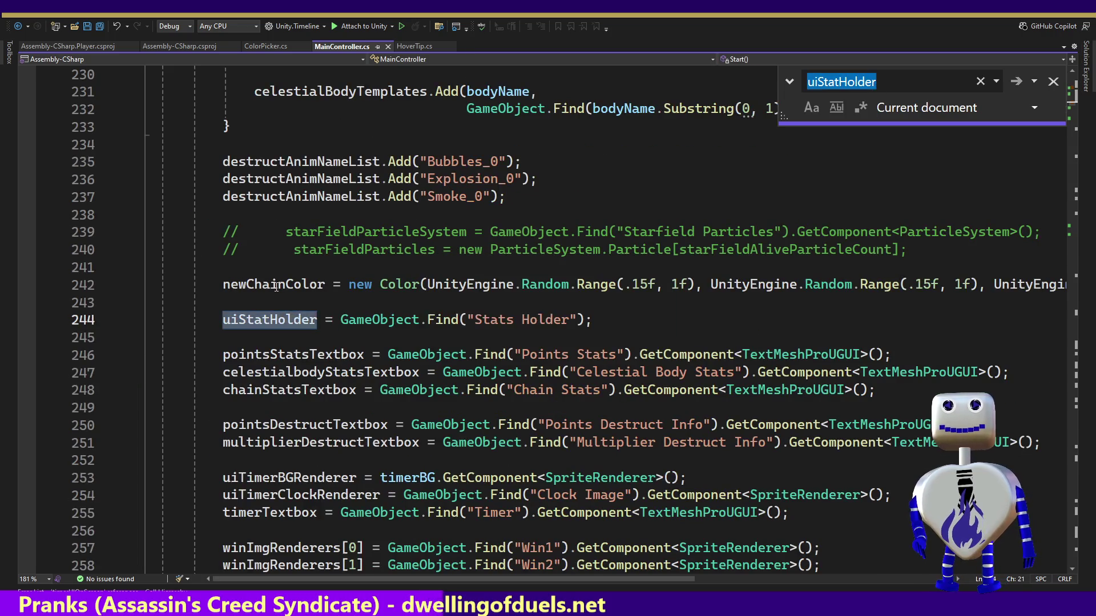
{"action": "triple_click", "coordinate": [597, 322]}
{"action": "left_click", "coordinate": [593, 301], "text": "shift"}
{"action": "key", "text": "BackSpace"}
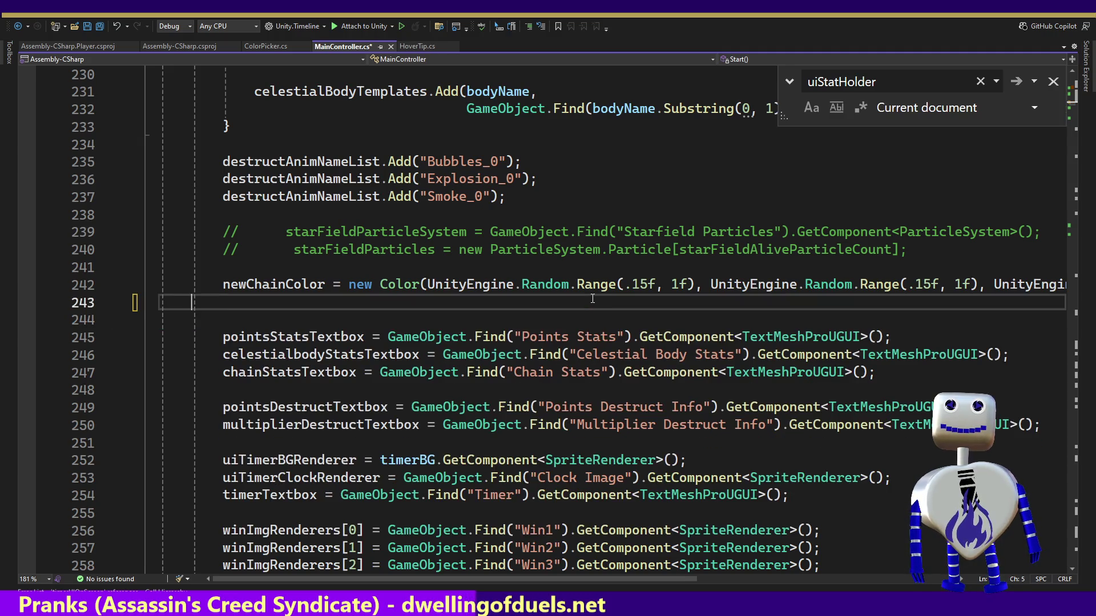
{"action": "key", "text": "BackSpace"}
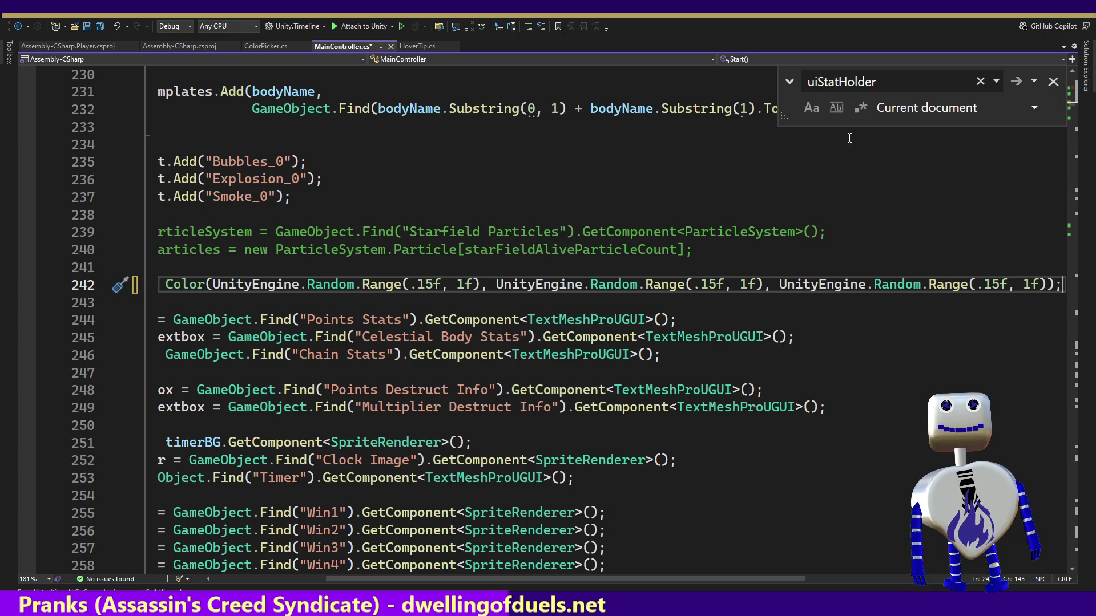
Delete the uiStatHolder declaration and its comment on lines 110–111.
{"action": "left_click", "coordinate": [884, 83]}
{"action": "key", "text": "Return"}
{"action": "left_click_drag", "start_coordinate": [571, 342], "coordinate": [48, 318]}
{"action": "key", "text": "Delete"}
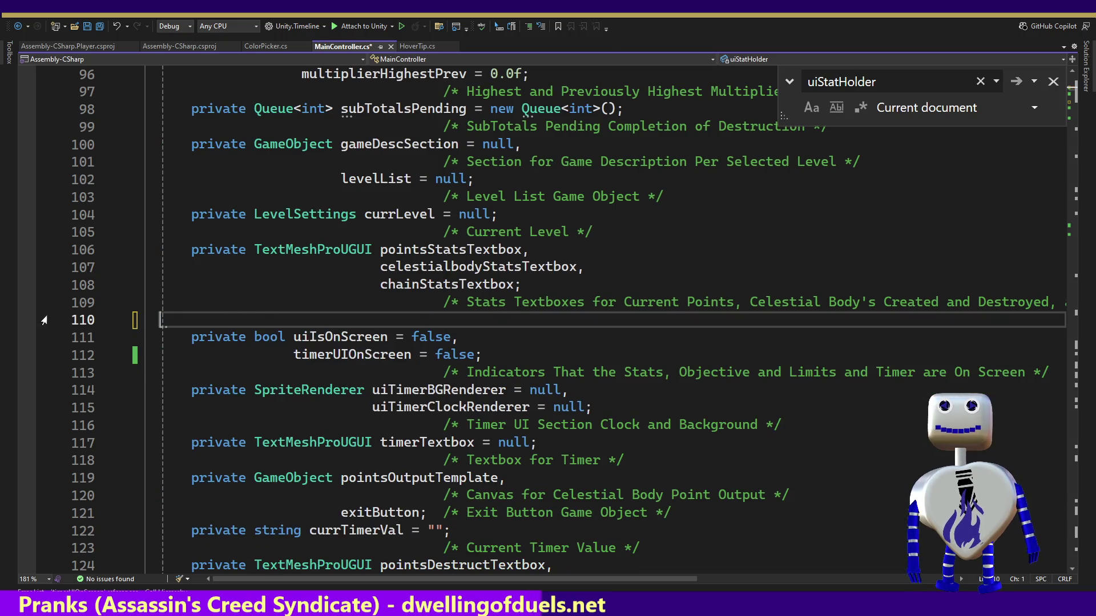
{"action": "key", "text": "BackSpace"}
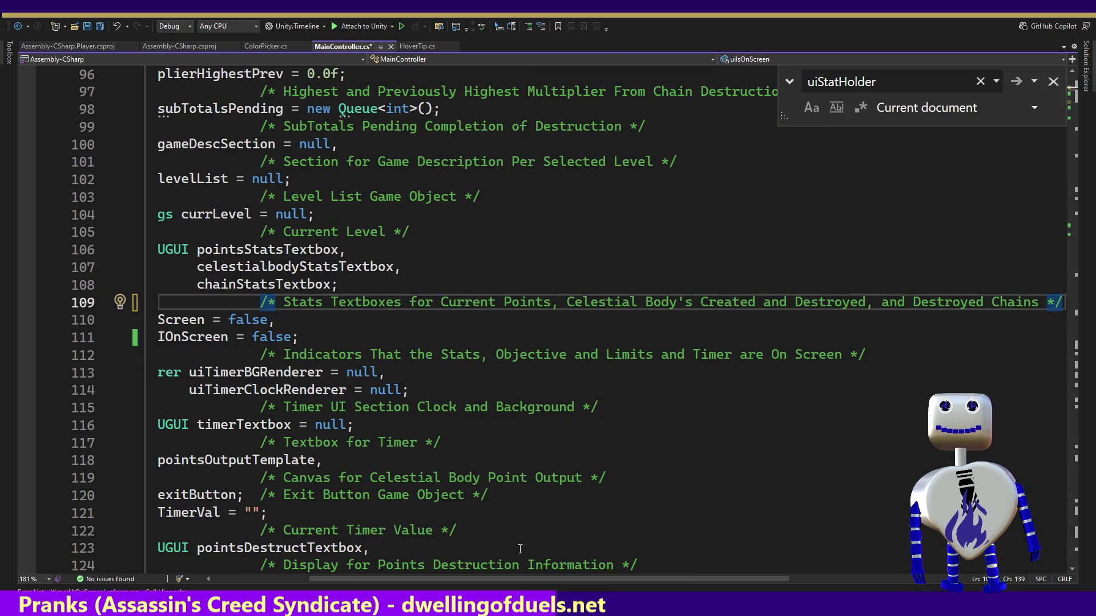
{"action": "scroll", "coordinate": [522, 576], "scroll_direction": "left", "scroll_amount": 3}
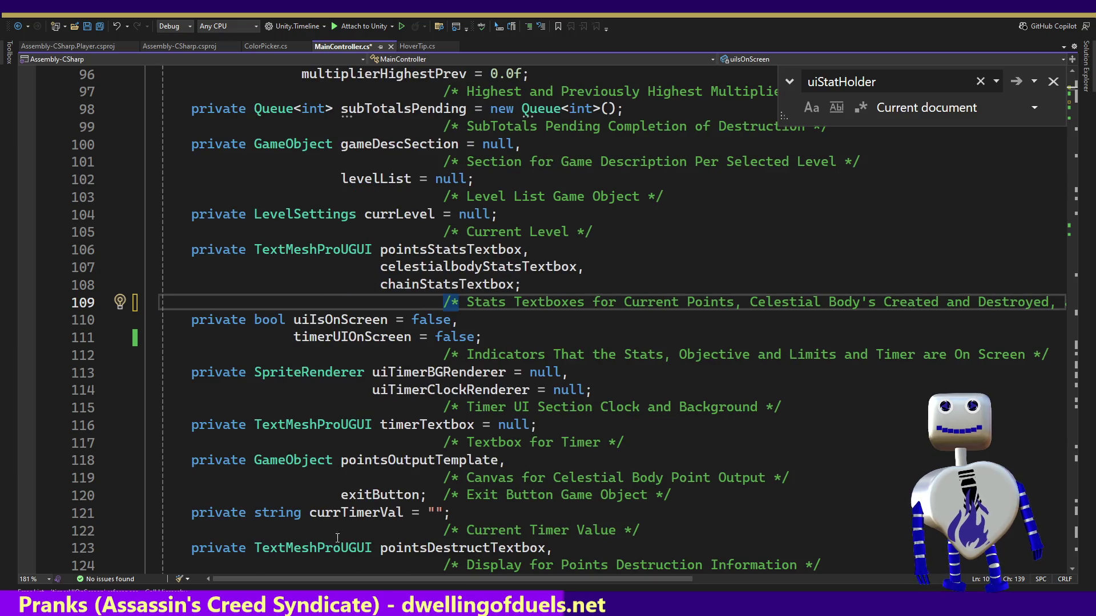
Search for uiIsOnScreen, jump to the ShowFullUI definition, and close the Find box.
{"action": "double_click", "coordinate": [340, 320]}
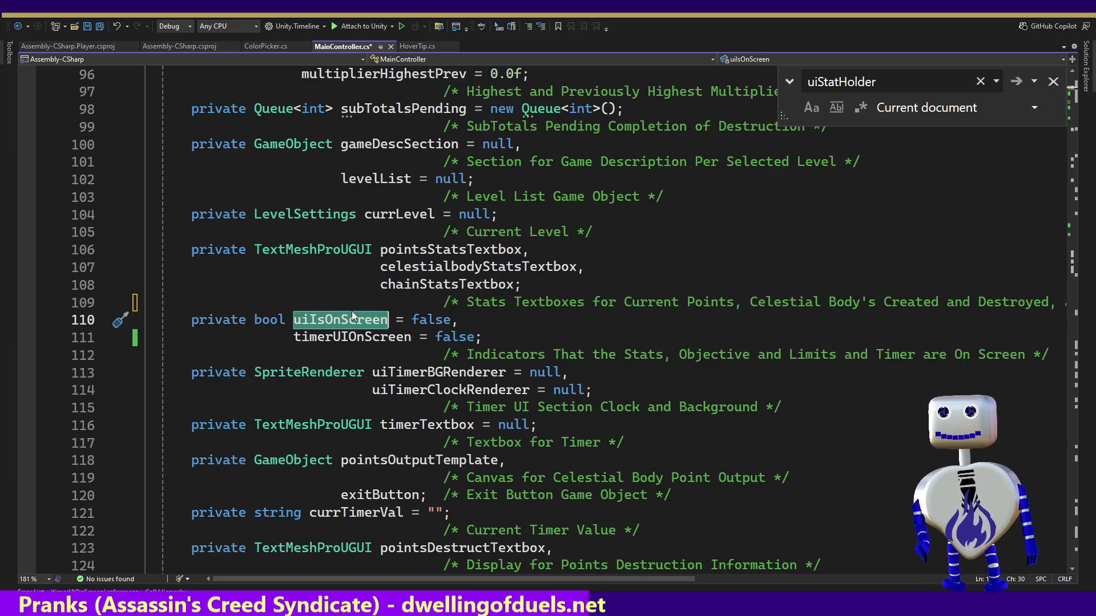
{"action": "key", "text": "ctrl+f"}
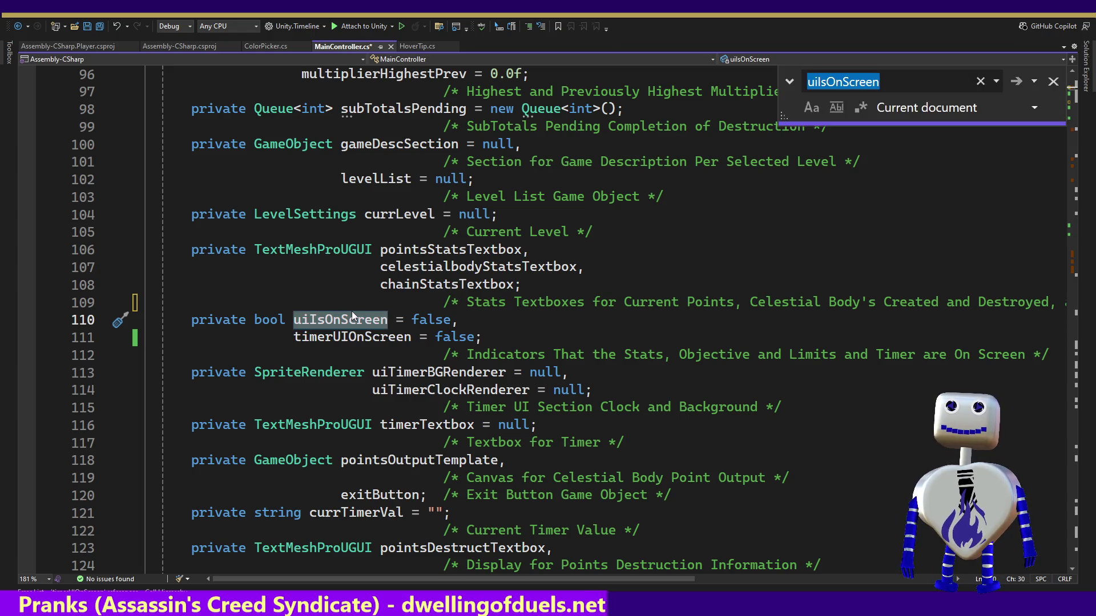
{"action": "key", "text": "Return"}
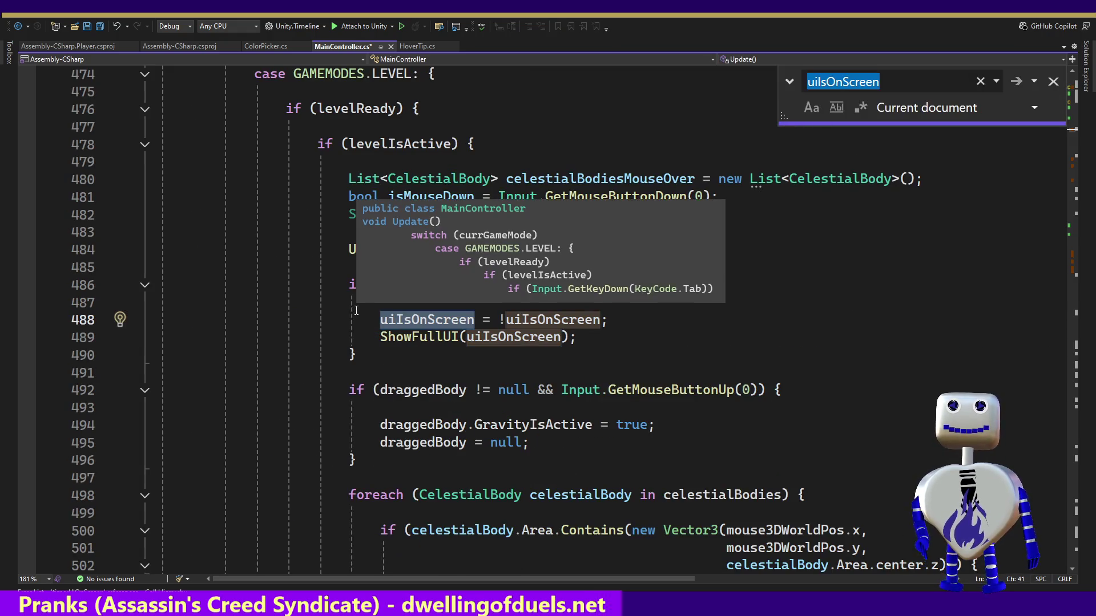
{"action": "left_click", "coordinate": [419, 337], "text": "ctrl"}
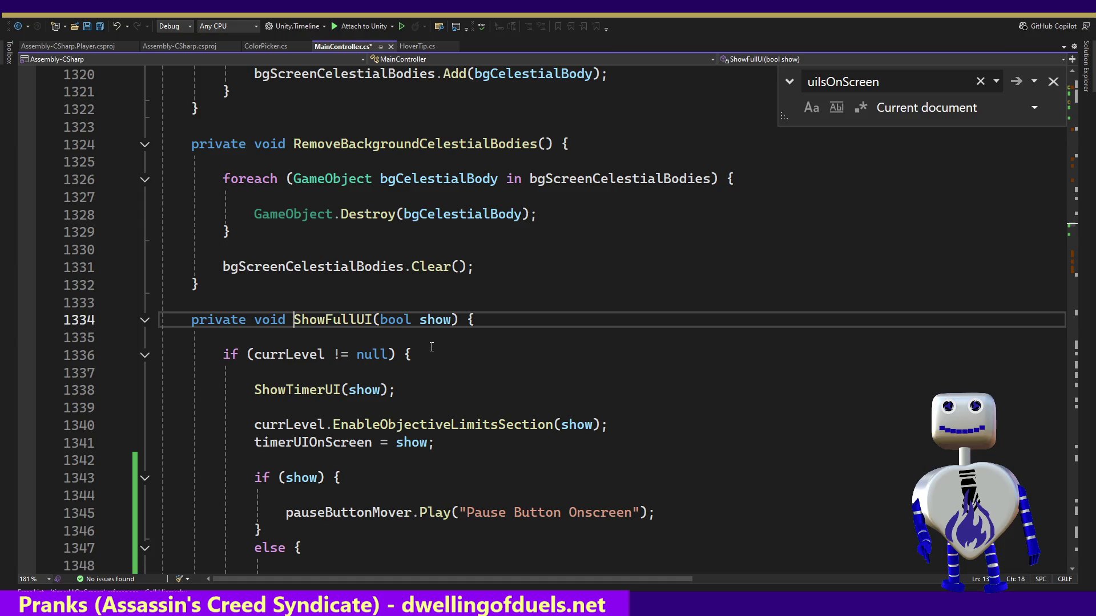
{"action": "left_click", "coordinate": [1059, 86]}
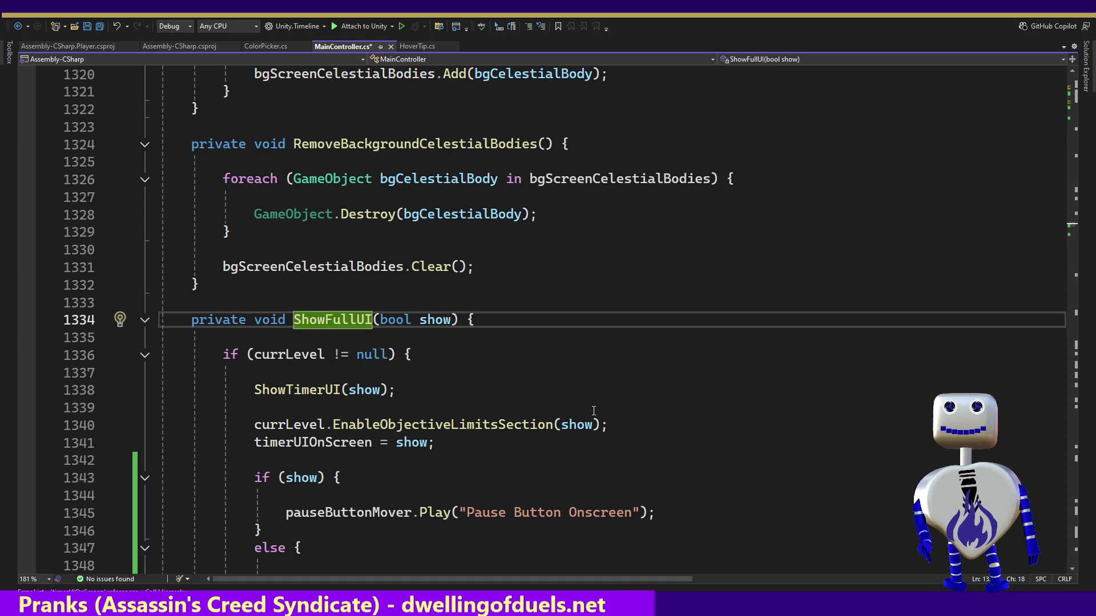
Read through ShowFullUI and go to the pauseButtonMover Animator declaration on line 162.
{"action": "left_click", "coordinate": [638, 420]}
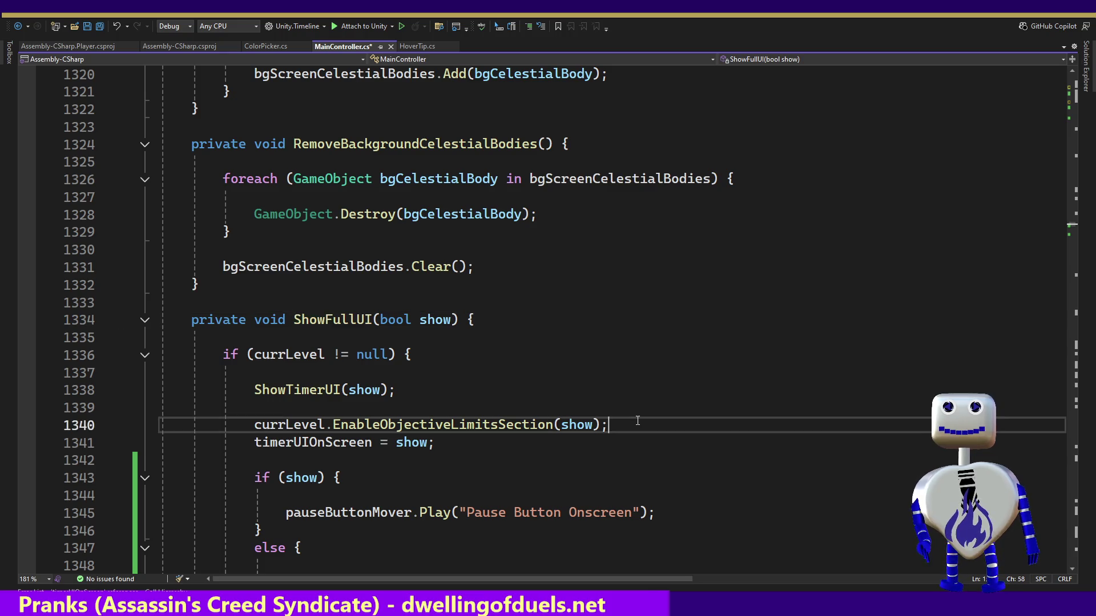
{"action": "left_click", "coordinate": [467, 424]}
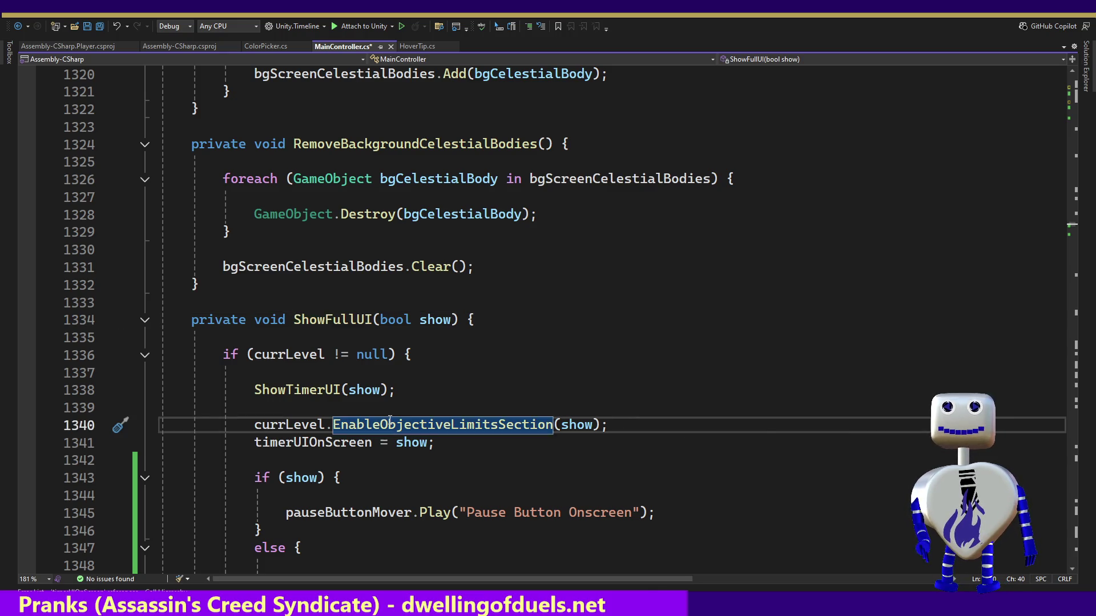
{"action": "mouse_move", "coordinate": [405, 424]}
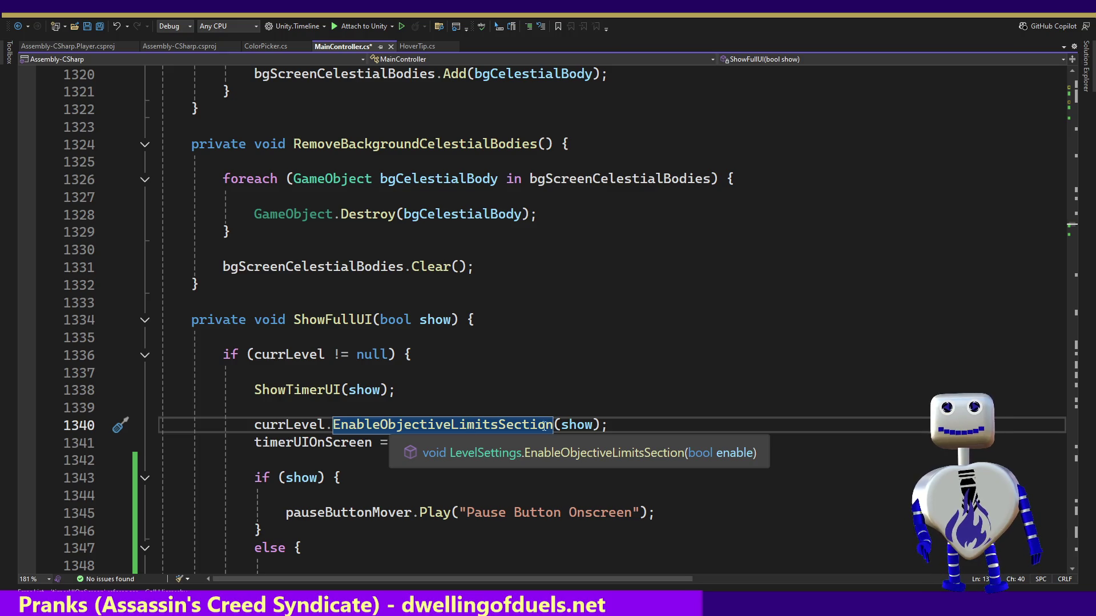
{"action": "left_click", "coordinate": [435, 426]}
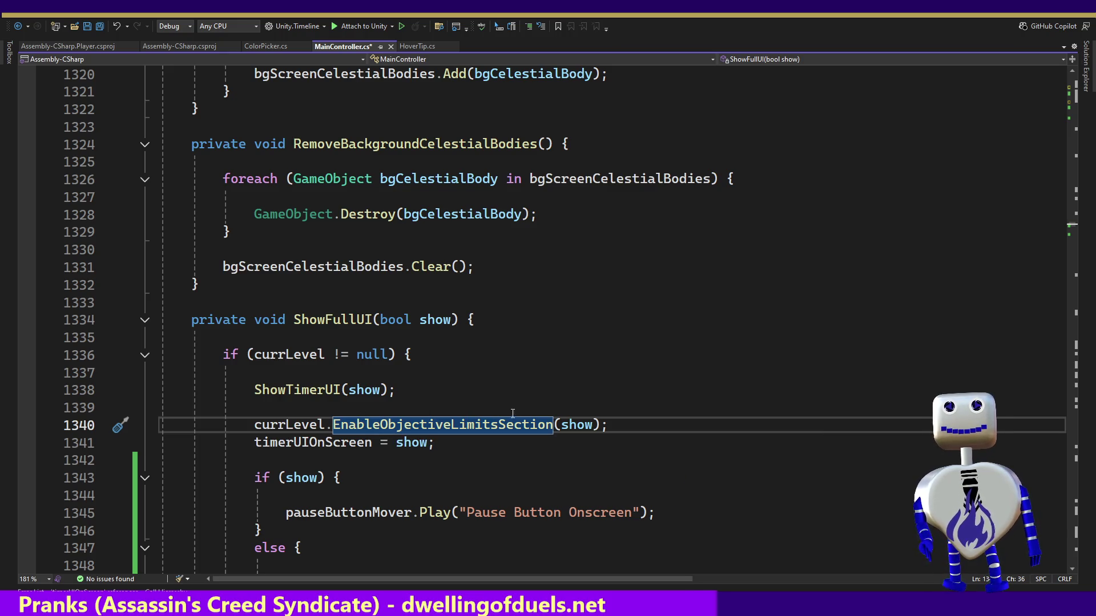
{"action": "left_click", "coordinate": [636, 428]}
{"action": "key", "text": "Down"}
{"action": "key", "text": "Down"}
{"action": "key", "text": "Down"}
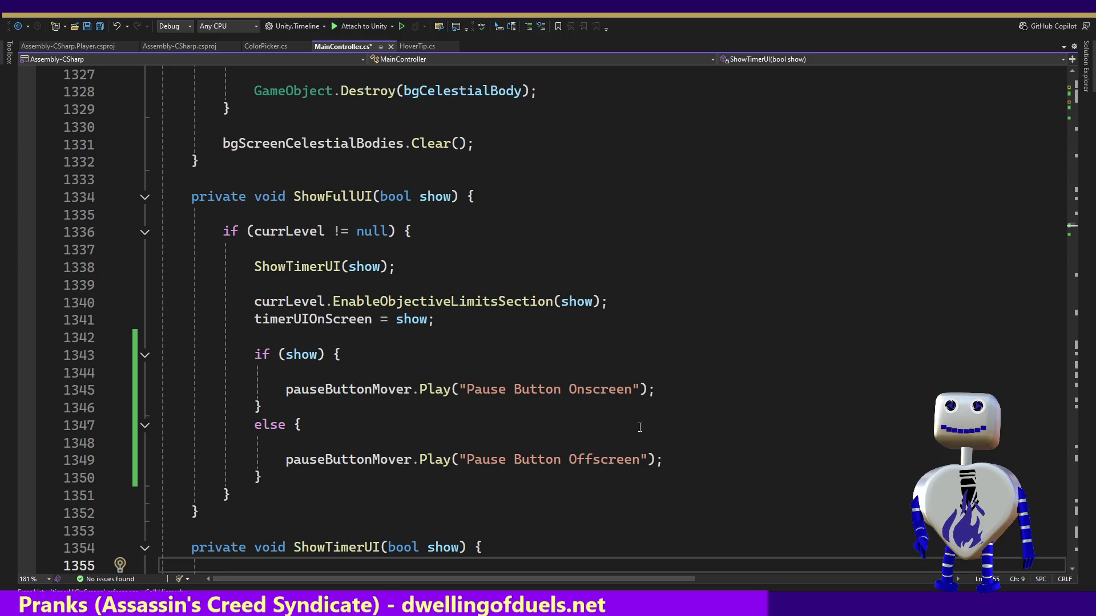
{"action": "left_click", "coordinate": [383, 373]}
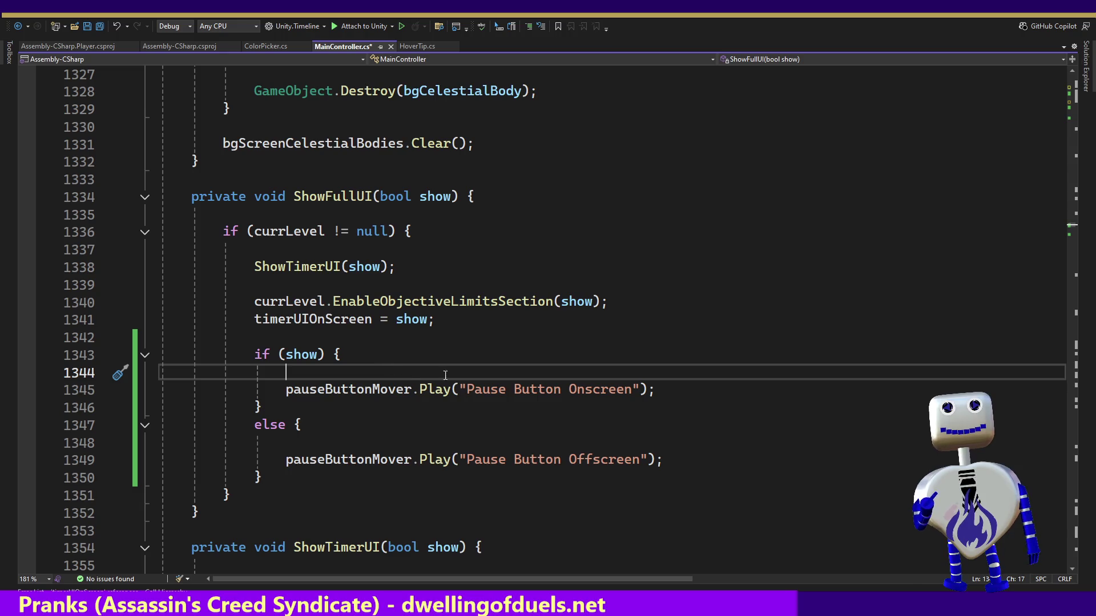
{"action": "left_click", "coordinate": [378, 389], "text": "ctrl"}
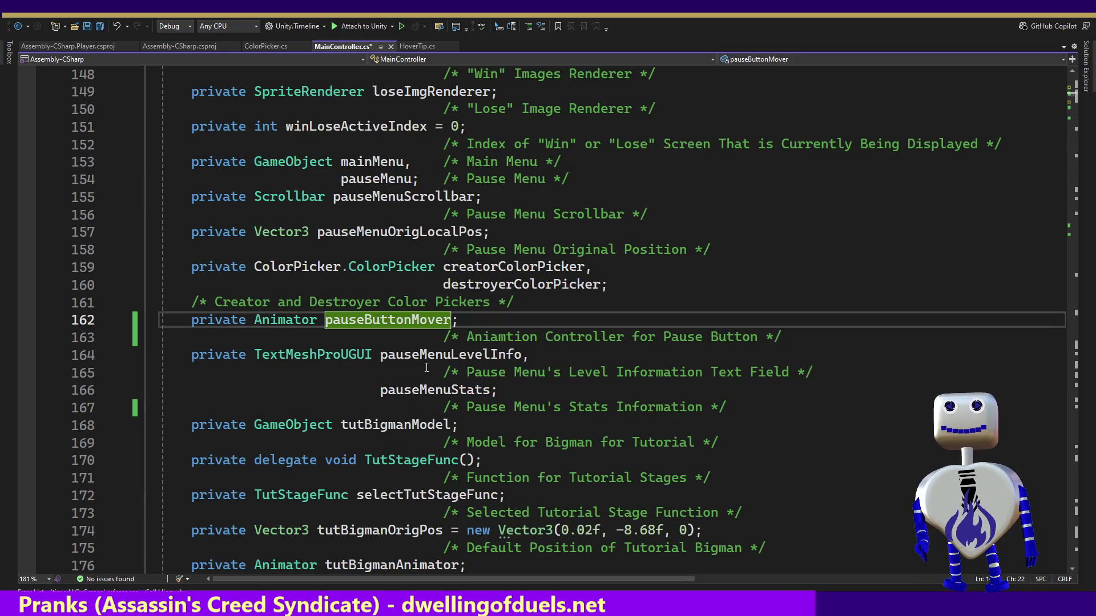
Align the Color Pickers comment and correct 'Aniamtion' to 'Animation'.
{"action": "left_click", "coordinate": [190, 303]}
{"action": "key", "text": "Tab"}
{"action": "key", "text": "Tab"}
{"action": "key", "text": "Tab"}
{"action": "key", "text": "Tab"}
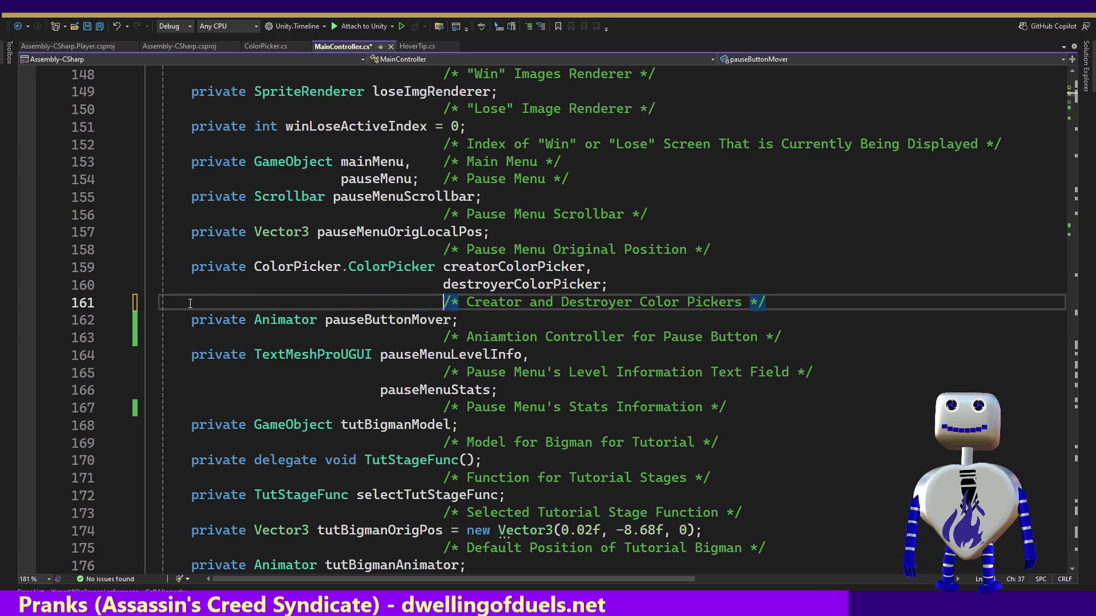
{"action": "key", "text": "Down"}
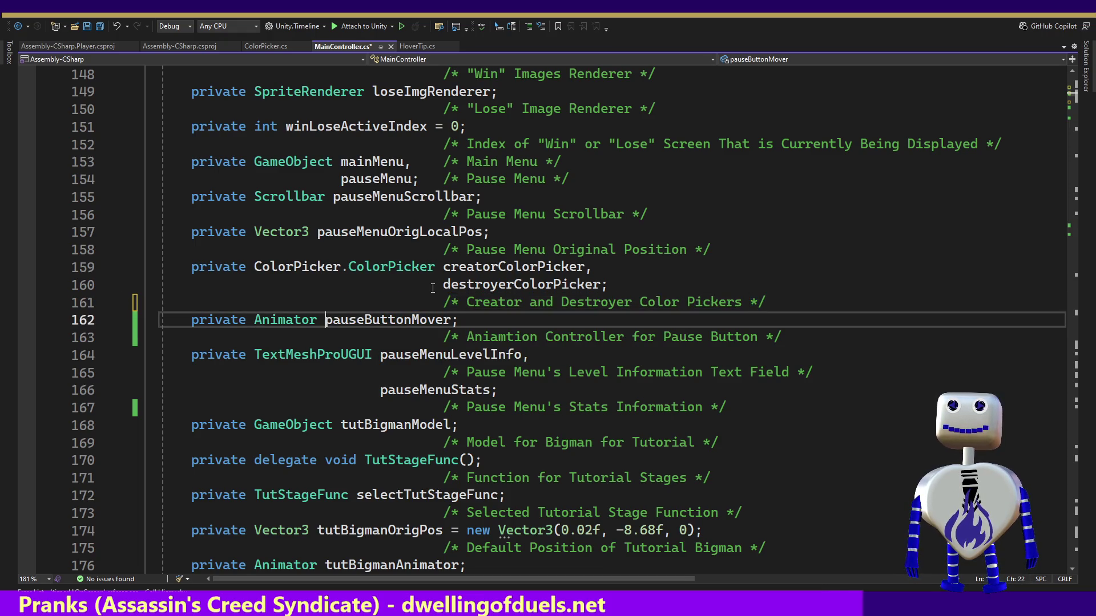
{"action": "key", "text": "ctrl+Left"}
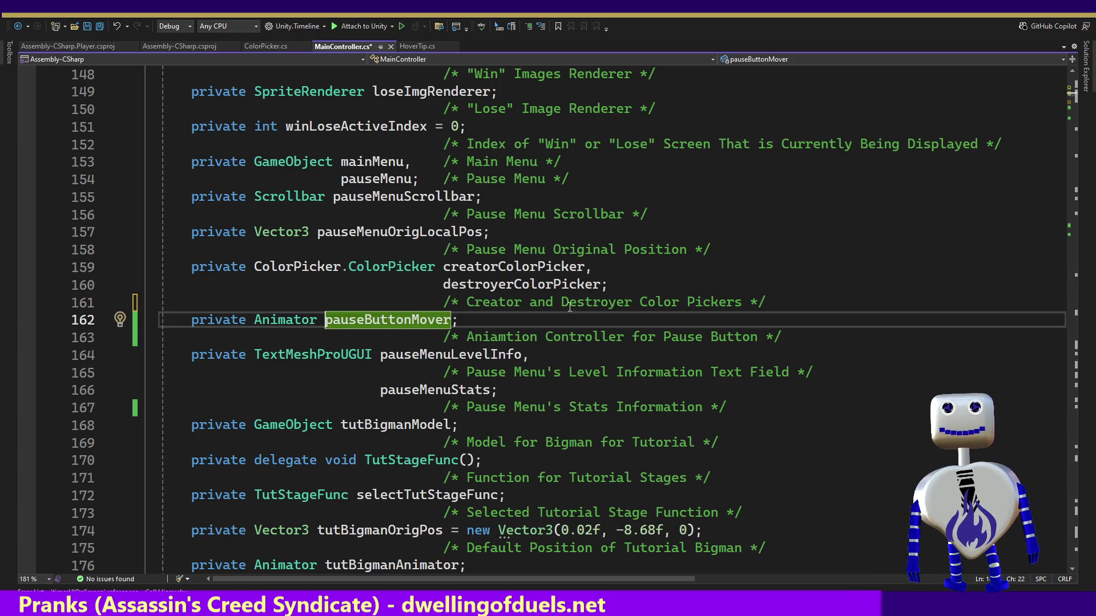
{"action": "left_click_drag", "start_coordinate": [507, 339], "coordinate": [494, 337]}
{"action": "type", "text": "ma"}
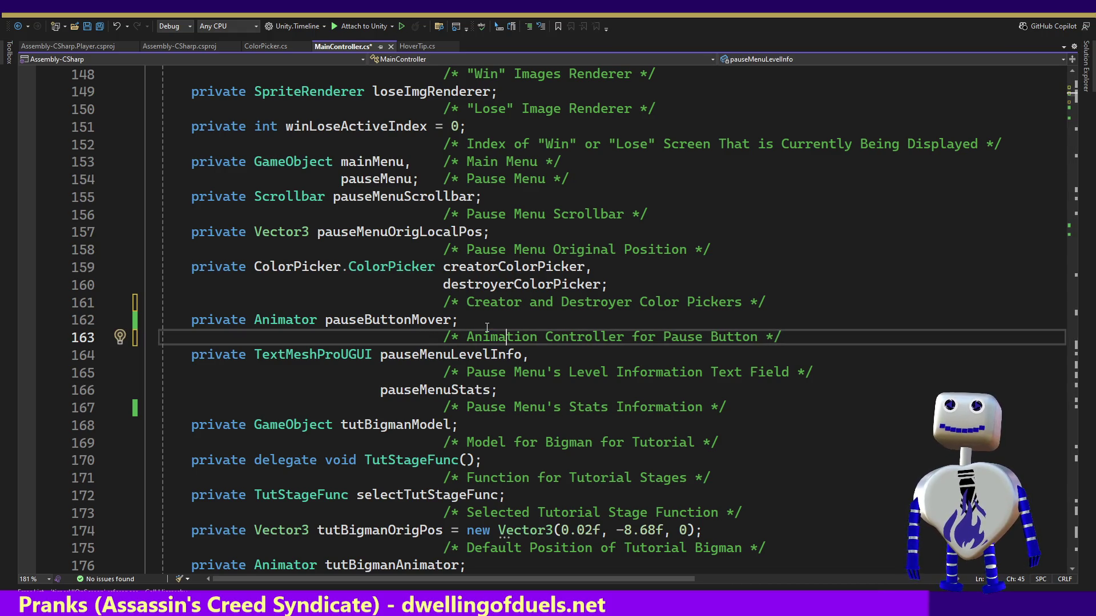
Split the Animator declaration and add a statSectionMover field before pauseButtonMover.
{"action": "left_click", "coordinate": [487, 327]}
{"action": "key", "text": "Left"}
{"action": "key", "text": "Left"}
{"action": "key", "text": "Left"}
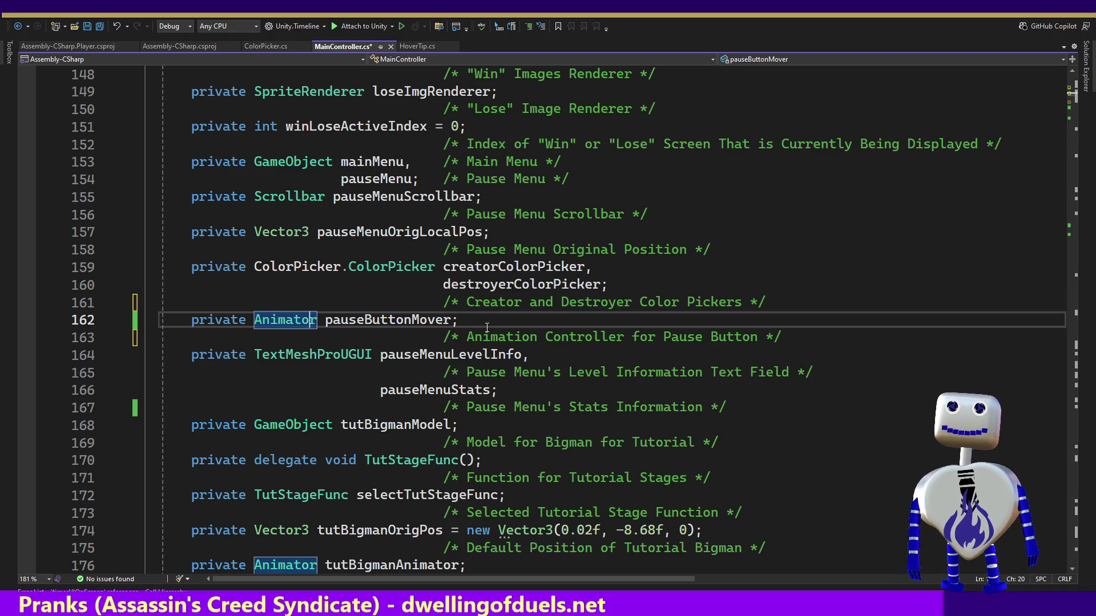
{"action": "key", "text": "Right"}
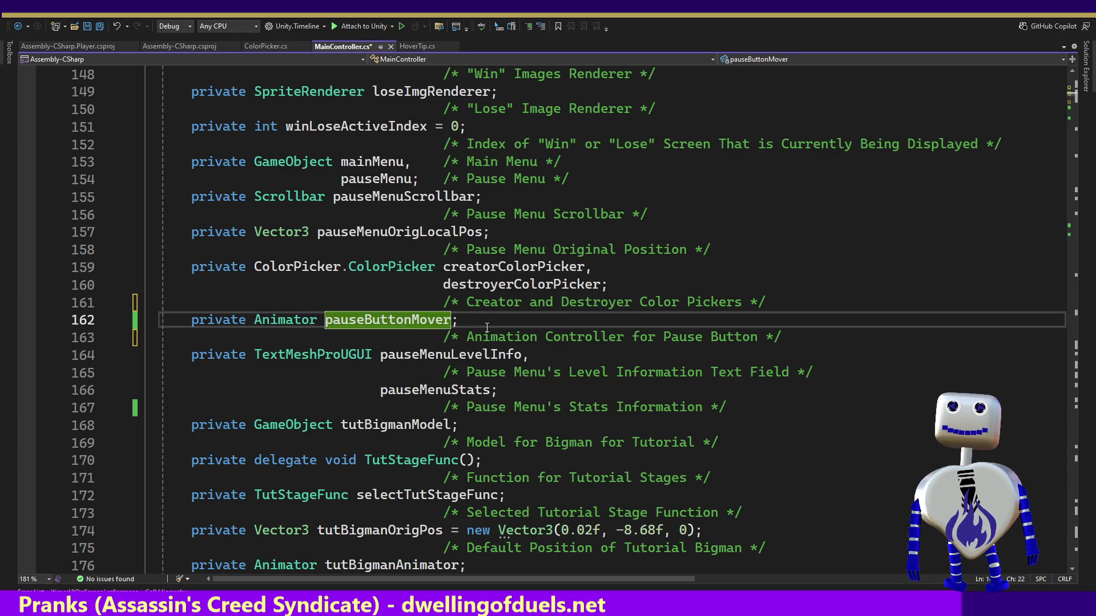
{"action": "key", "text": "Return"}
{"action": "key", "text": "Tab"}
{"action": "key", "text": "Tab"}
{"action": "key", "text": "Tab"}
{"action": "key", "text": "space"}
{"action": "key", "text": "Up"}
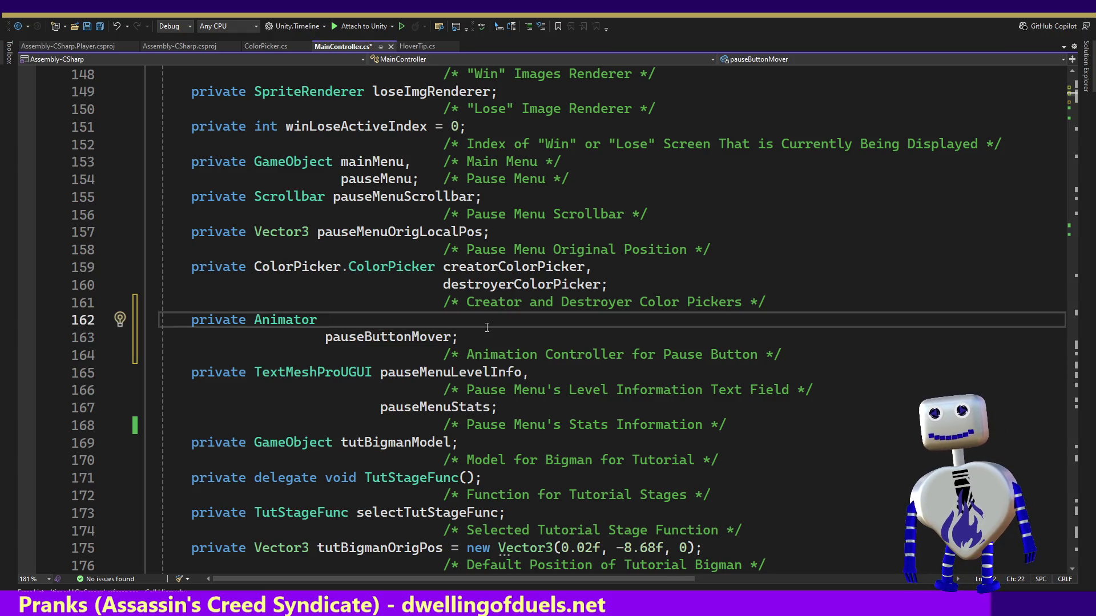
{"action": "type", "text": "Sta"}
{"action": "key", "text": "BackSpace"}
{"action": "key", "text": "BackSpace"}
{"action": "key", "text": "BackSpace"}
{"action": "type", "text": "srta"}
{"action": "key", "text": "BackSpace"}
{"action": "key", "text": "BackSpace"}
{"action": "key", "text": "BackSpace"}
{"action": "type", "text": "tate"}
{"action": "key", "text": "BackSpace"}
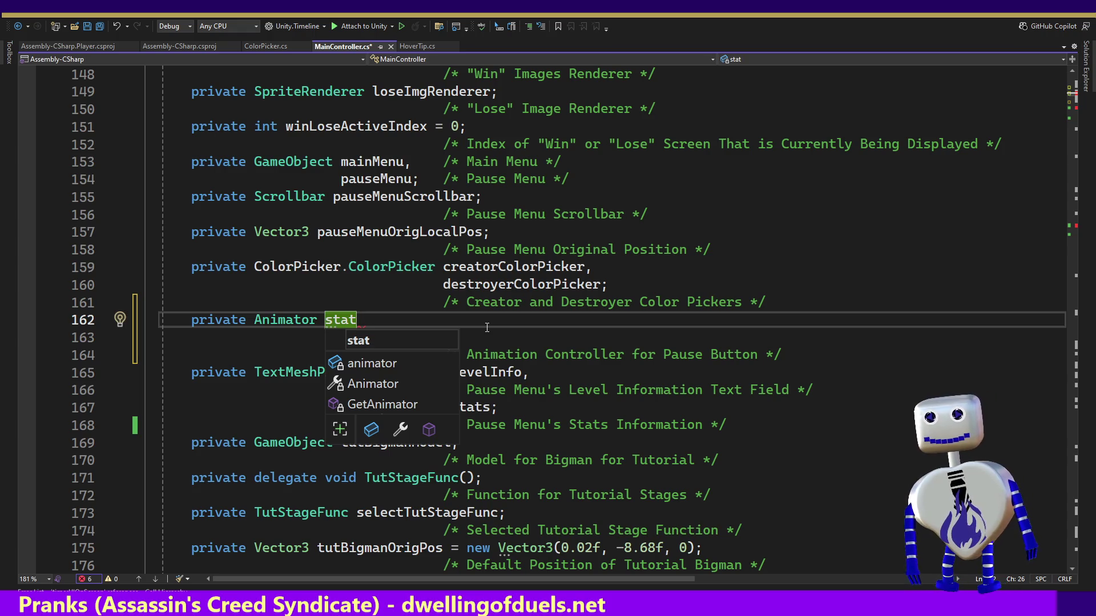
{"action": "type", "text": "Section"}
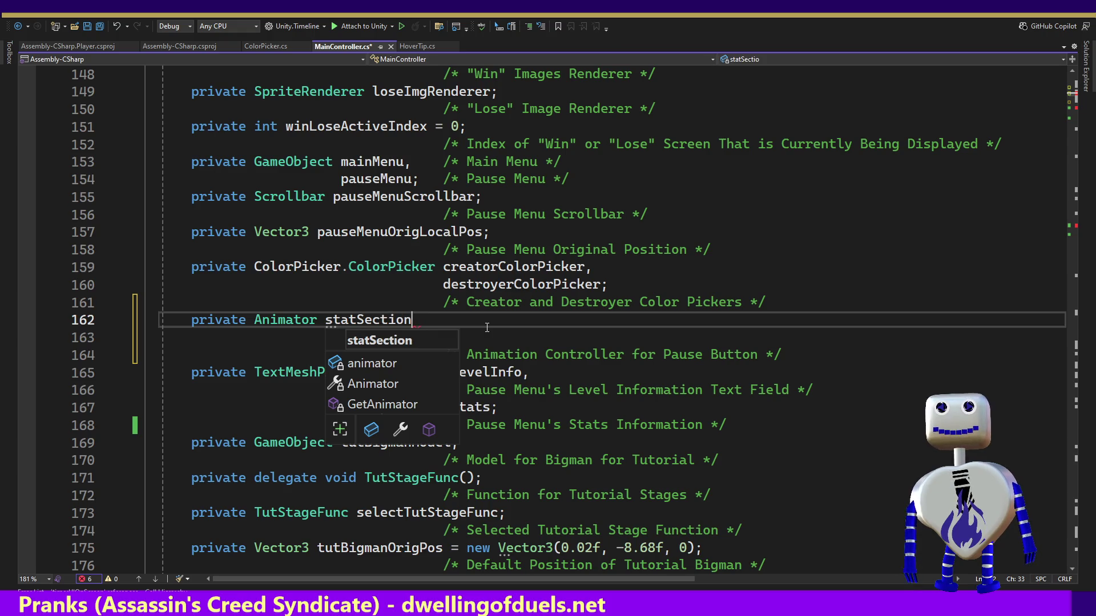
{"action": "type", "text": "Mov"}
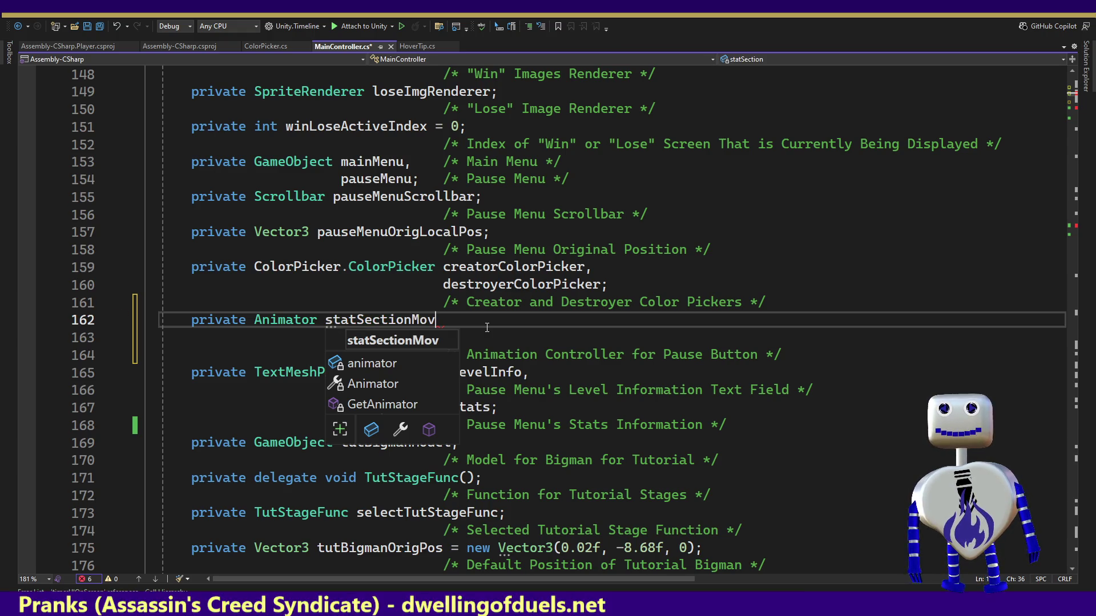
{"action": "type", "text": "er,"}
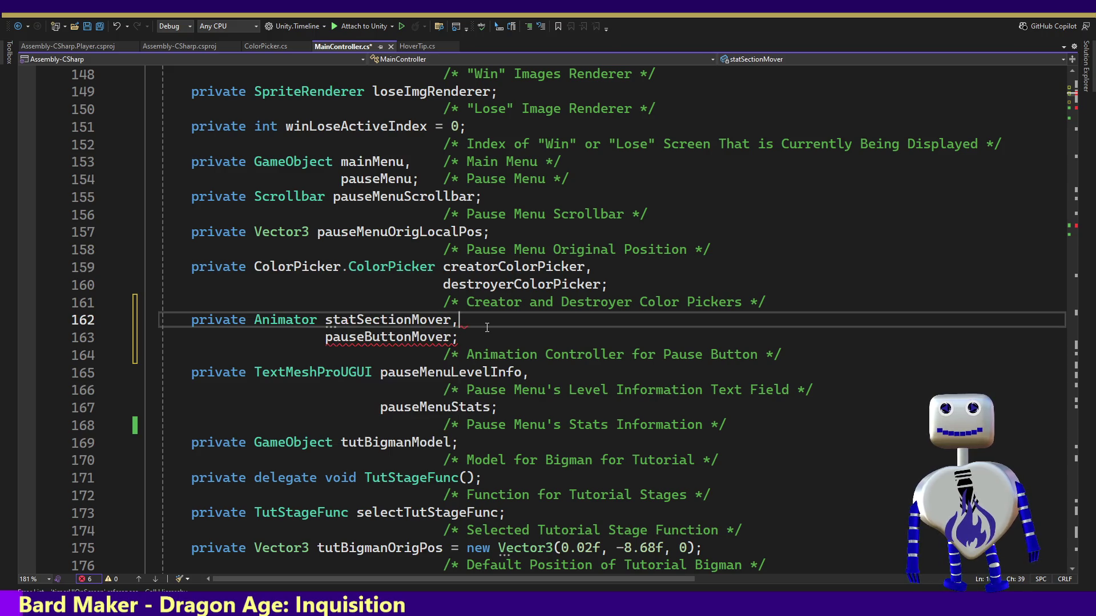
Add the comment 'Animation Controller for Stat Section' for statSectionMover.
{"action": "key", "text": "Return"}
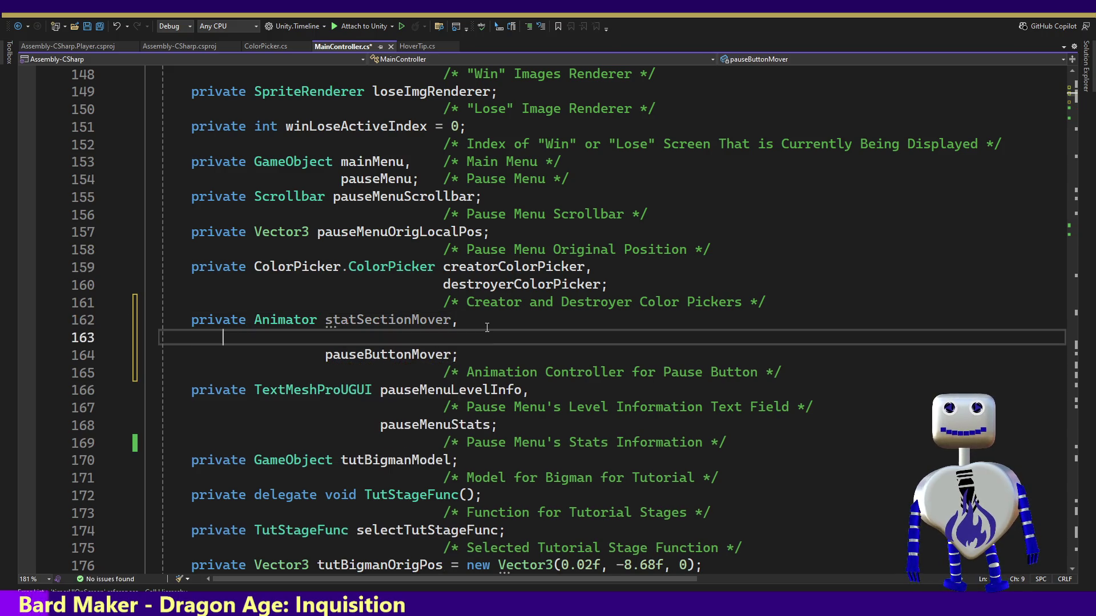
{"action": "key", "text": "Tab"}
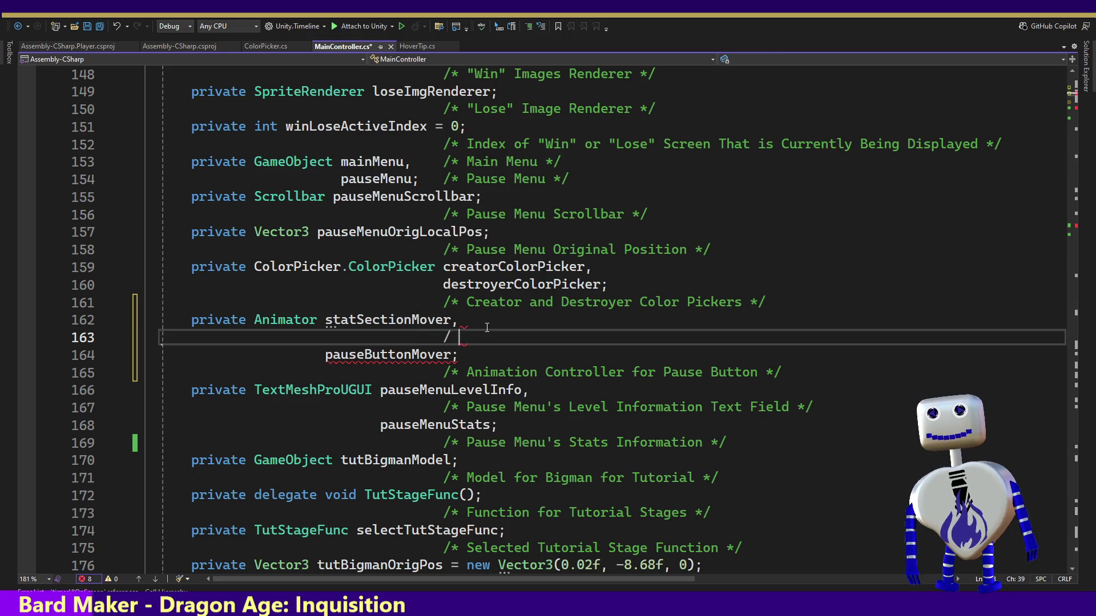
{"action": "type", "text": "* "}
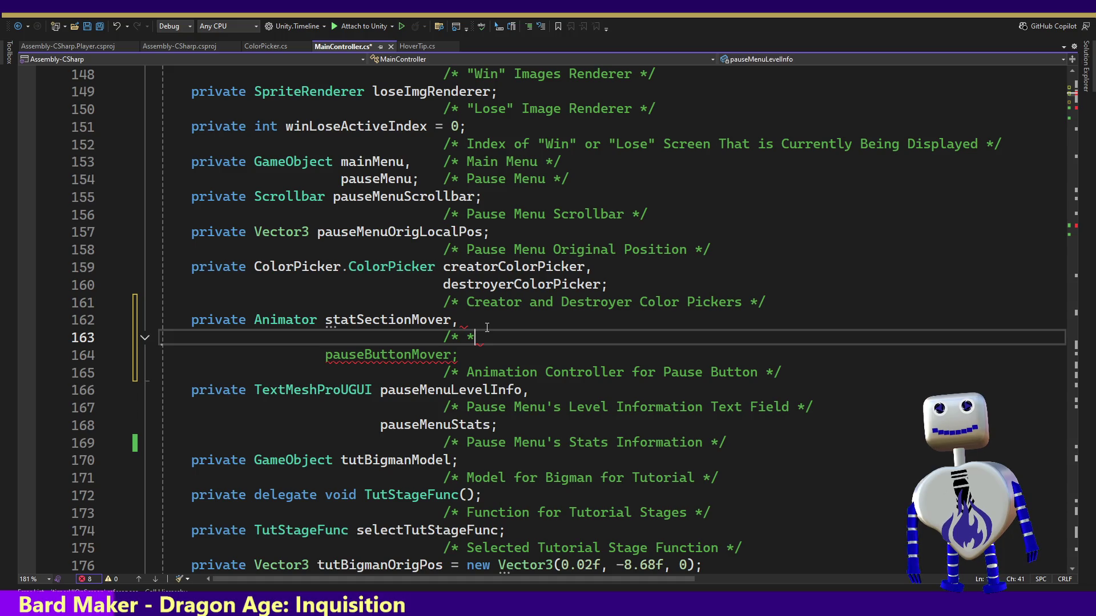
{"action": "type", "text": "Animation Co "}
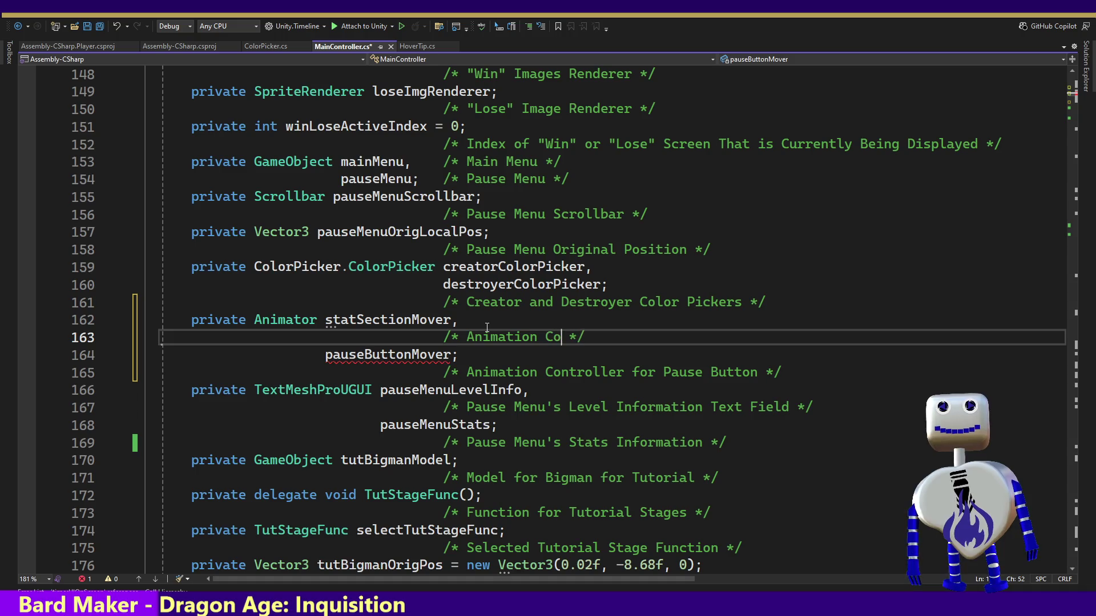
{"action": "type", "text": "ntroller "}
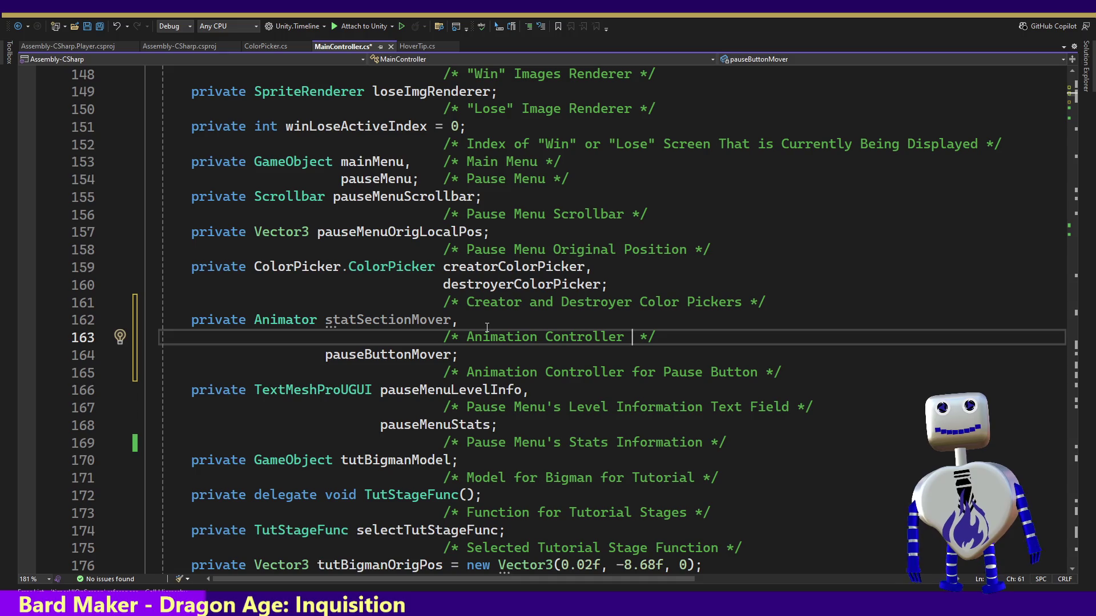
{"action": "type", "text": "for"}
{"action": "type", "text": " Stat"}
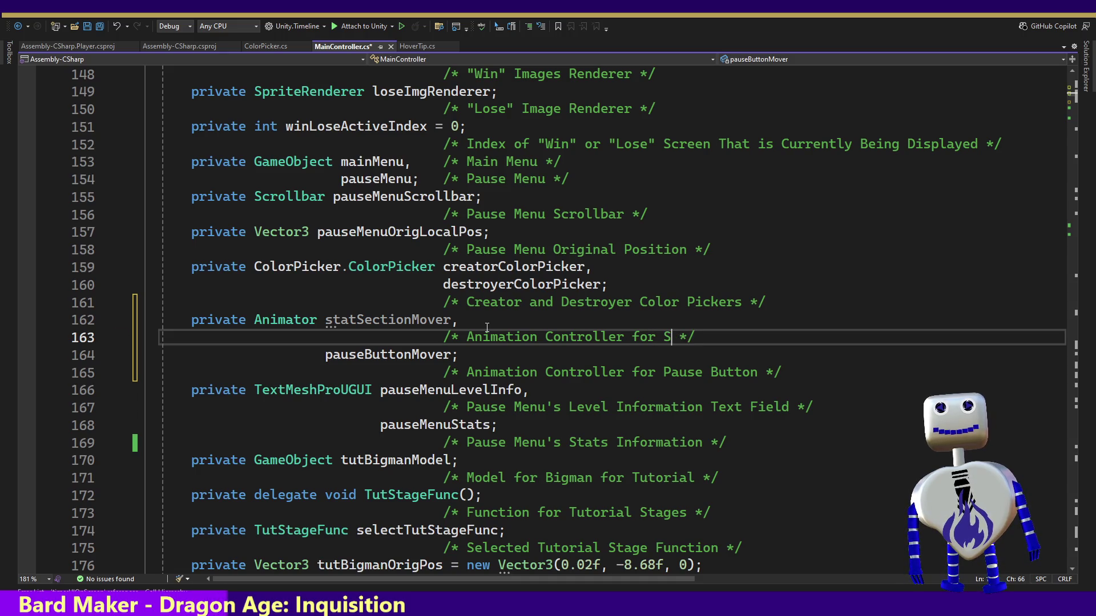
{"action": "type", "text": "Sectiong"}
{"action": "key", "text": "BackSpace"}
{"action": "key", "text": "BackSpace"}
{"action": "key", "text": "BackSpace"}
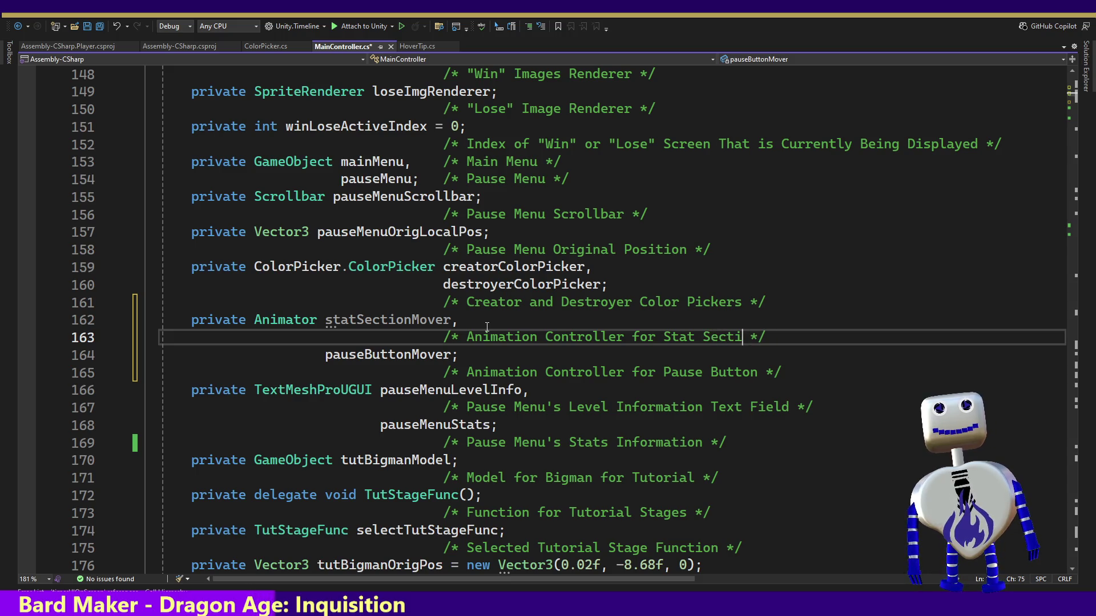
{"action": "type", "text": "on"}
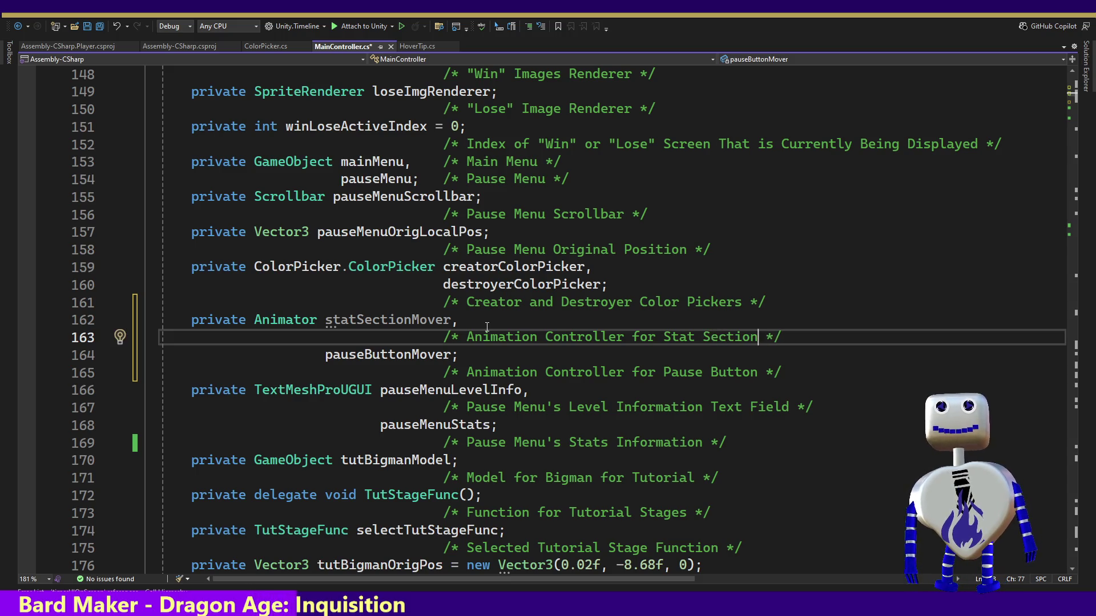
{"action": "double_click", "coordinate": [419, 356]}
Find all references to pauseButtonMover and jump to its assignment in Start.
{"action": "right_click", "coordinate": [419, 356]}
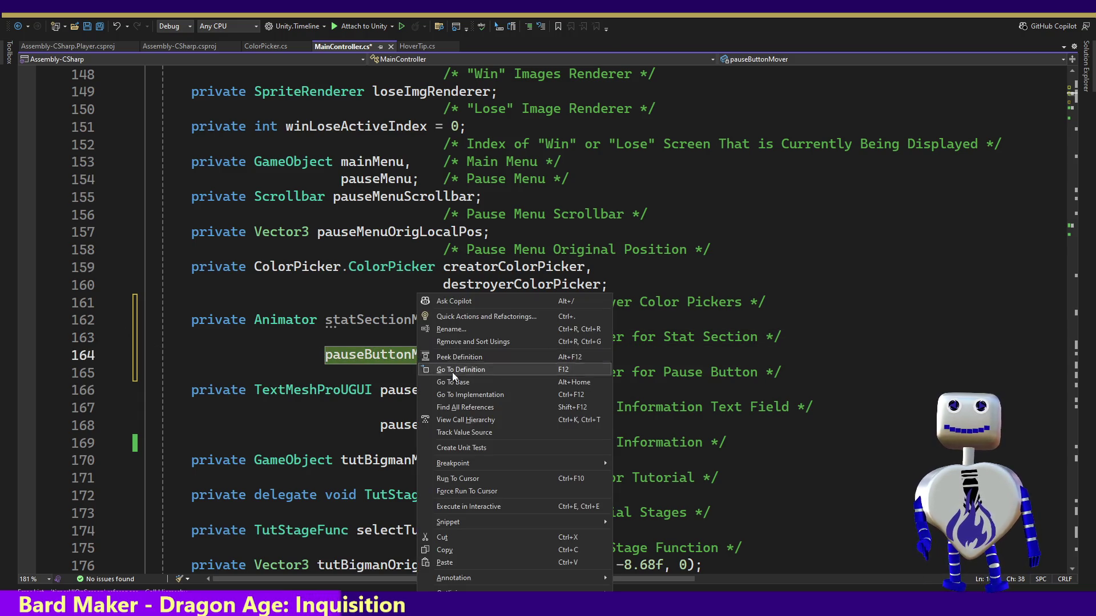
{"action": "left_click", "coordinate": [483, 408]}
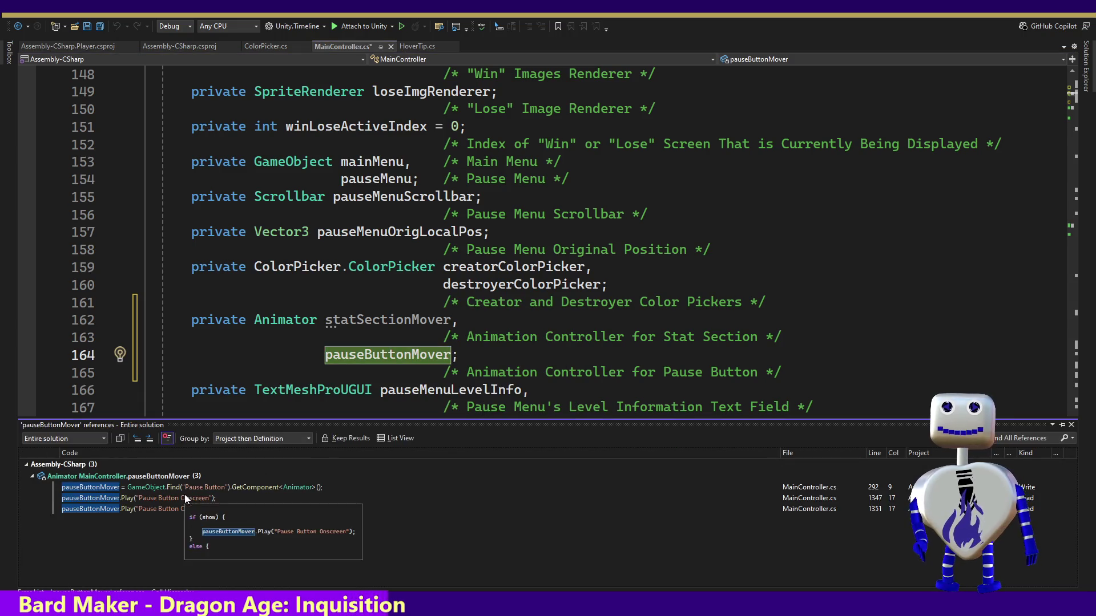
{"action": "double_click", "coordinate": [183, 498]}
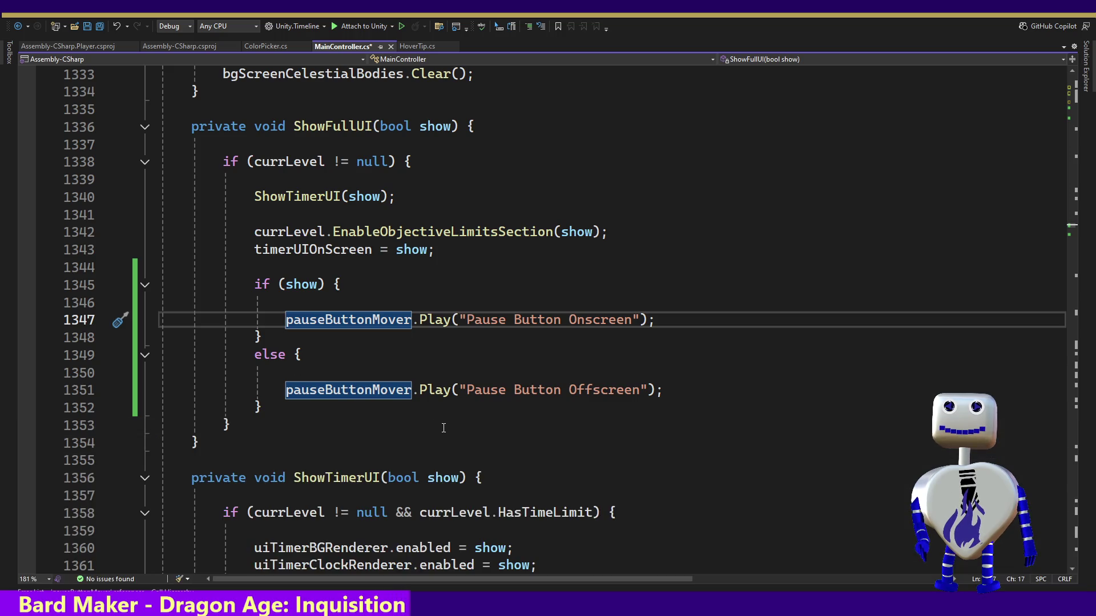
{"action": "right_click", "coordinate": [325, 389]}
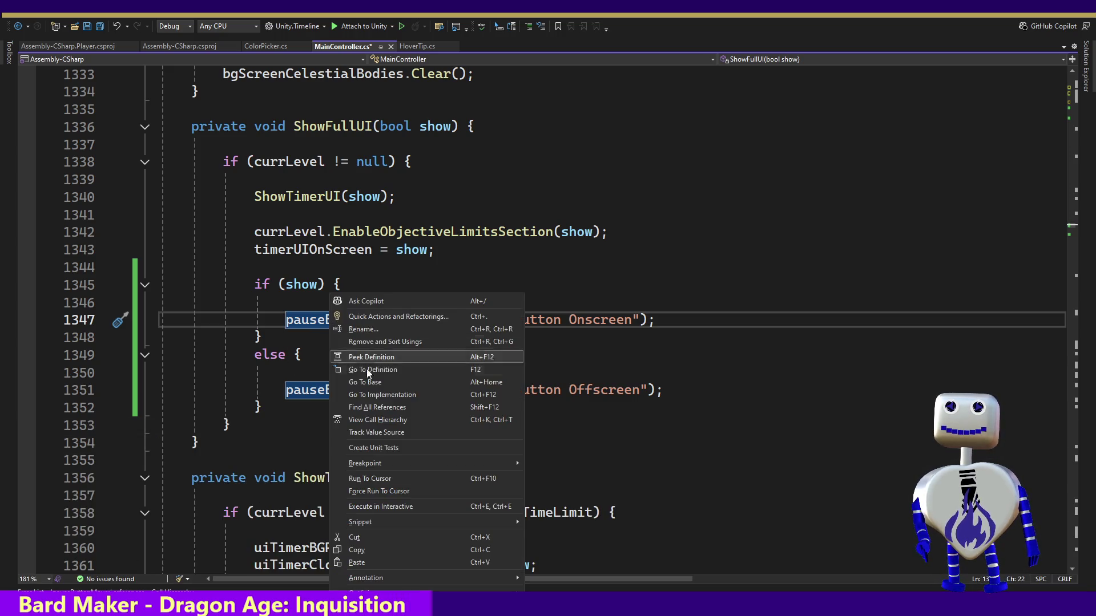
{"action": "left_click", "coordinate": [372, 407]}
{"action": "double_click", "coordinate": [163, 487]}
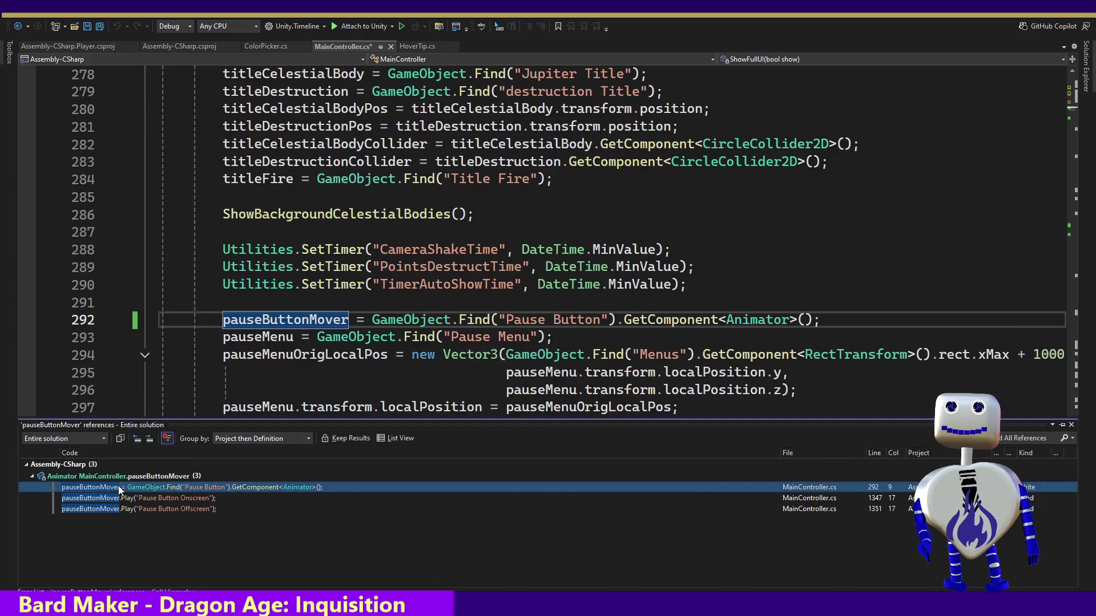
Duplicate line 292 as line 293, assigning statSectionMover the Pause Button's Animator.
{"action": "left_click_drag", "start_coordinate": [839, 321], "coordinate": [846, 307]}
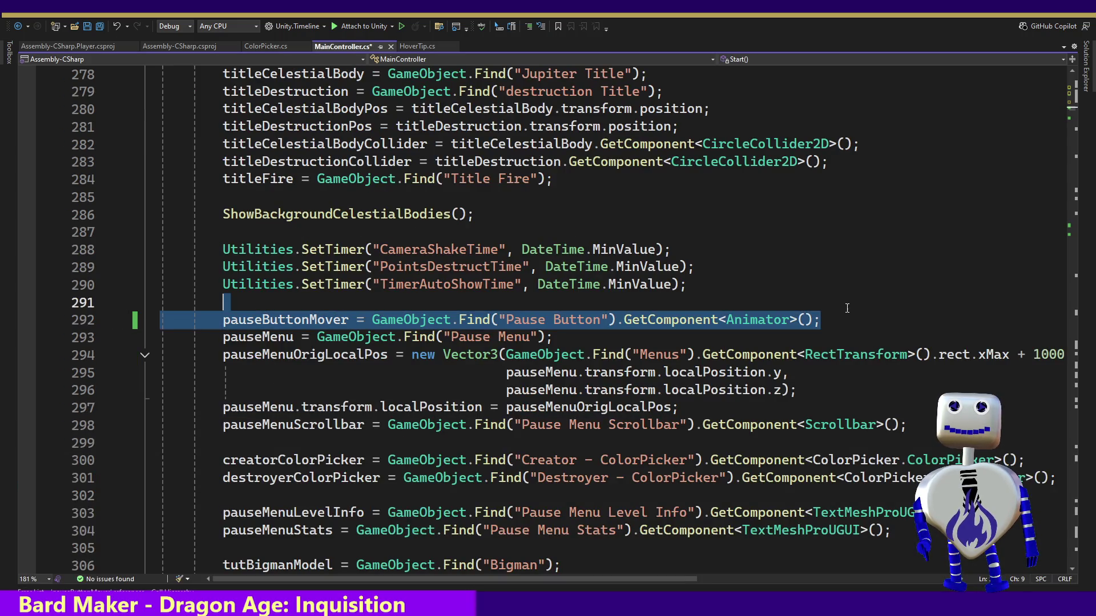
{"action": "key", "text": "ctrl+c"}
{"action": "key", "text": "Right"}
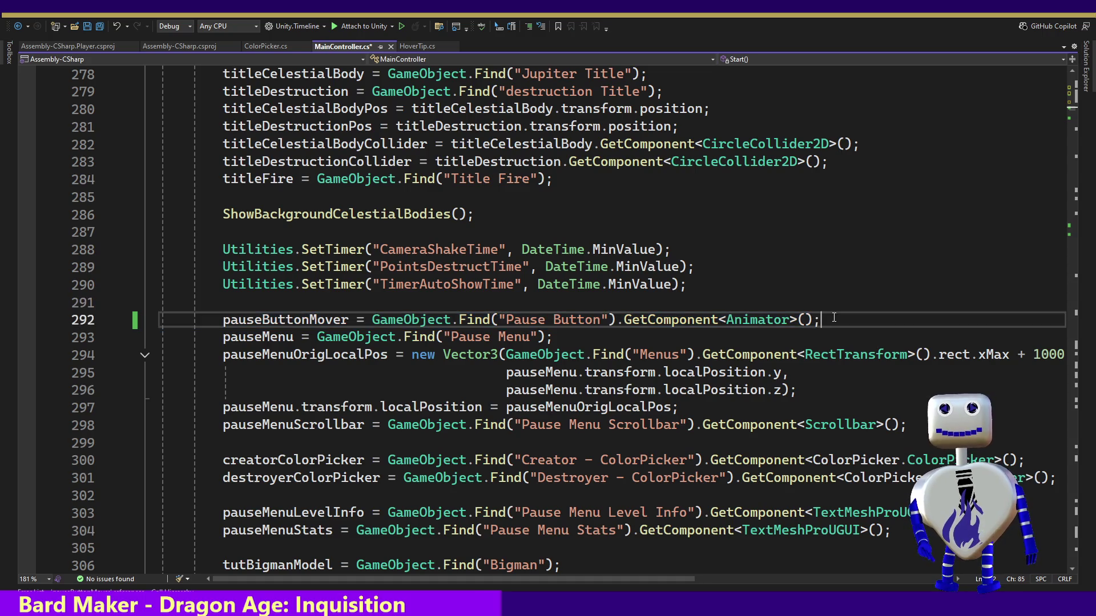
{"action": "key", "text": "ctrl+v"}
{"action": "double_click", "coordinate": [321, 337]}
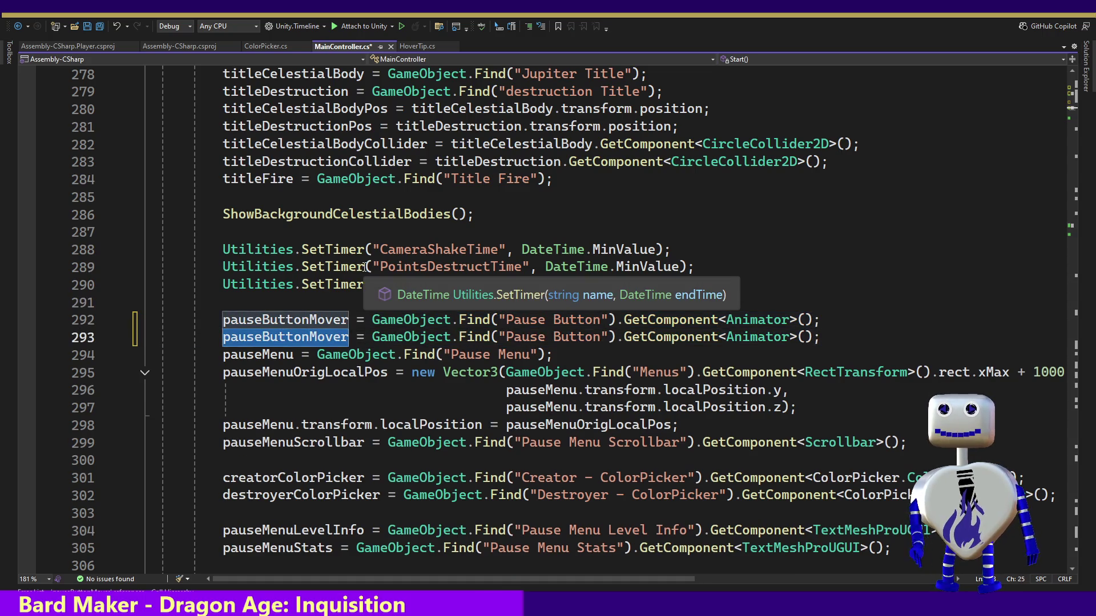
{"action": "type", "text": "aus"}
{"action": "key", "text": "Left"}
{"action": "key", "text": "BackSpace"}
{"action": "type", "text": "t"}
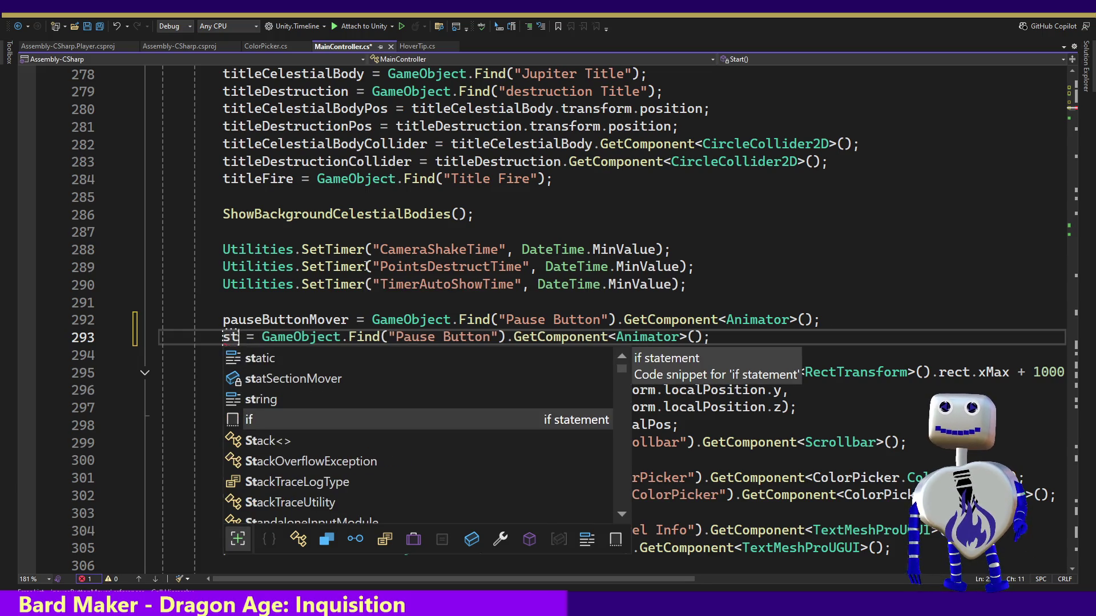
{"action": "key", "text": "Up"}
{"action": "key", "text": "Up"}
{"action": "key", "text": "Tab"}
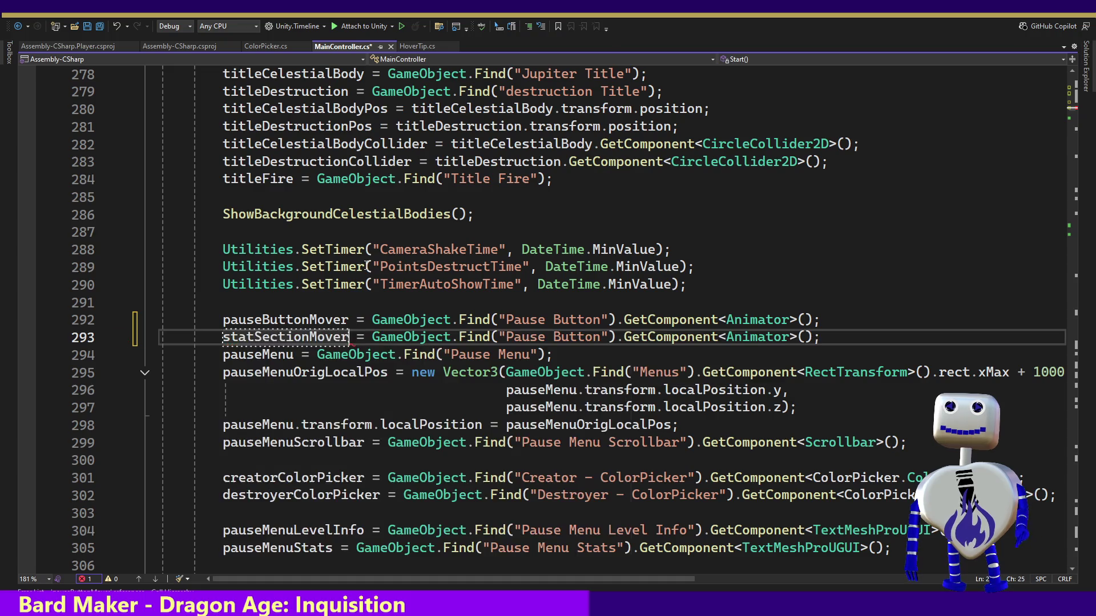
{"action": "left_click", "coordinate": [600, 337]}
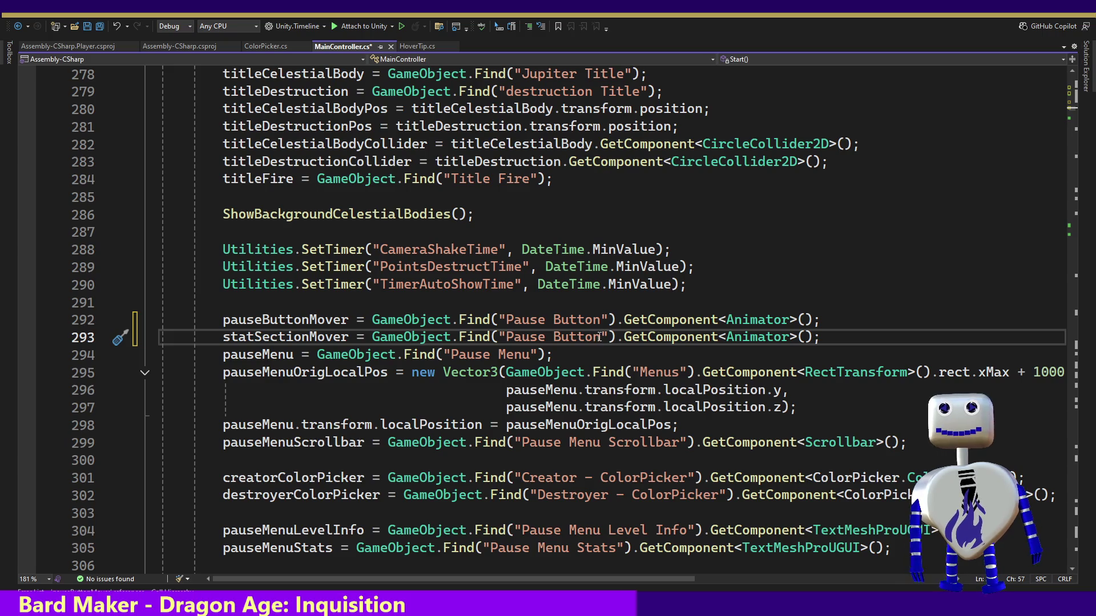
{"action": "key", "text": "alt+Tab"}
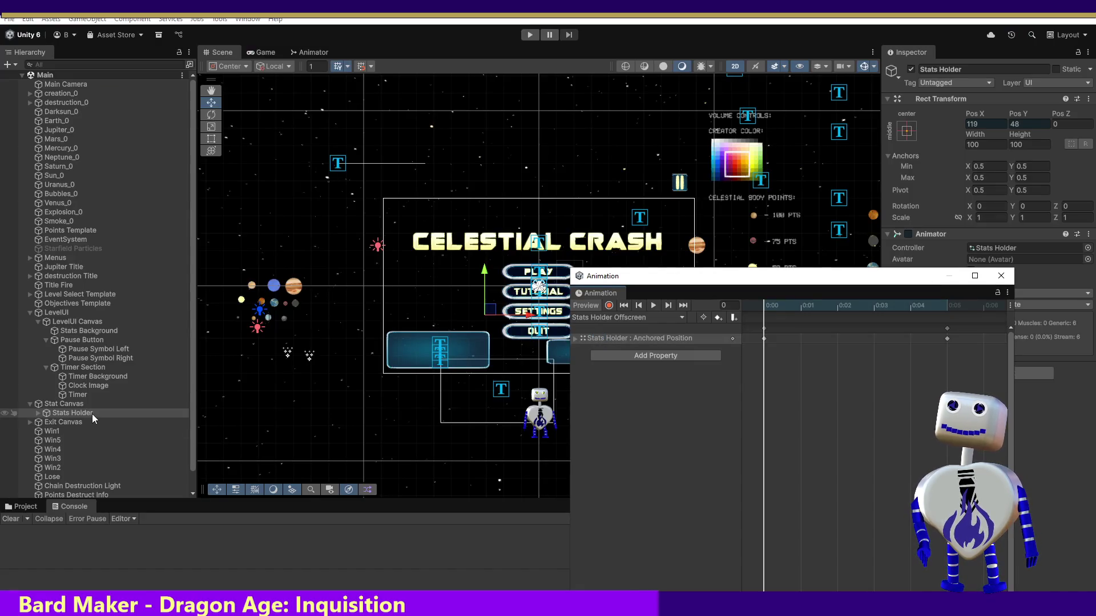
Read the Stats Holder object's exact name without renaming it, then return to the statSectionMover field.
{"action": "right_click", "coordinate": [93, 414]}
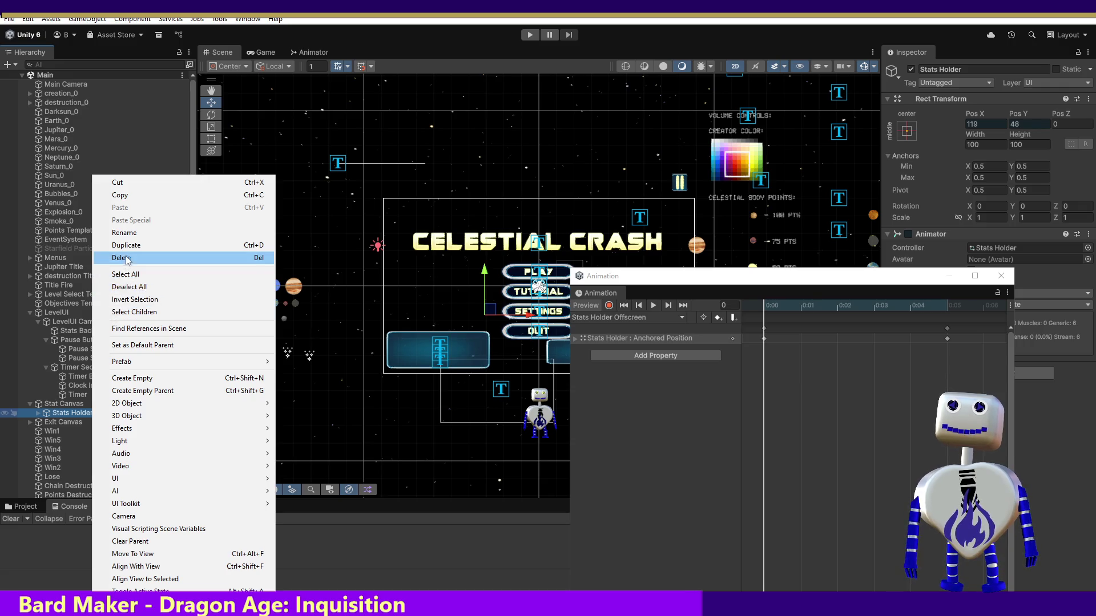
{"action": "left_click", "coordinate": [140, 234]}
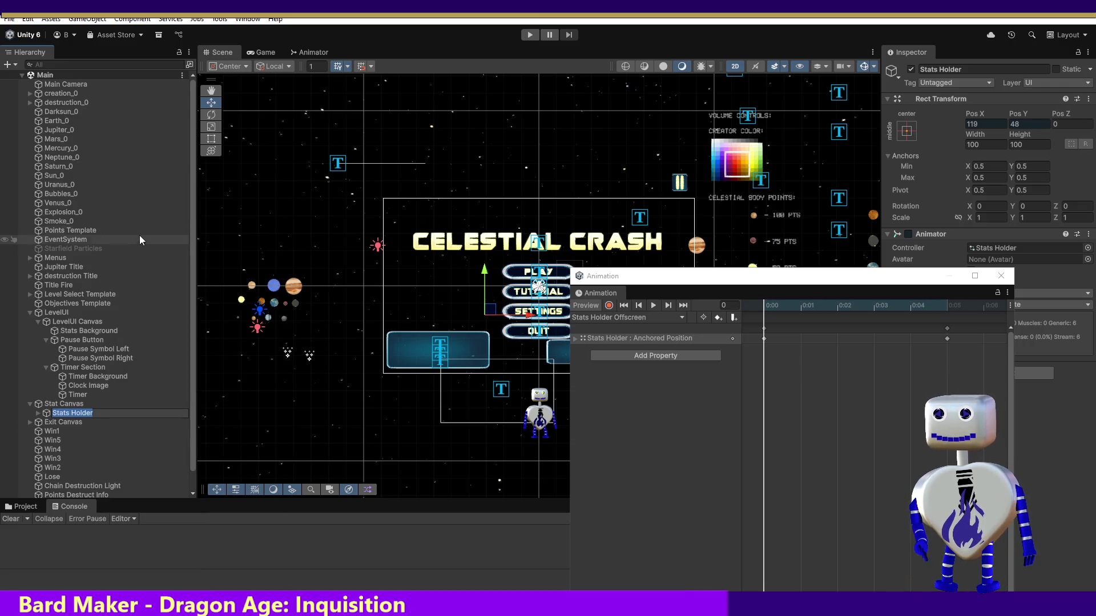
{"action": "key", "text": "Return"}
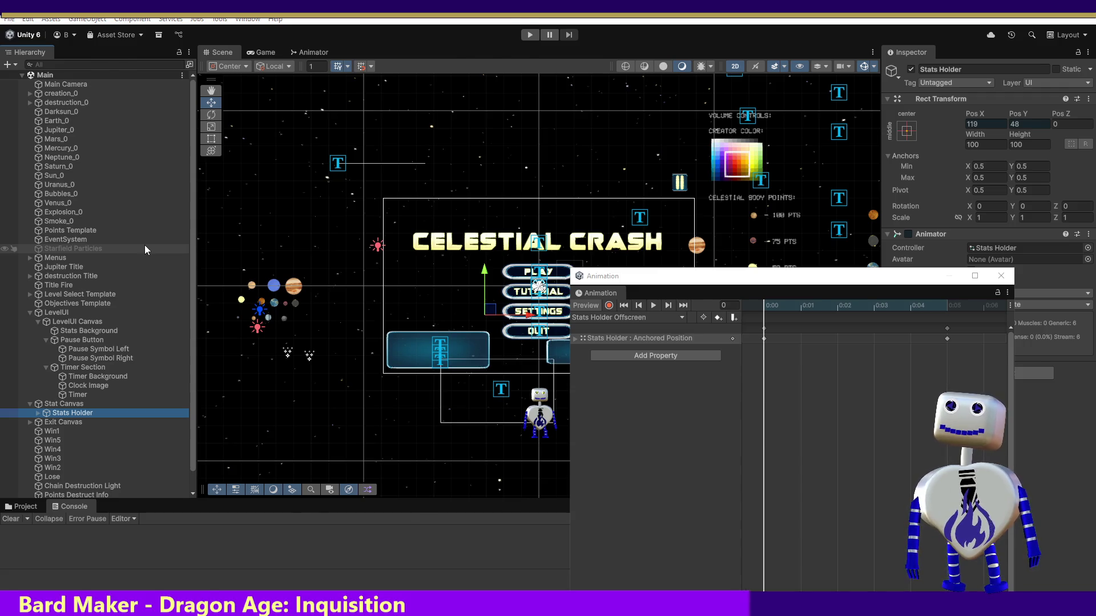
{"action": "key", "text": "alt+Tab"}
{"action": "left_click", "coordinate": [251, 341], "text": "ctrl"}
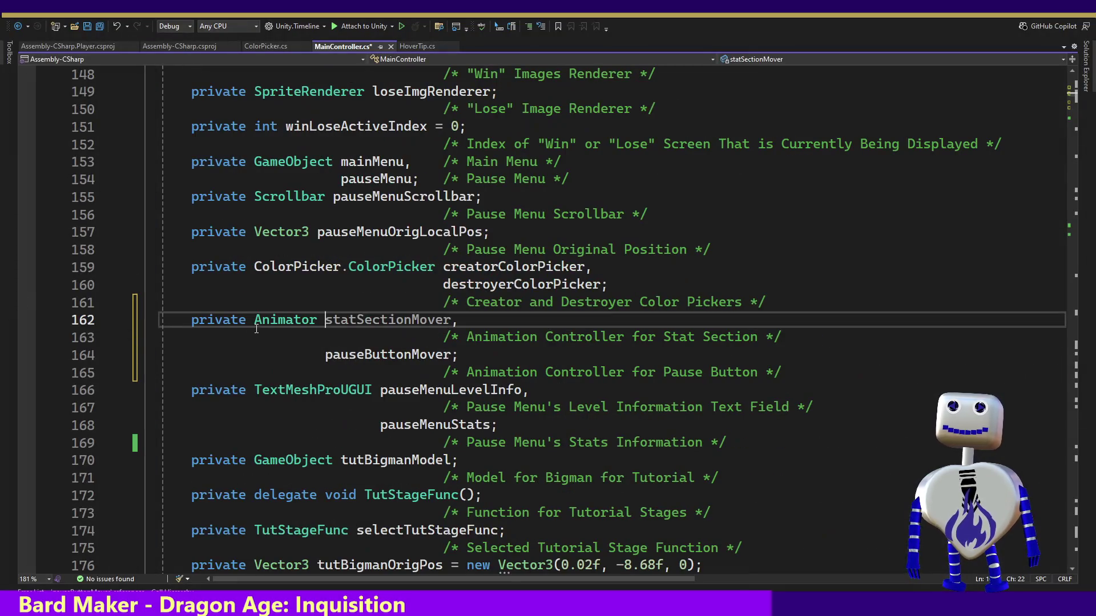
Rename the line 162 field from statSectionMover to statsHolderMover.
{"action": "left_click_drag", "start_coordinate": [412, 319], "coordinate": [331, 323]}
{"action": "type", "text": "Stats Holder"}
{"action": "type", "text": "s"}
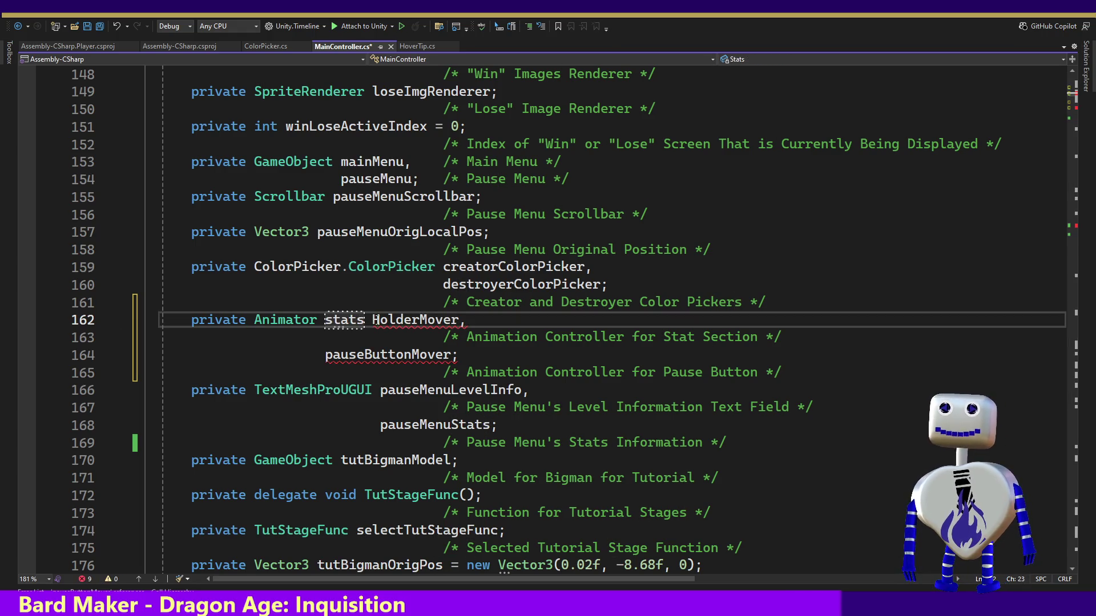
{"action": "left_click", "coordinate": [372, 320]}
{"action": "key", "text": "BackSpace"}
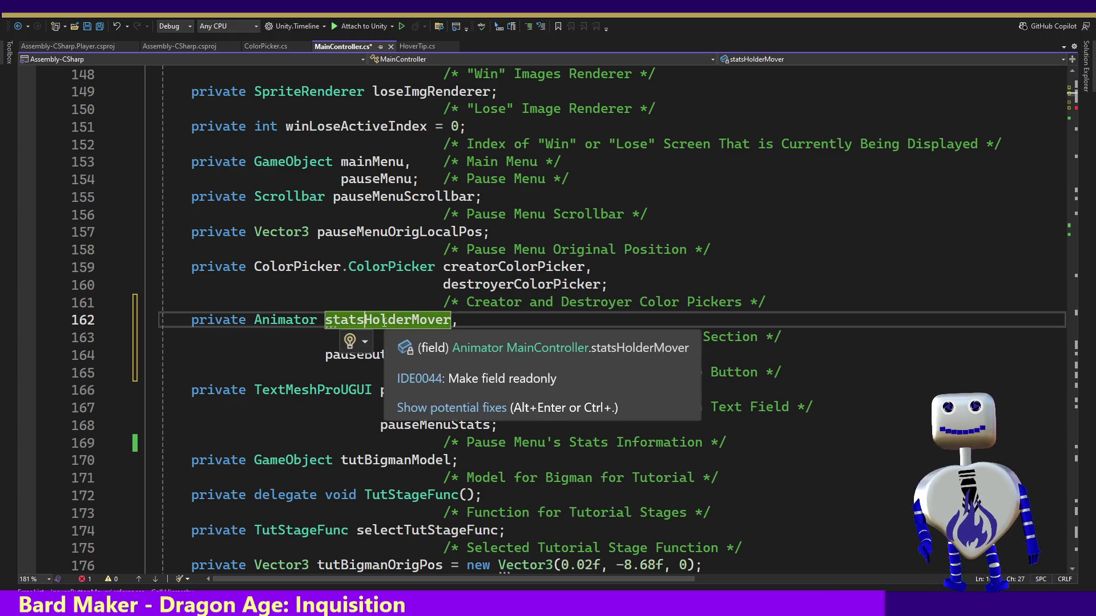
{"action": "double_click", "coordinate": [382, 320]}
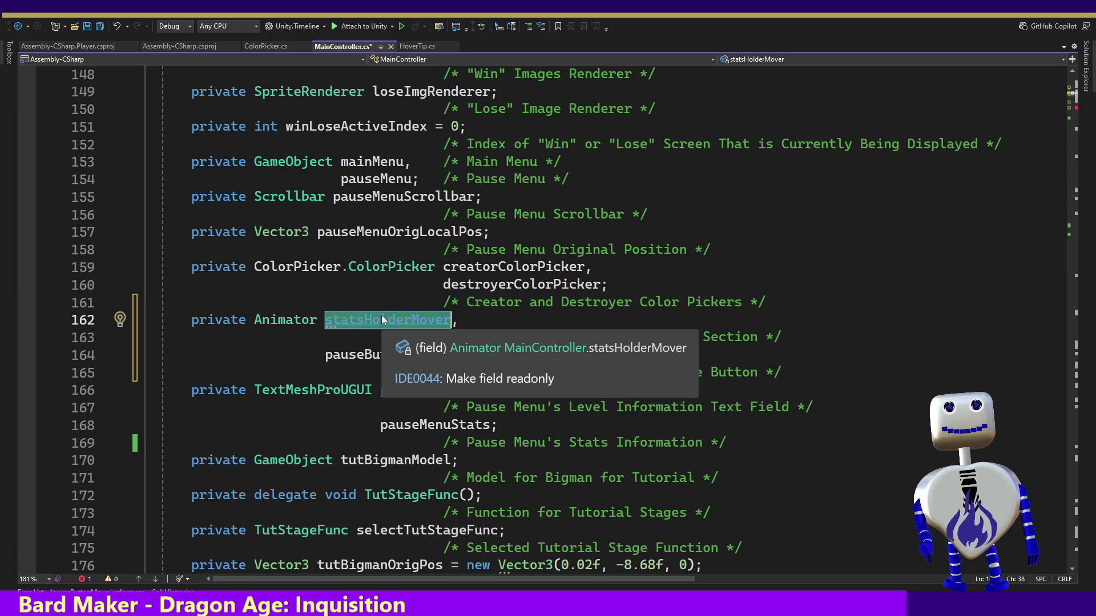
{"action": "key", "text": "ctrl+f"}
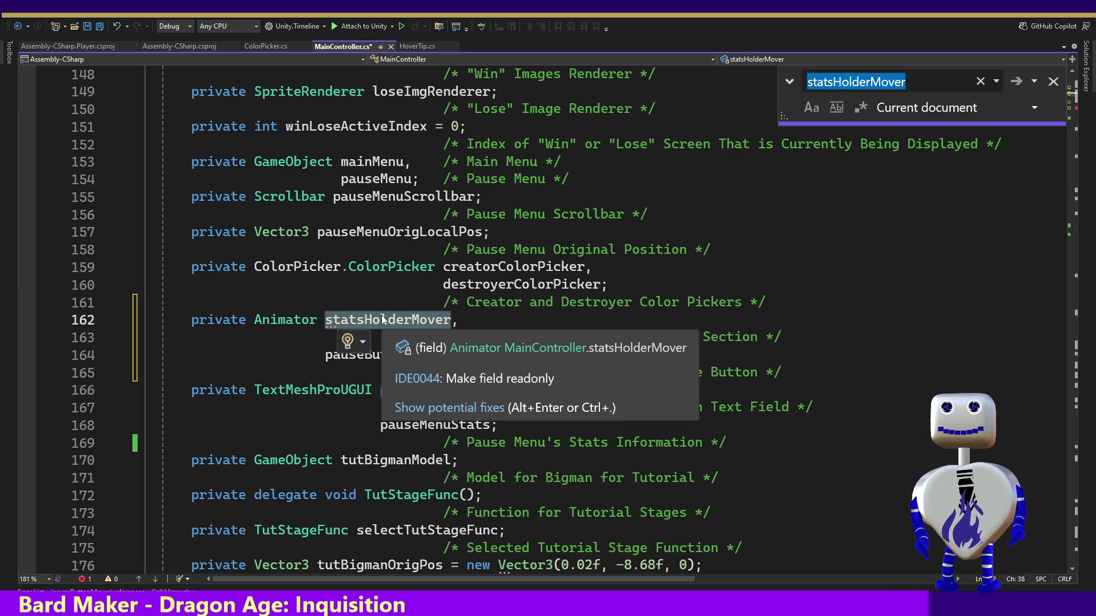
{"action": "left_click", "coordinate": [1053, 81]}
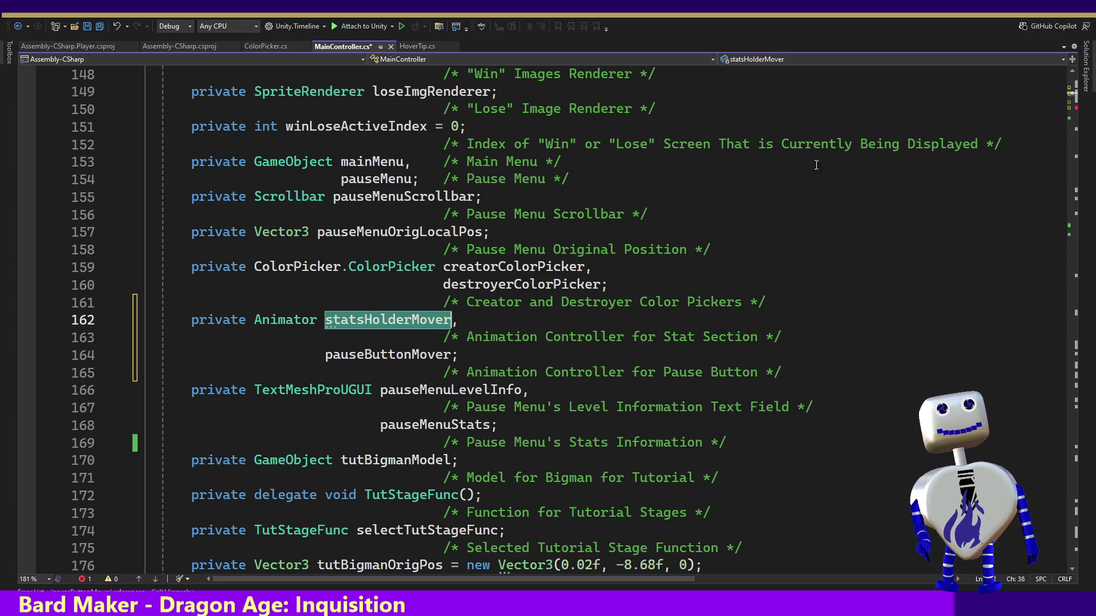
Make line 293 assign statsHolderMover from GameObject.Find("Stats Holder") instead of Pause Button.
{"action": "double_click", "coordinate": [355, 354]}
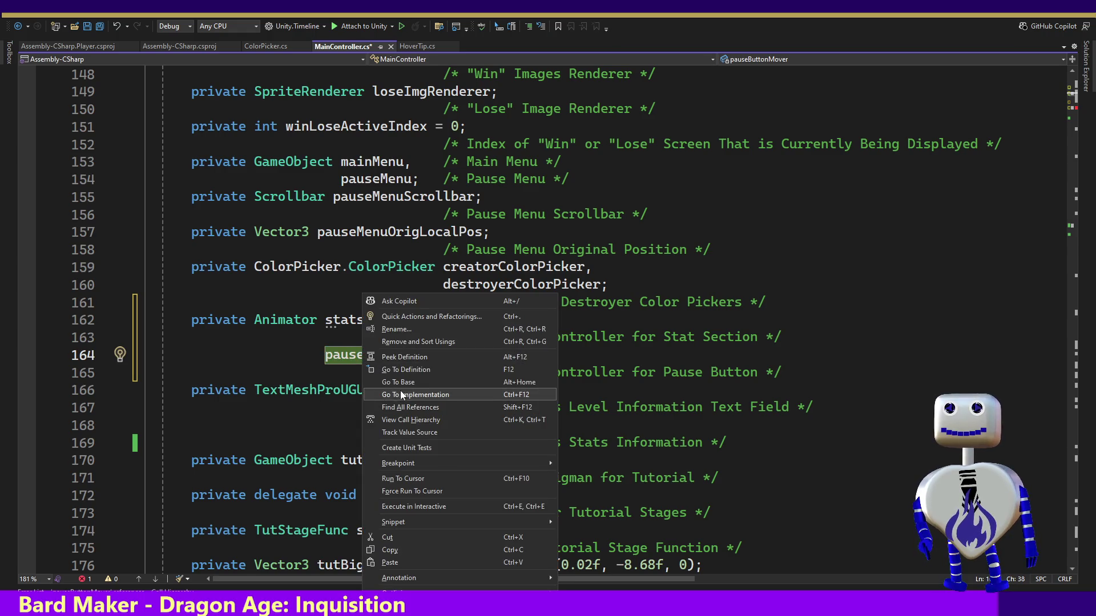
{"action": "left_click", "coordinate": [400, 407]}
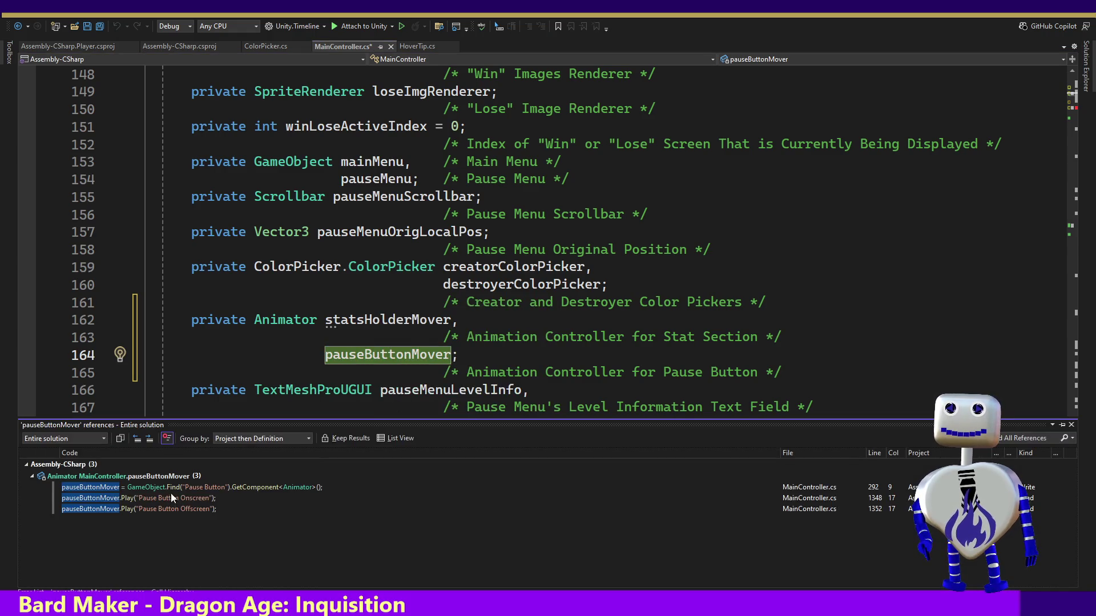
{"action": "double_click", "coordinate": [171, 488]}
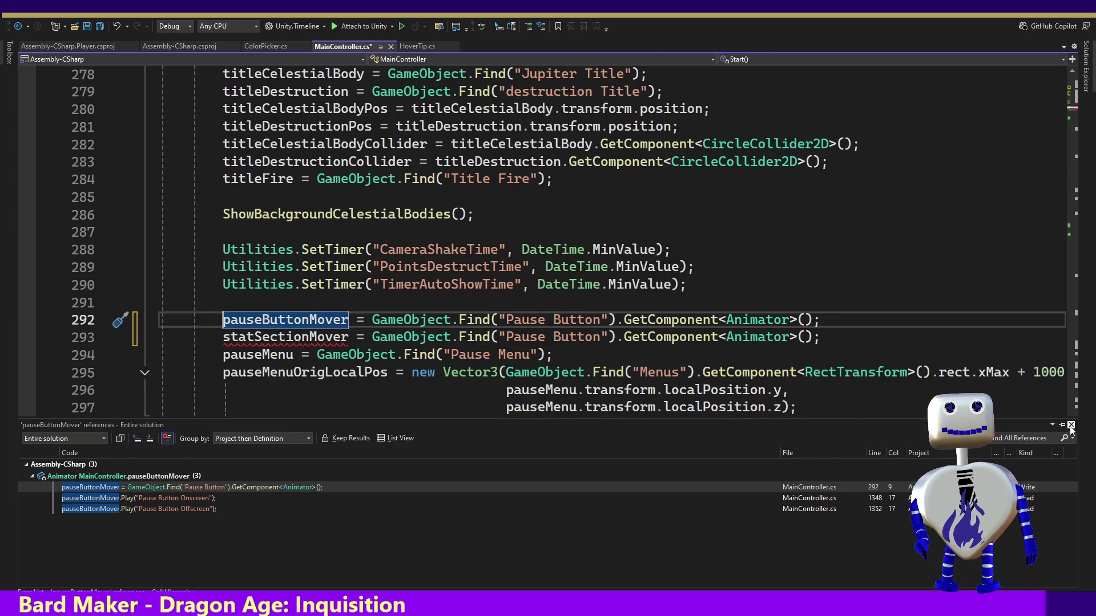
{"action": "left_click", "coordinate": [1071, 424]}
{"action": "left_click", "coordinate": [264, 336]}
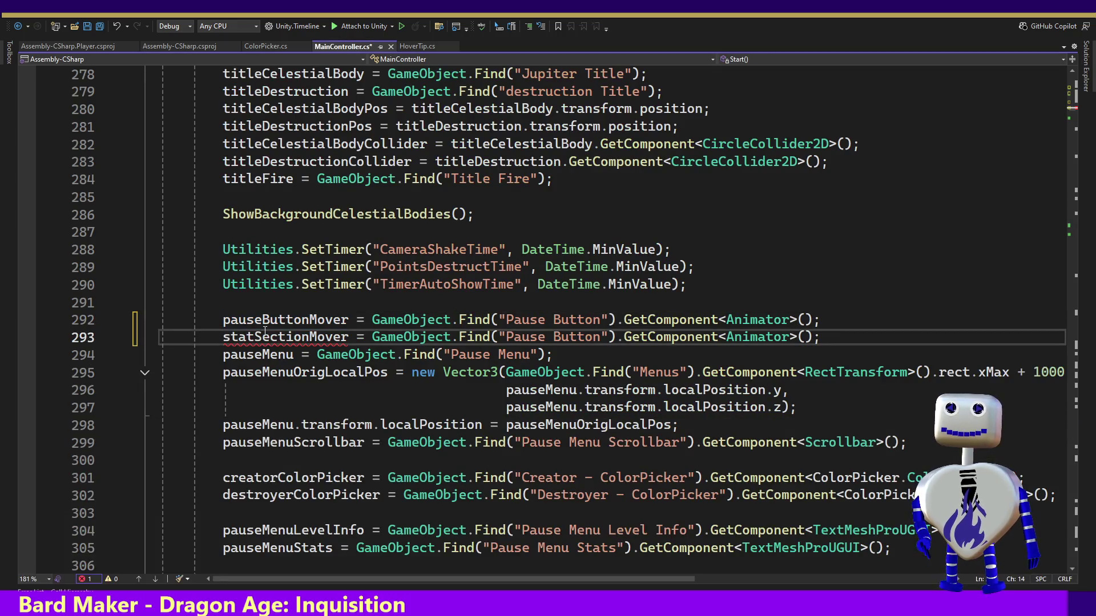
{"action": "left_click_drag", "start_coordinate": [601, 337], "coordinate": [507, 337]}
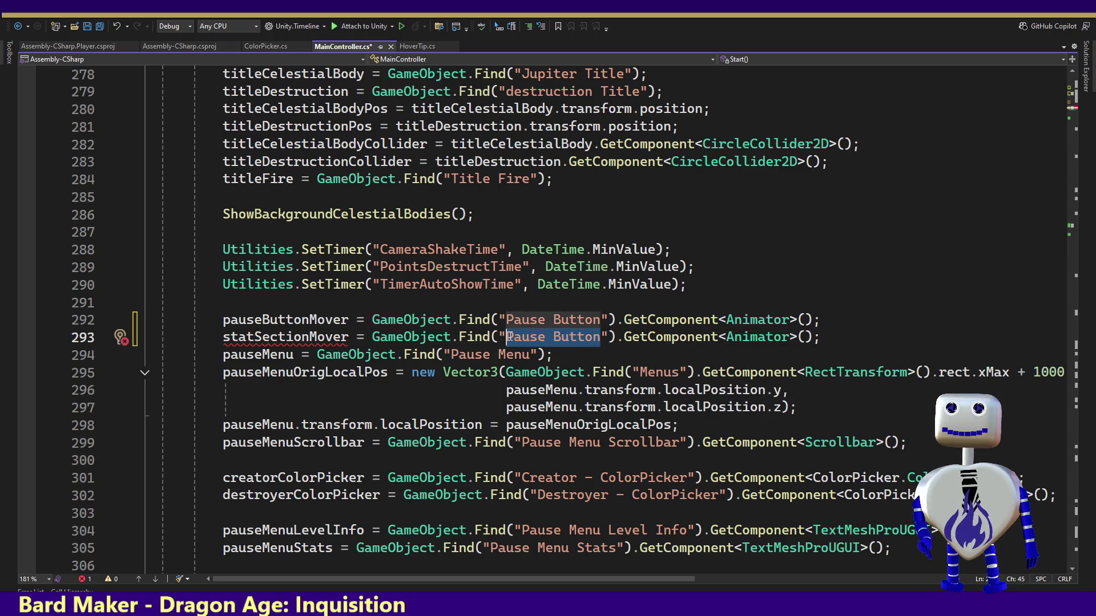
{"action": "type", "text": "Stats Holder"}
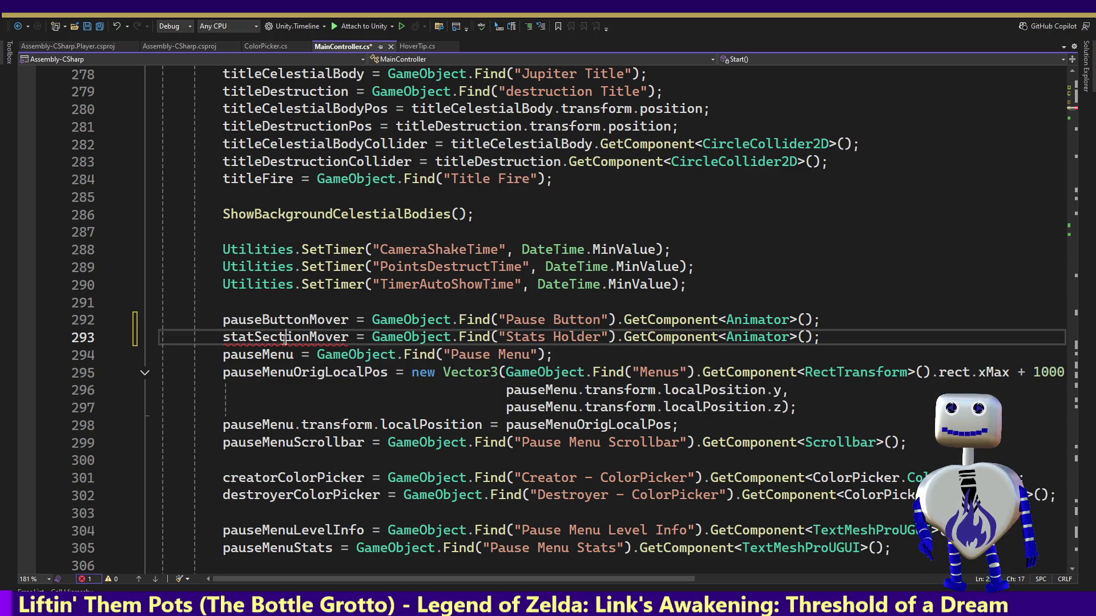
{"action": "double_click", "coordinate": [283, 336]}
{"action": "type", "text": "s"}
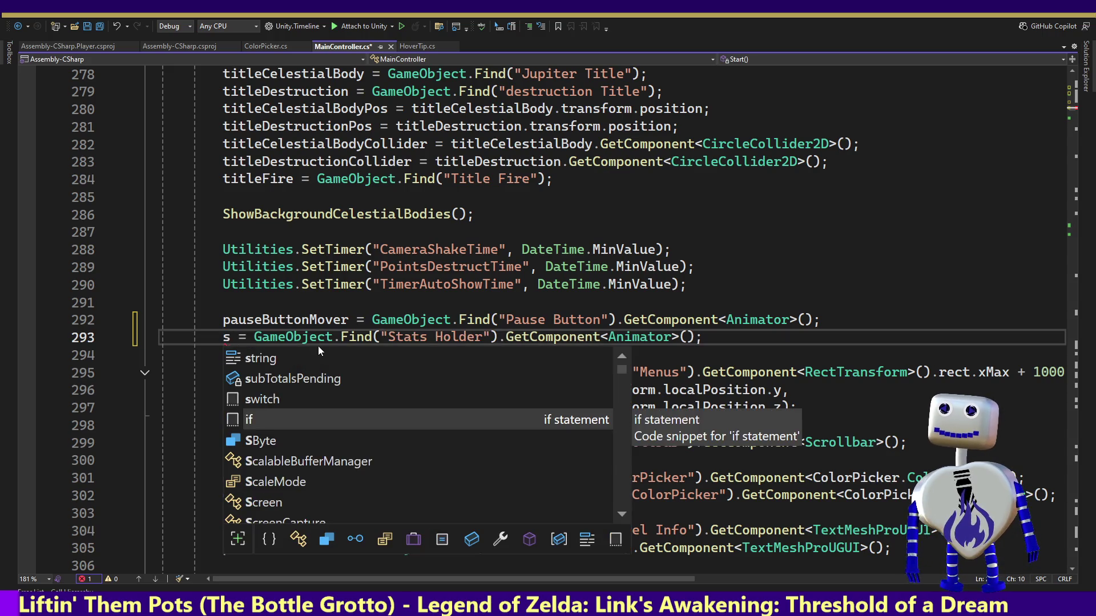
{"action": "type", "text": "t"}
{"action": "double_click", "coordinate": [323, 376]}
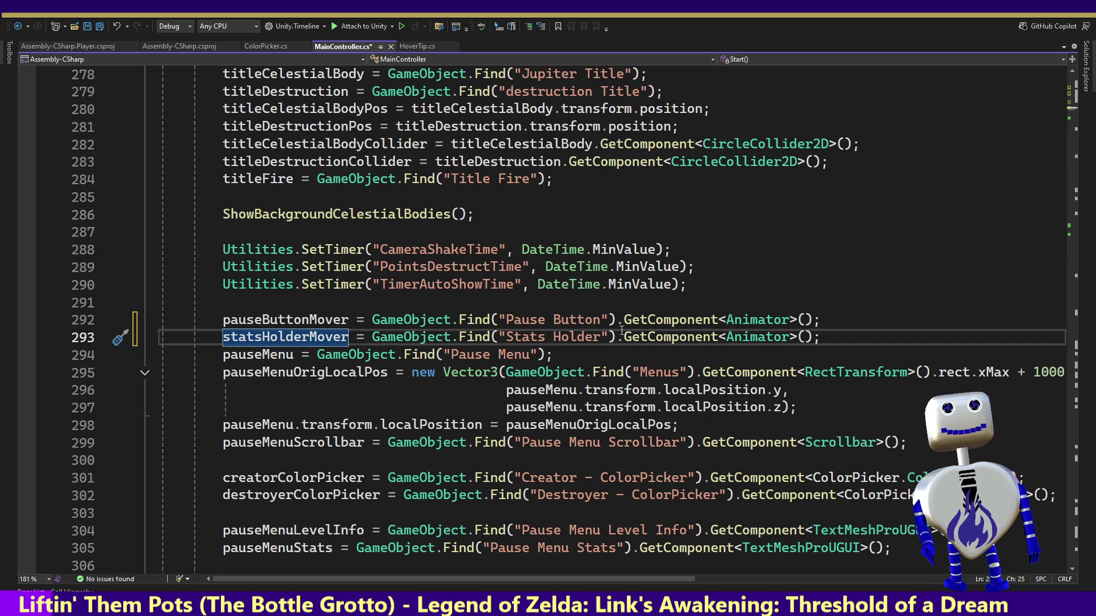
{"action": "double_click", "coordinate": [320, 320]}
{"action": "right_click", "coordinate": [320, 320]}
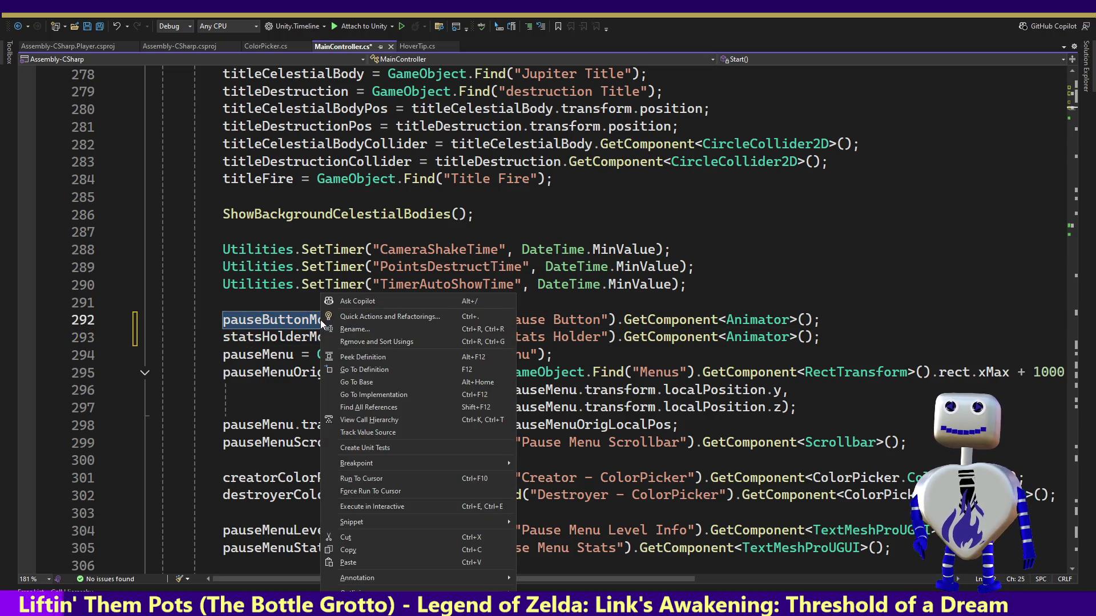
Insert an empty line after the Pause Button Onscreen call at line 1348 in ShowFullUI.
{"action": "left_click", "coordinate": [379, 406]}
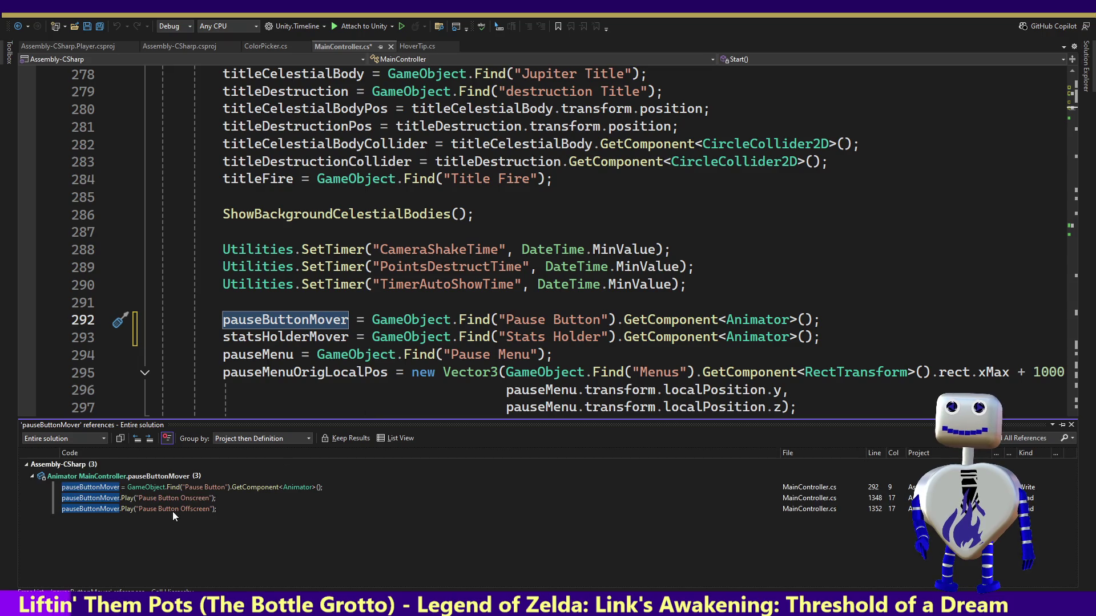
{"action": "double_click", "coordinate": [169, 499]}
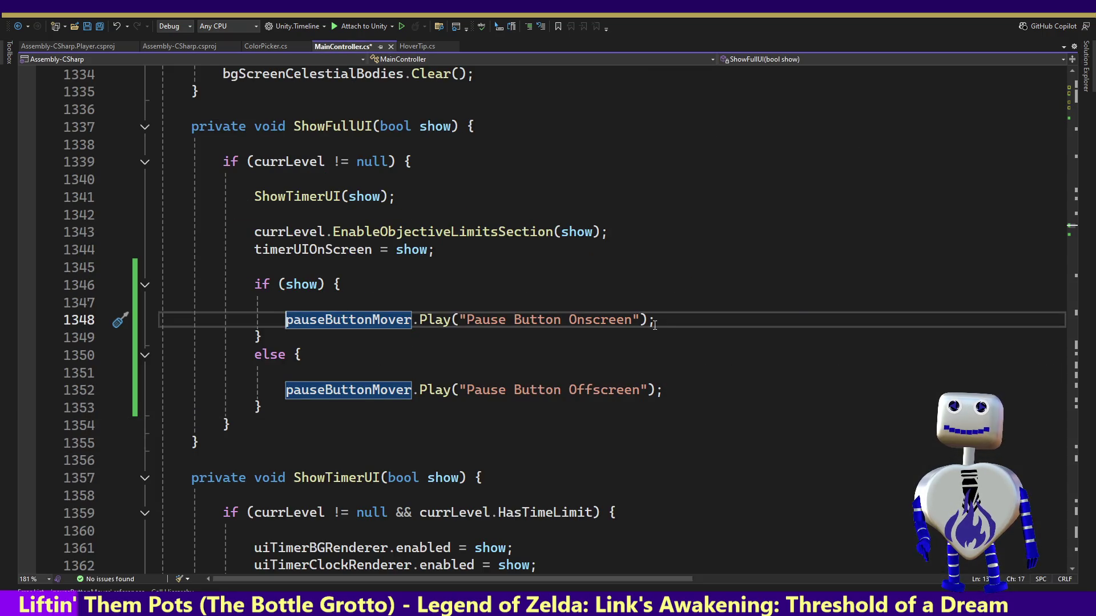
{"action": "left_click_drag", "start_coordinate": [662, 323], "coordinate": [664, 312]}
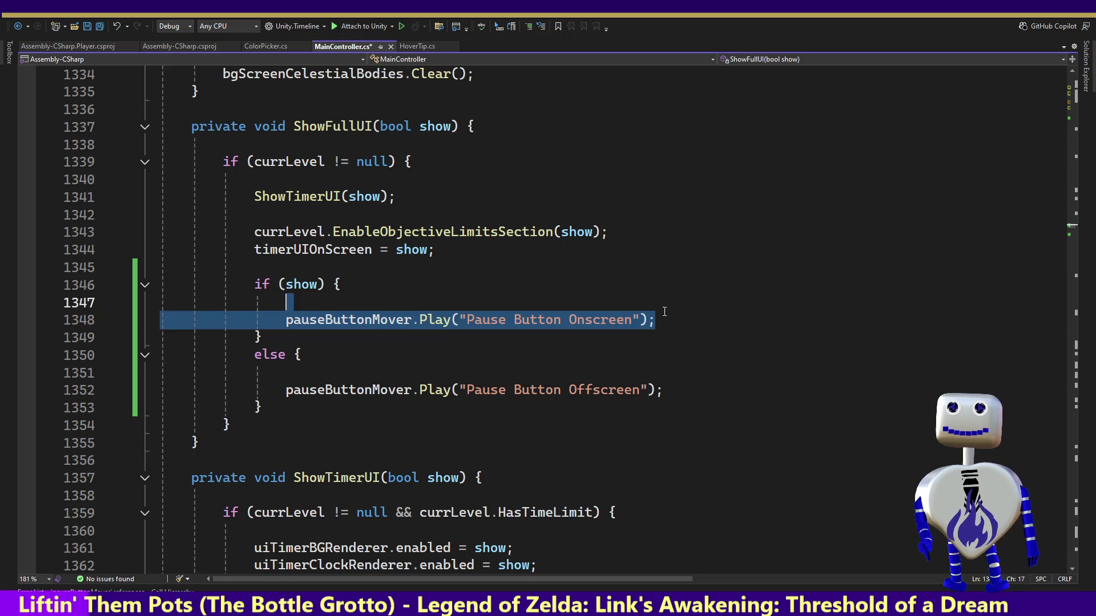
{"action": "left_click", "coordinate": [660, 320]}
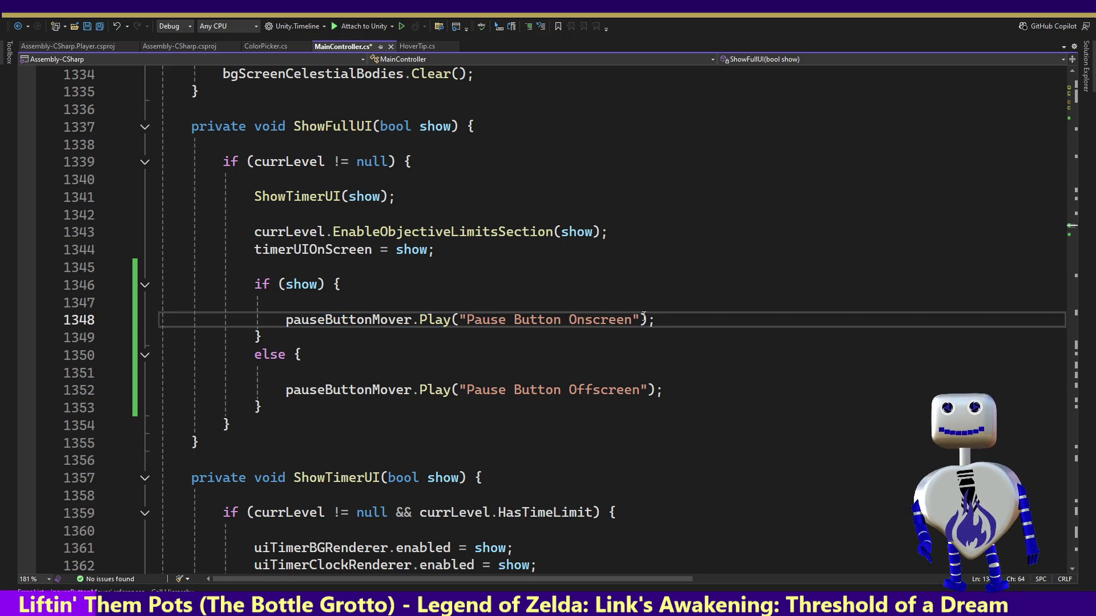
{"action": "key", "text": "Return"}
Write statsHolderMover.Play(); on line 1349 using IntelliSense completions.
{"action": "type", "text": "t"}
{"action": "key", "text": "Tab"}
{"action": "type", "text": ".P"}
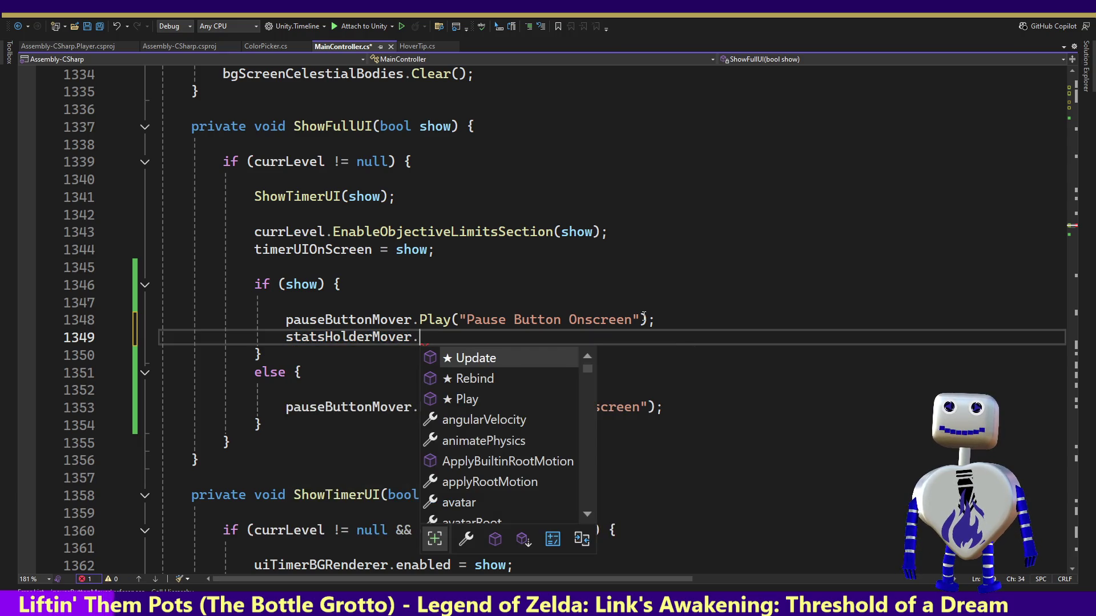
{"action": "key", "text": "Tab"}
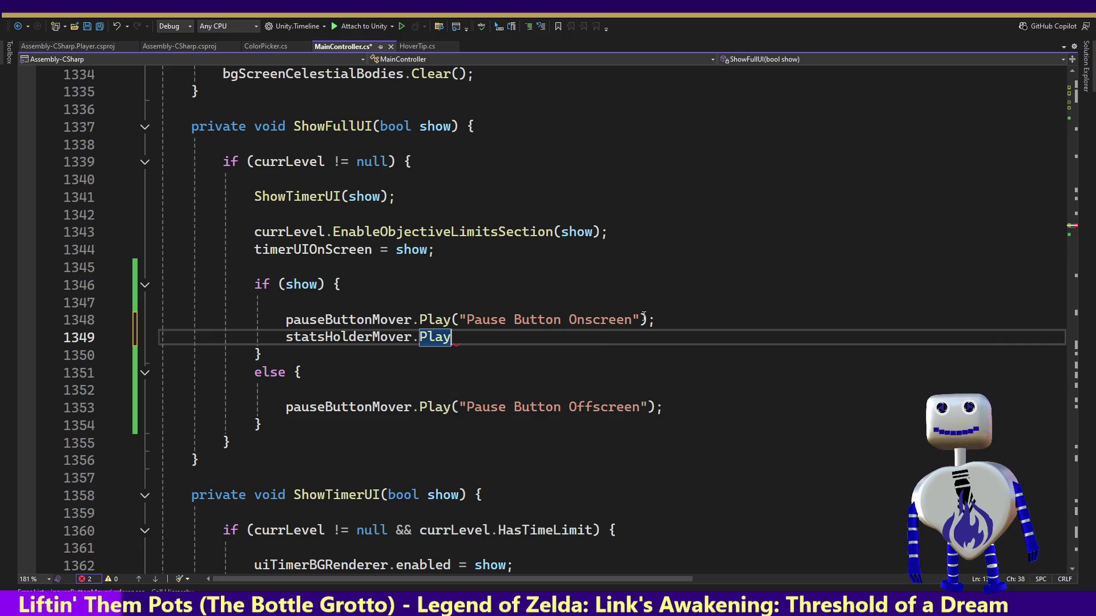
{"action": "type", "text": "()"}
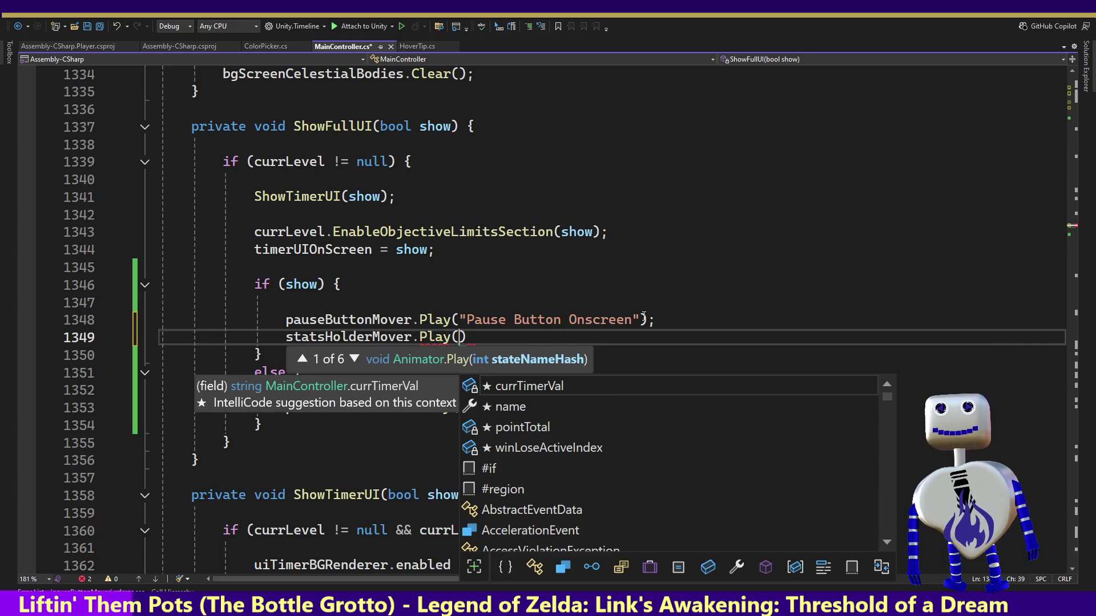
{"action": "type", "text": ";"}
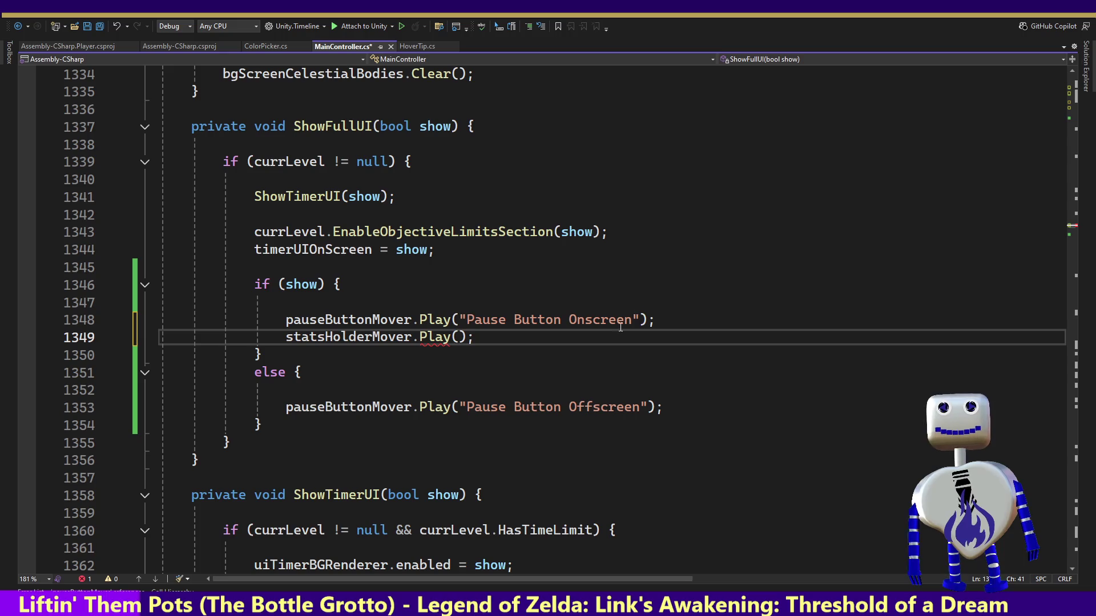
{"action": "left_click", "coordinate": [459, 337]}
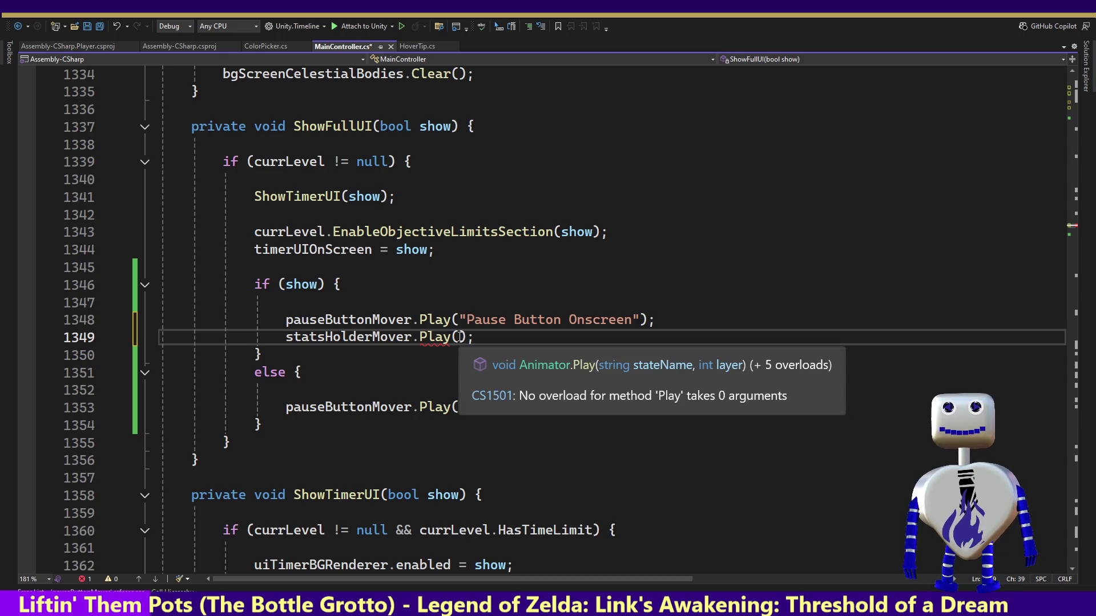
{"action": "key", "text": "alt+Tab"}
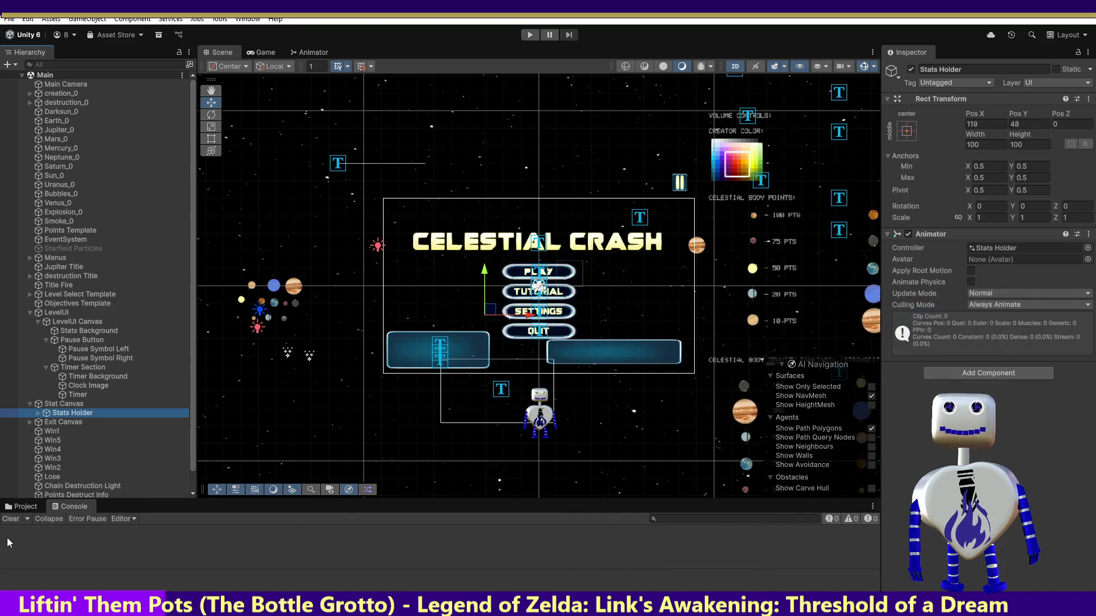
Check the Stats Holder Offscreen clip's name and properties in the Animations folder.
{"action": "left_click", "coordinate": [22, 506]}
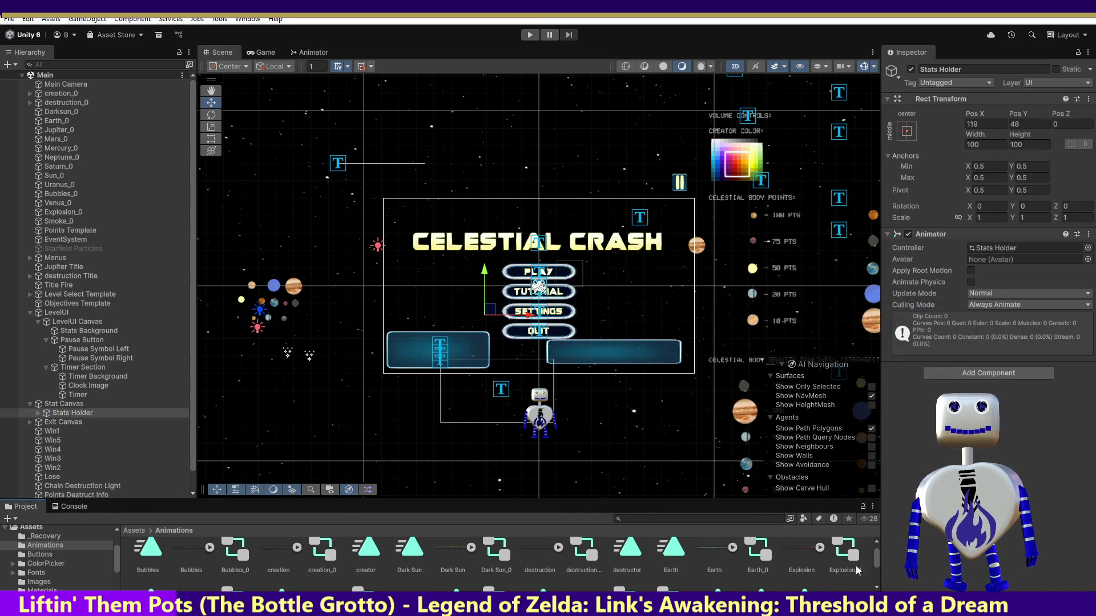
{"action": "left_click_drag", "start_coordinate": [877, 557], "coordinate": [878, 583]}
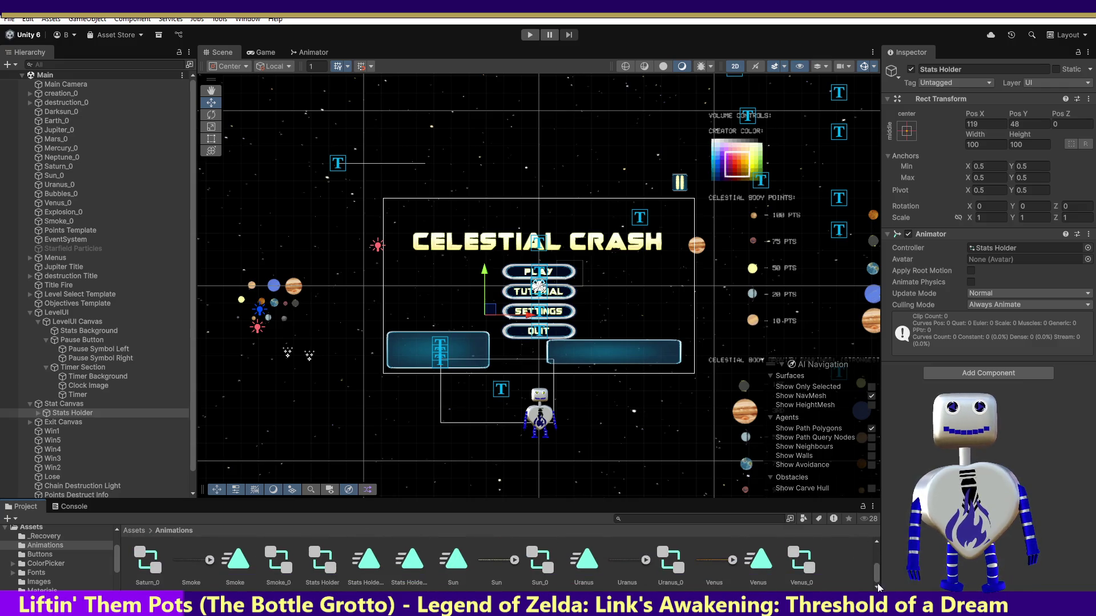
{"action": "left_click", "coordinate": [364, 586]}
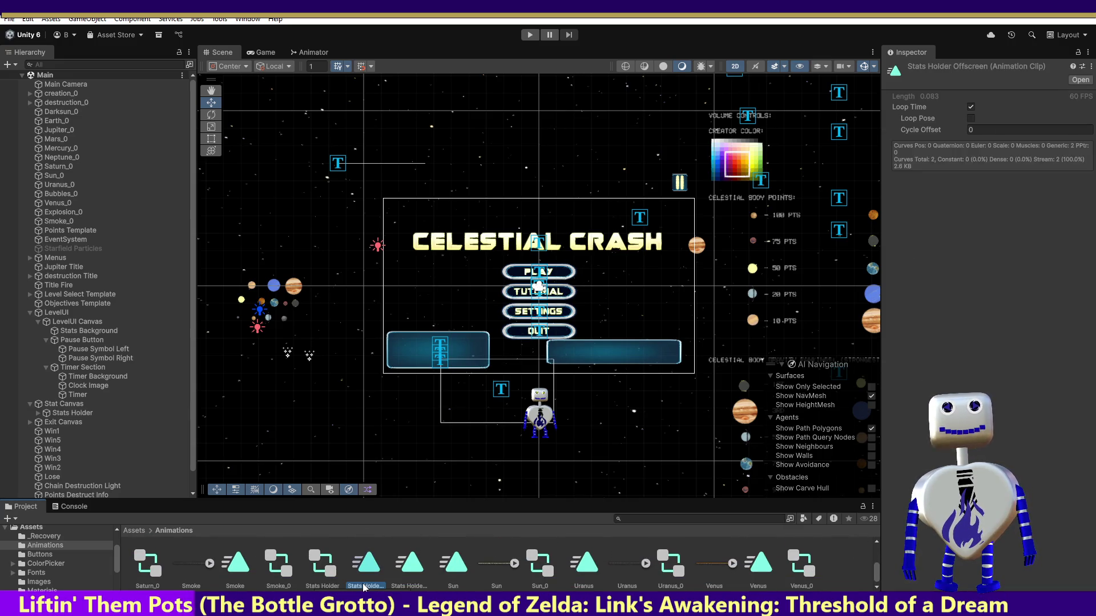
{"action": "right_click", "coordinate": [363, 587]}
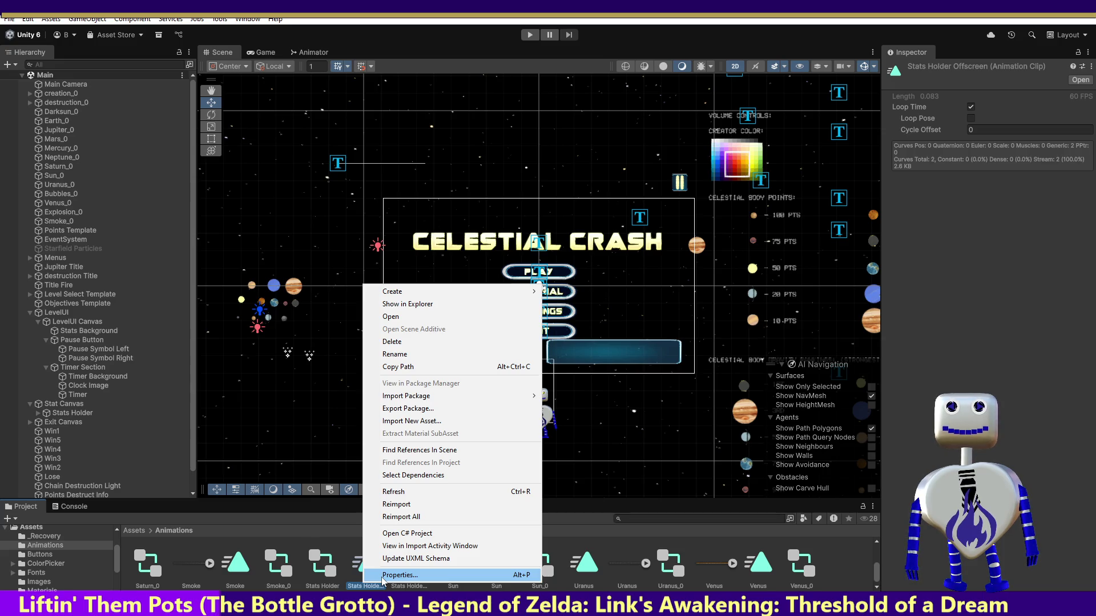
{"action": "left_click", "coordinate": [399, 575]}
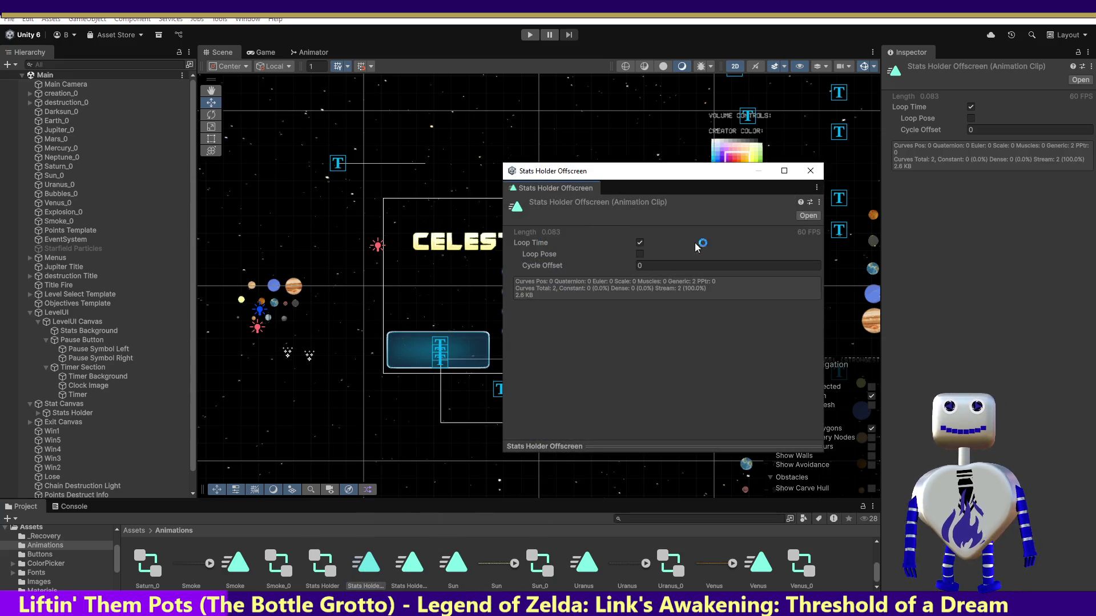
{"action": "left_click", "coordinate": [810, 172]}
{"action": "right_click", "coordinate": [363, 571]}
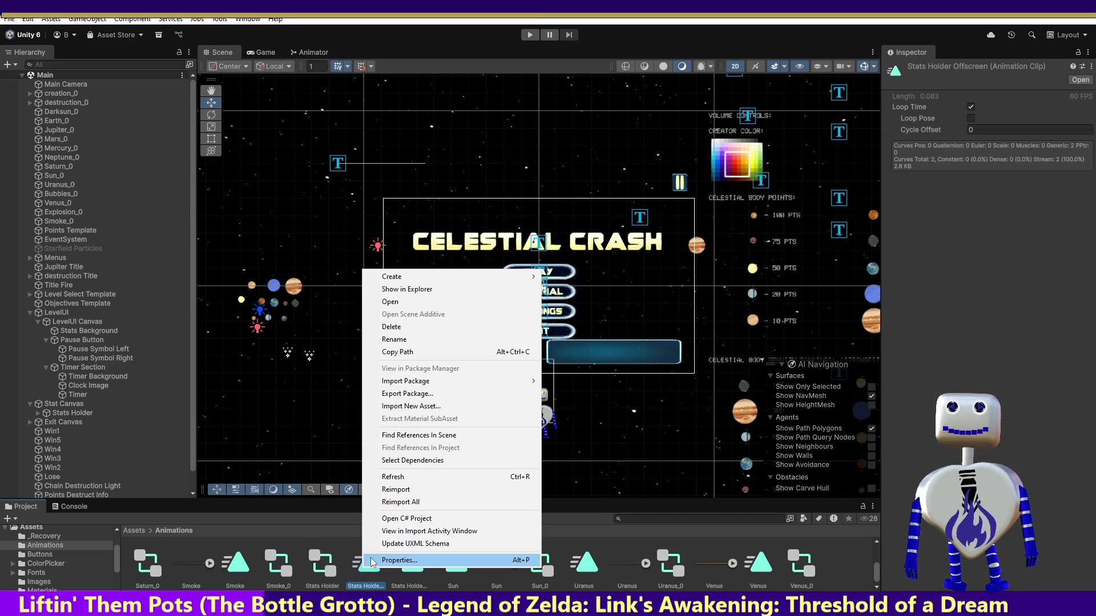
{"action": "left_click", "coordinate": [364, 586]}
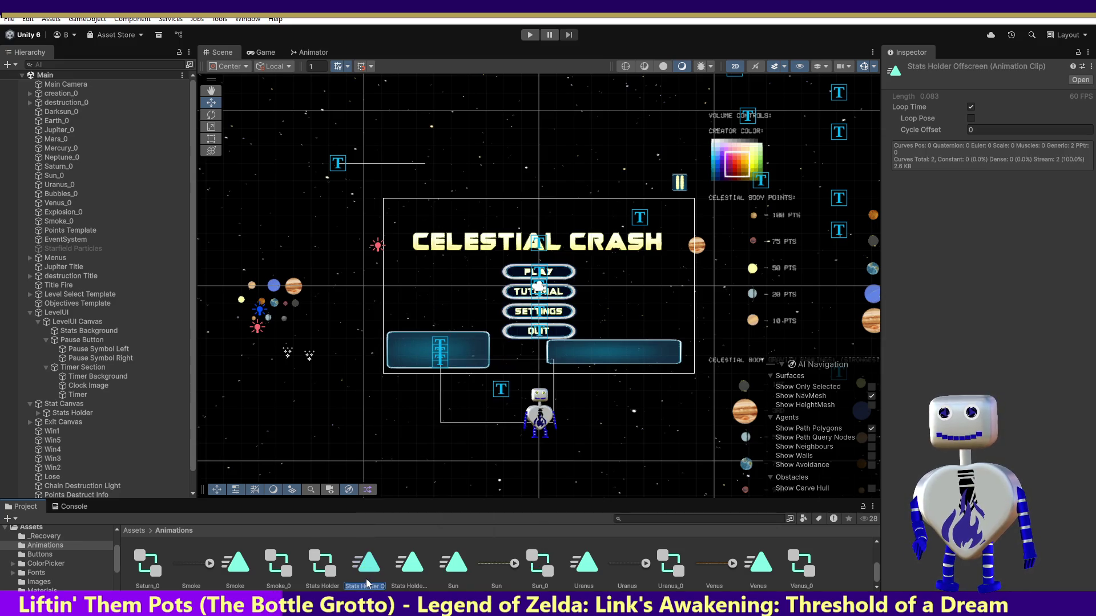
{"action": "left_click", "coordinate": [489, 372]}
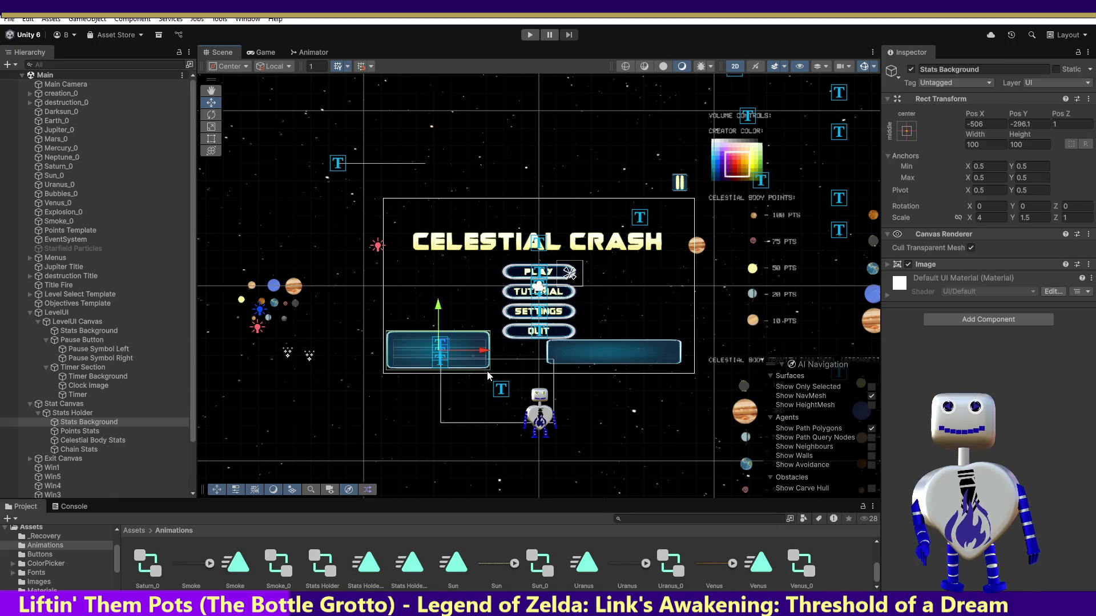
{"action": "key", "text": "alt+Tab"}
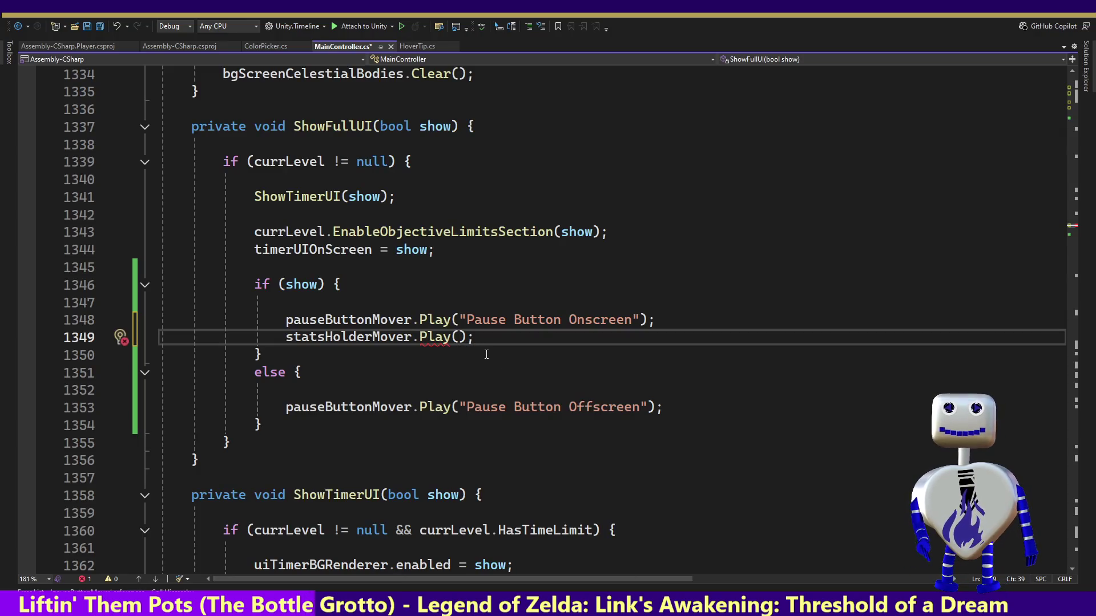
Play "Stats Holder Onscreen" in the show branch and "Stats Holder Offscreen" in the else branch.
{"action": "type", "text": "\"Stats Holder Offscreen"}
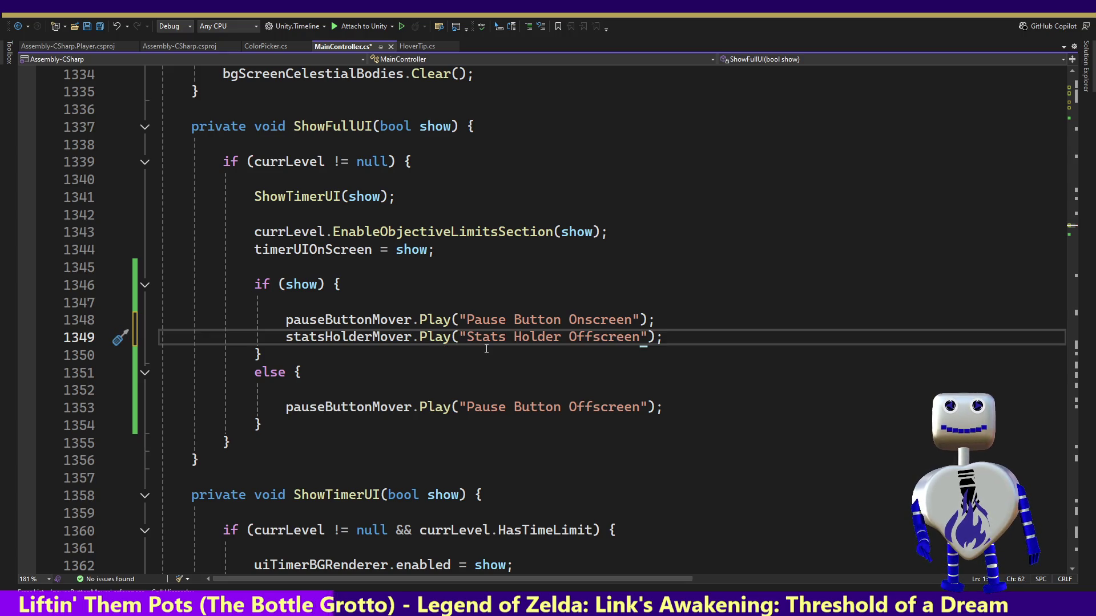
{"action": "left_click_drag", "start_coordinate": [684, 338], "coordinate": [684, 323]}
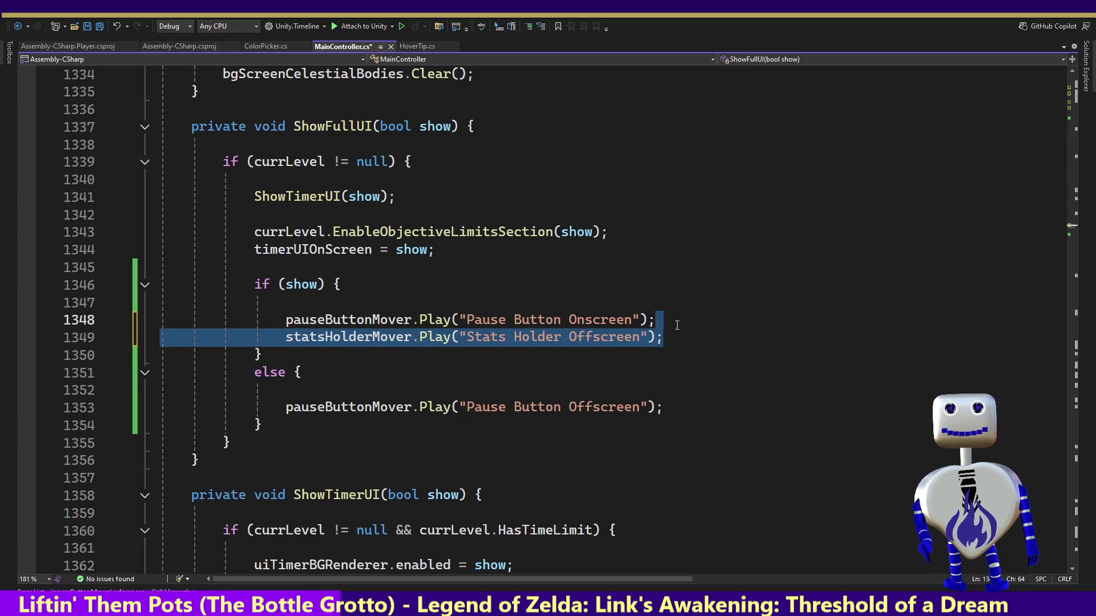
{"action": "key", "text": "ctrl+c"}
{"action": "left_click", "coordinate": [670, 407]}
{"action": "key", "text": "ctrl+v"}
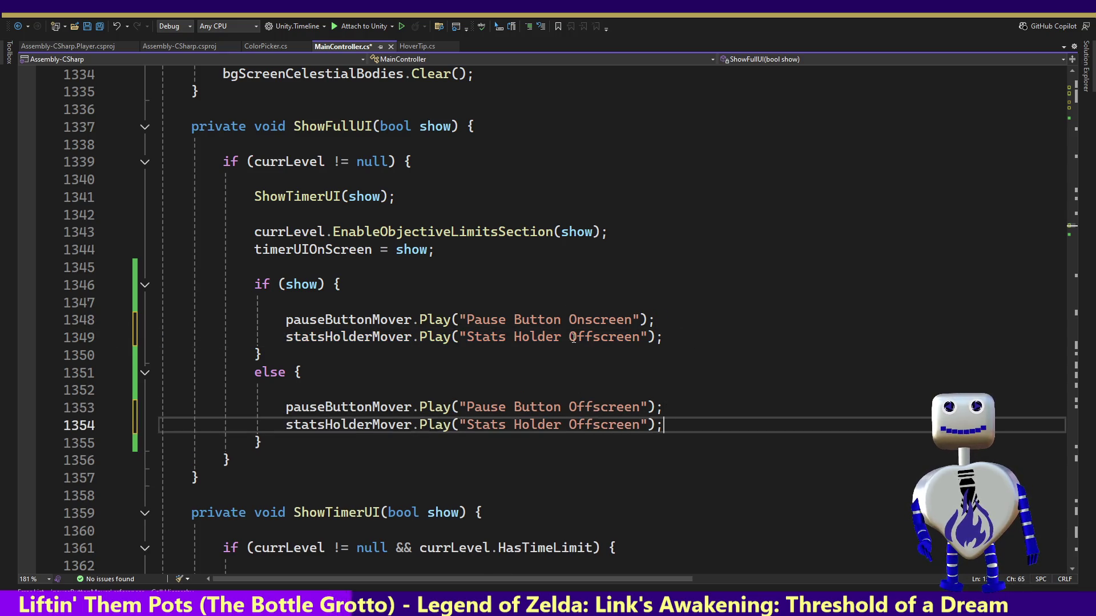
{"action": "left_click_drag", "start_coordinate": [593, 337], "coordinate": [577, 336]}
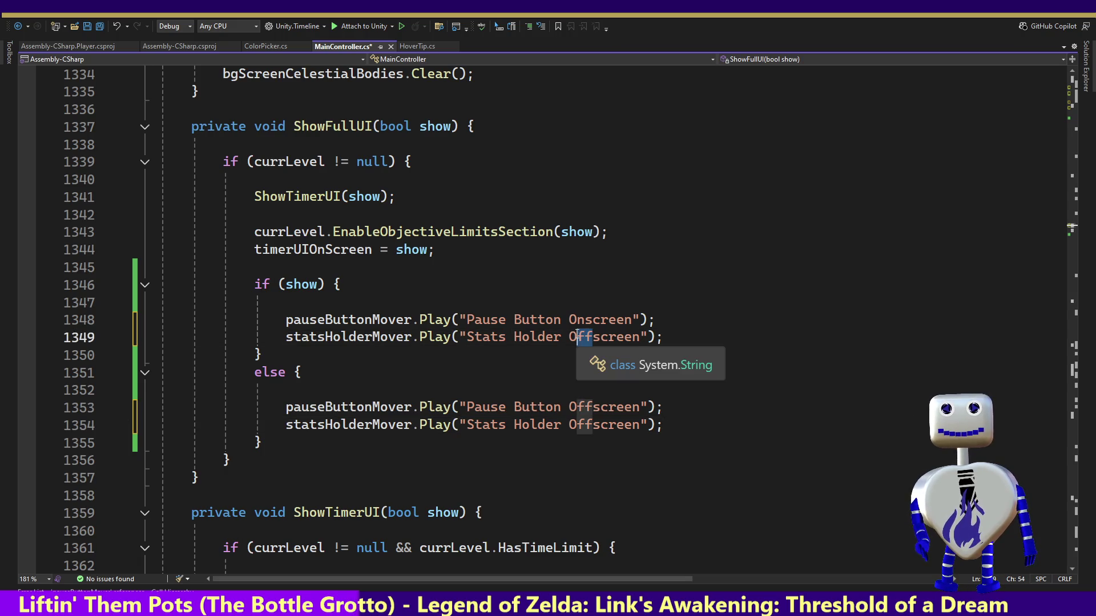
{"action": "type", "text": "n"}
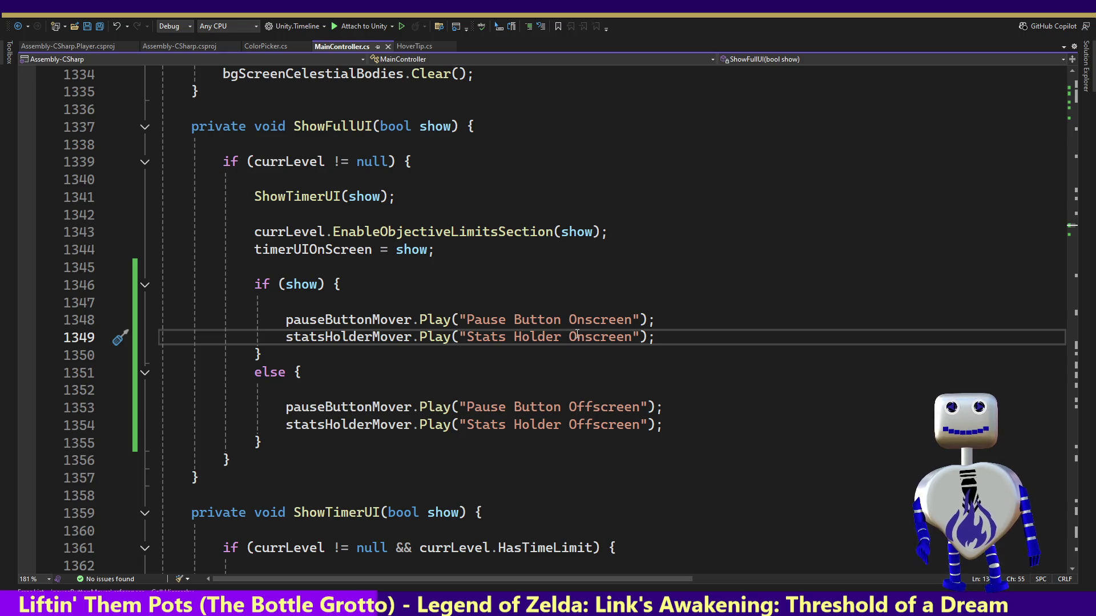
{"action": "key", "text": "alt+Tab"}
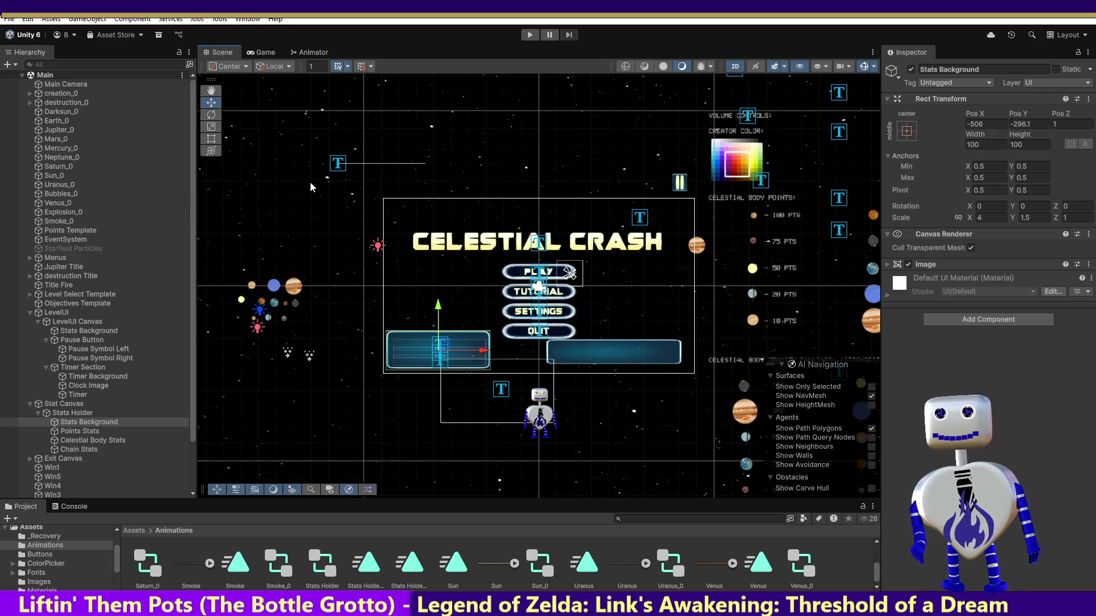
Preview the Stats Holder Onscreen clip at frame 0 to read its starting Pos Y of -123.
{"action": "key", "text": "ctrl+6"}
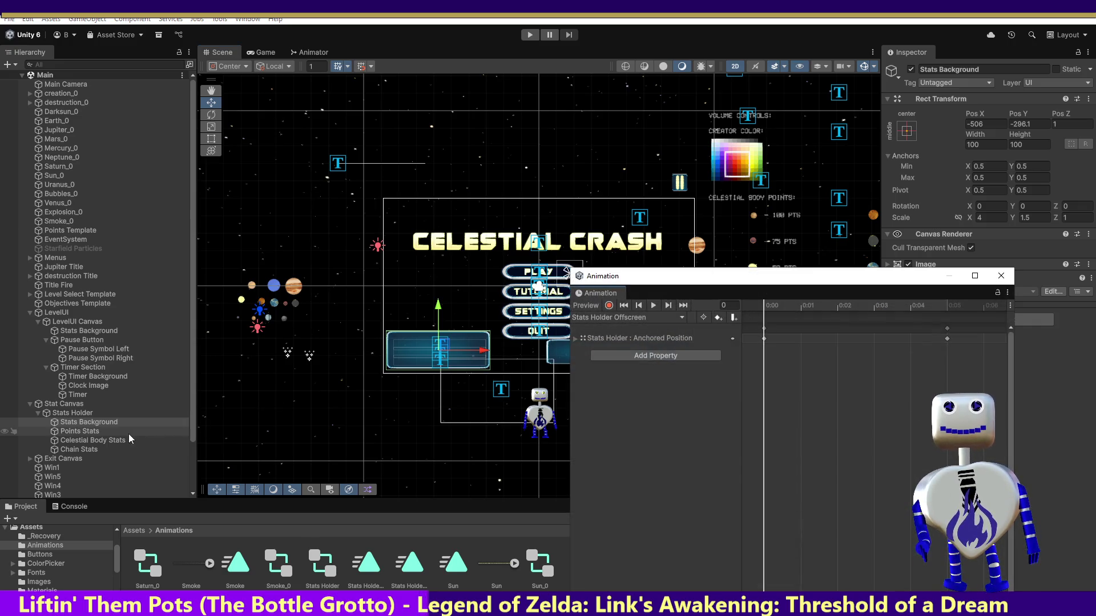
{"action": "left_click", "coordinate": [82, 413]}
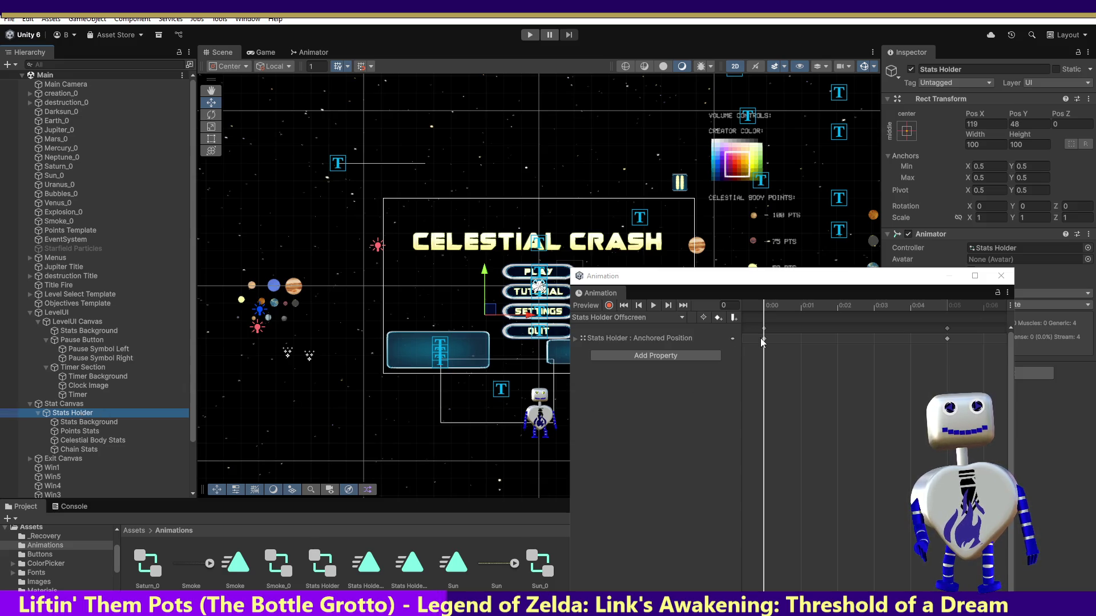
{"action": "left_click", "coordinate": [625, 318]}
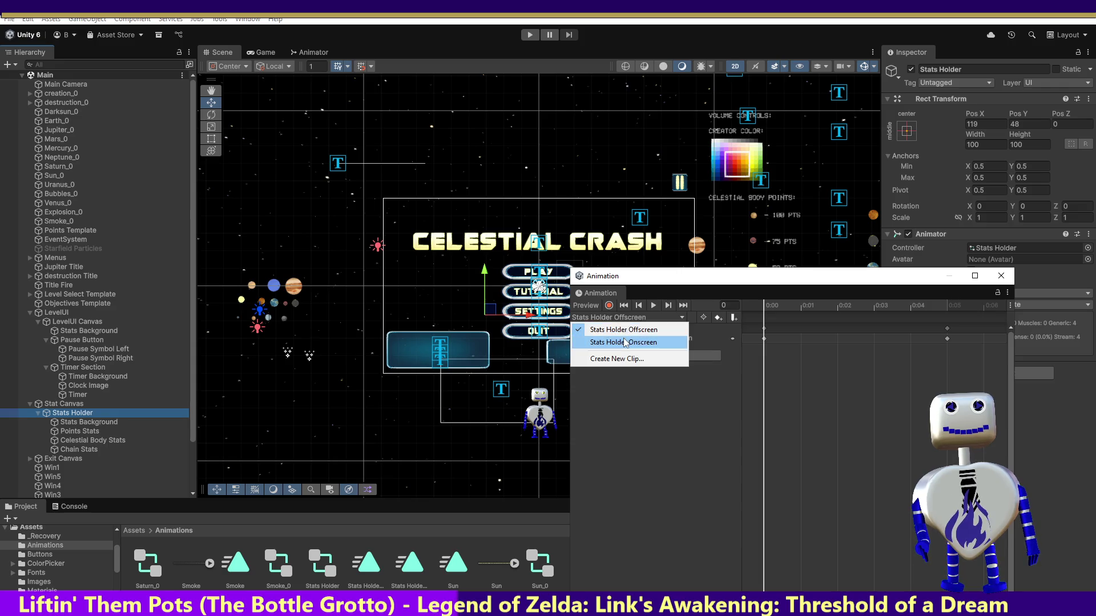
{"action": "left_click", "coordinate": [624, 343]}
{"action": "mouse_move", "coordinate": [883, 308]}
{"action": "left_mouse_down"}
{"action": "mouse_move", "coordinate": [930, 302]}
{"action": "mouse_move", "coordinate": [741, 301]}
{"action": "left_mouse_up"}
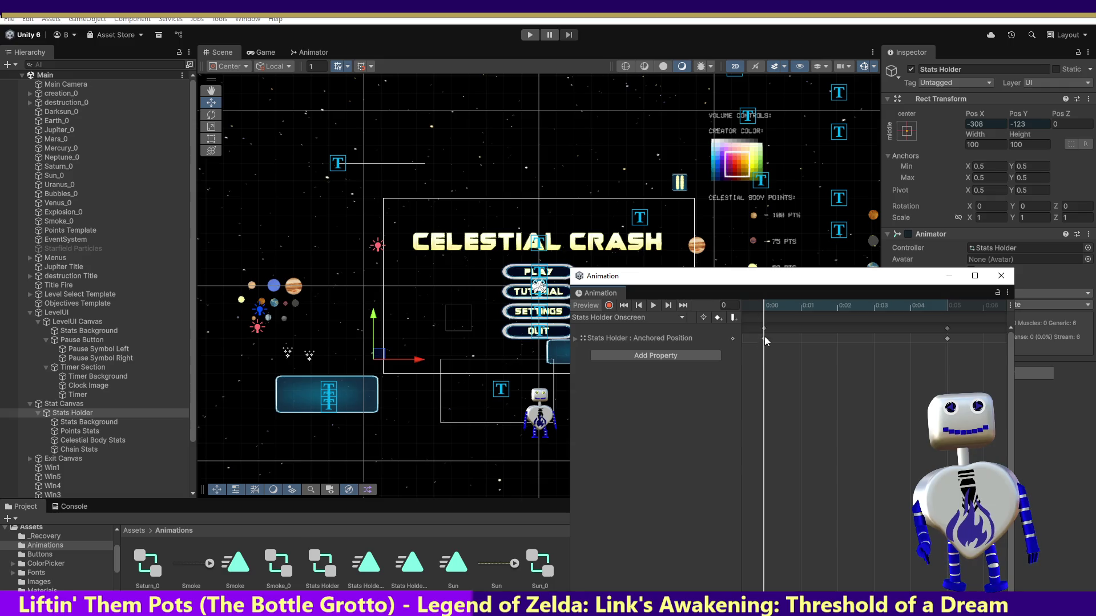
{"action": "left_click", "coordinate": [1034, 125]}
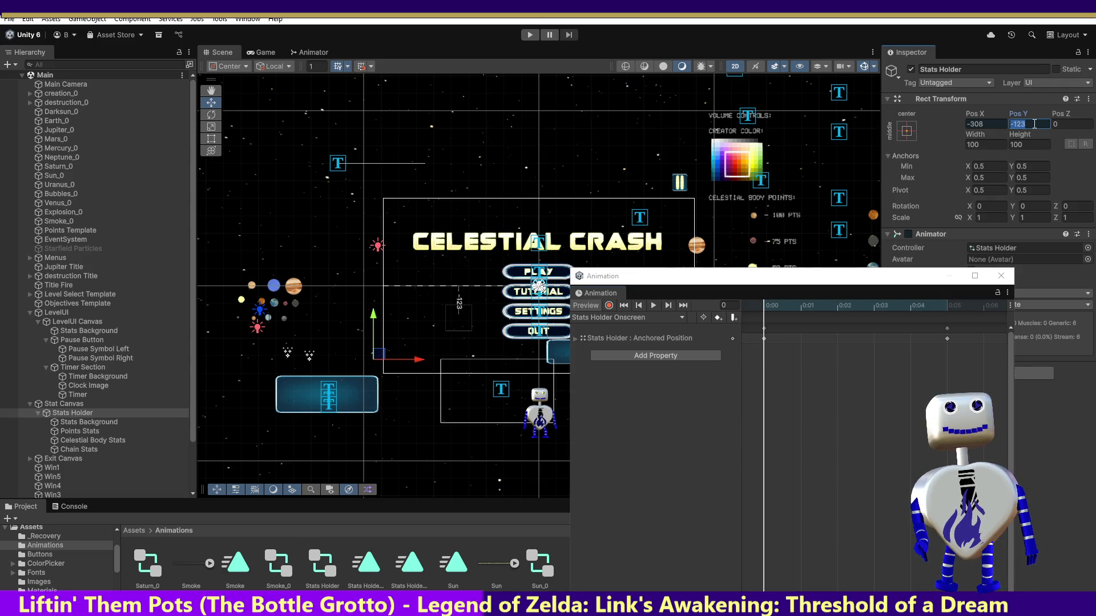
{"action": "left_click", "coordinate": [1001, 276]}
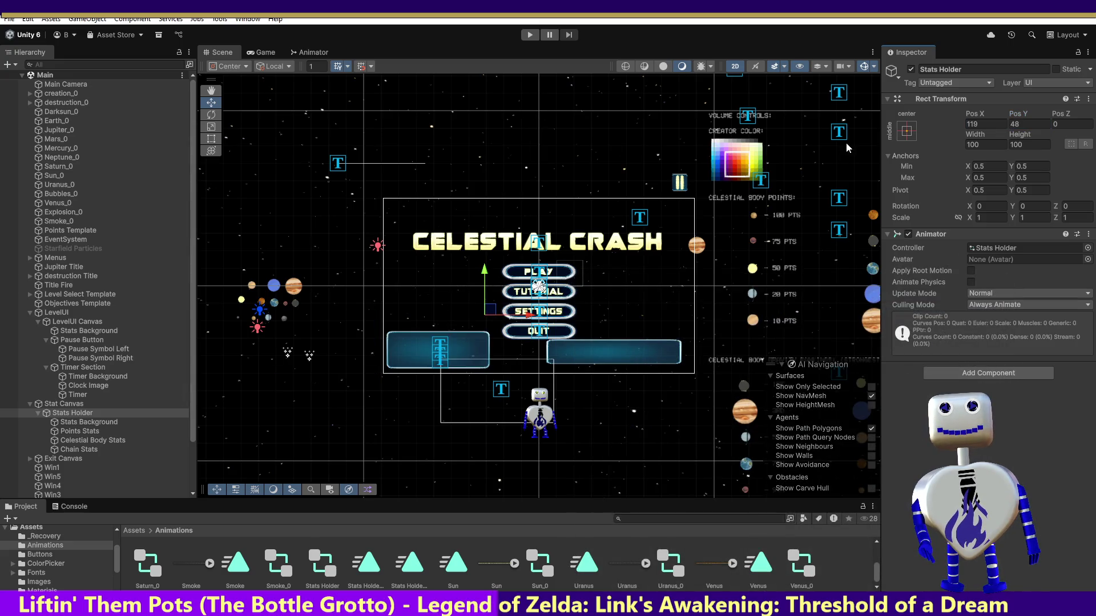
Set the Stats Holder's Pos Y from 48 to -123.
{"action": "left_click", "coordinate": [1027, 124]}
{"action": "type", "text": "-123"}
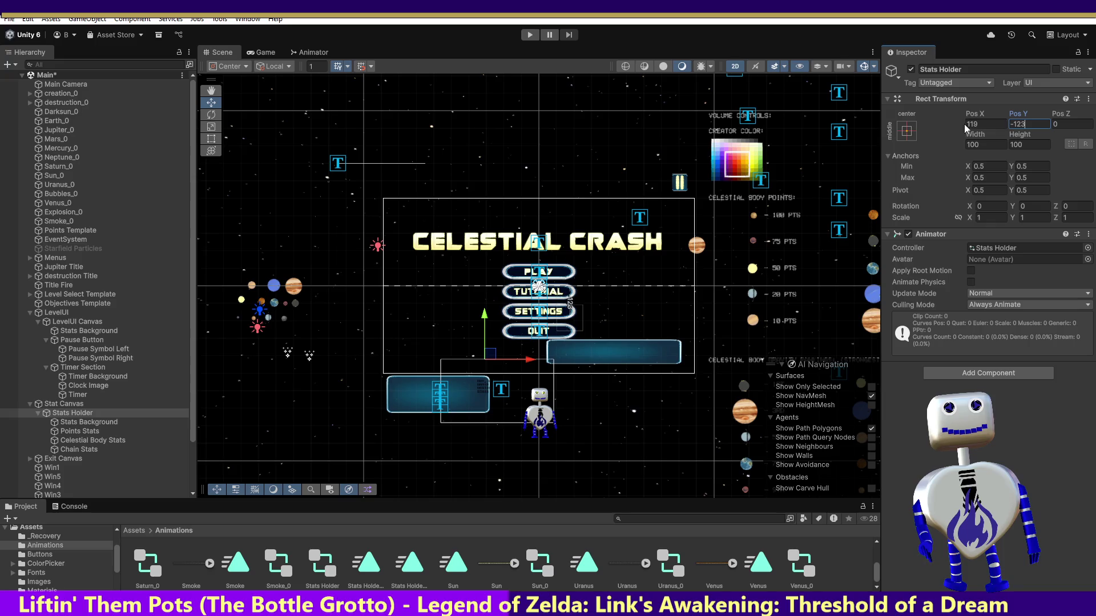
{"action": "key", "text": "ctrl+z"}
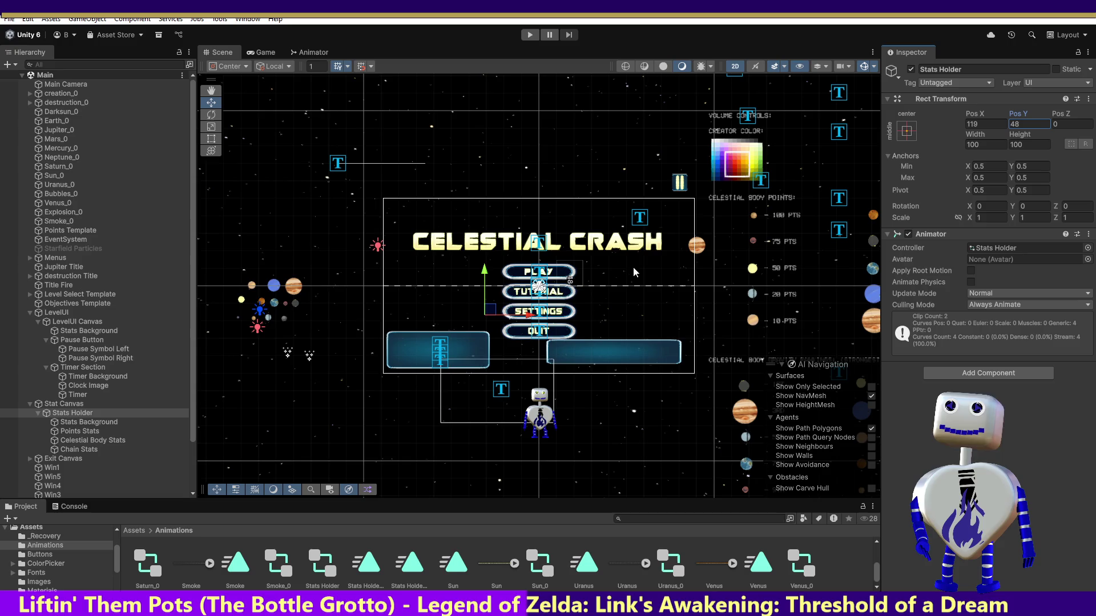
{"action": "type", "text": "-123"}
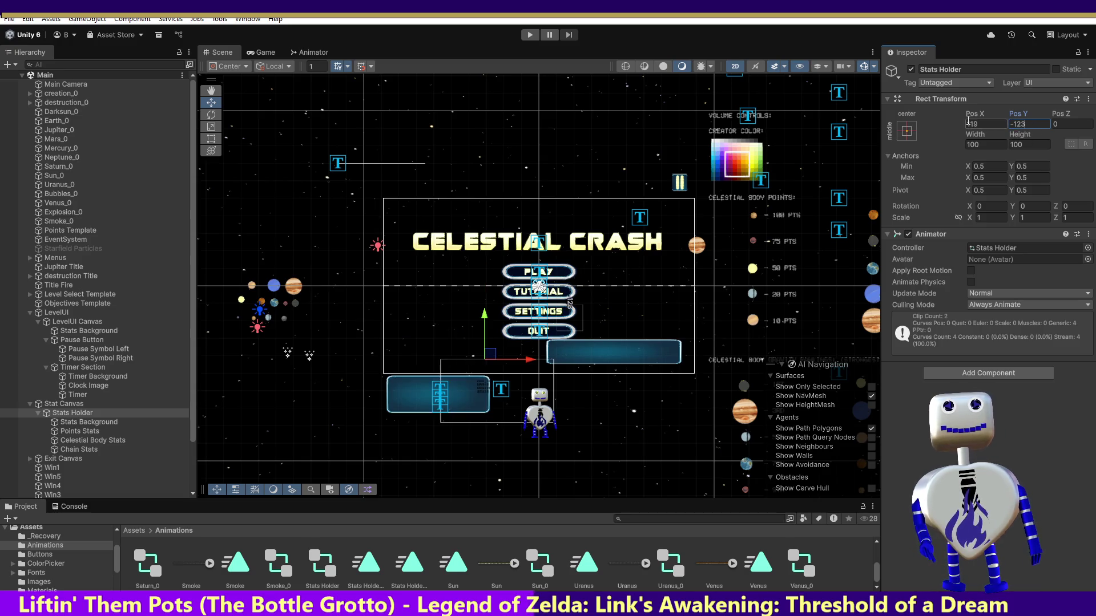
{"action": "left_click", "coordinate": [68, 414]}
Preview the Offscreen clip's final frame to read its Pos X of -308.
{"action": "key", "text": "ctrl+6"}
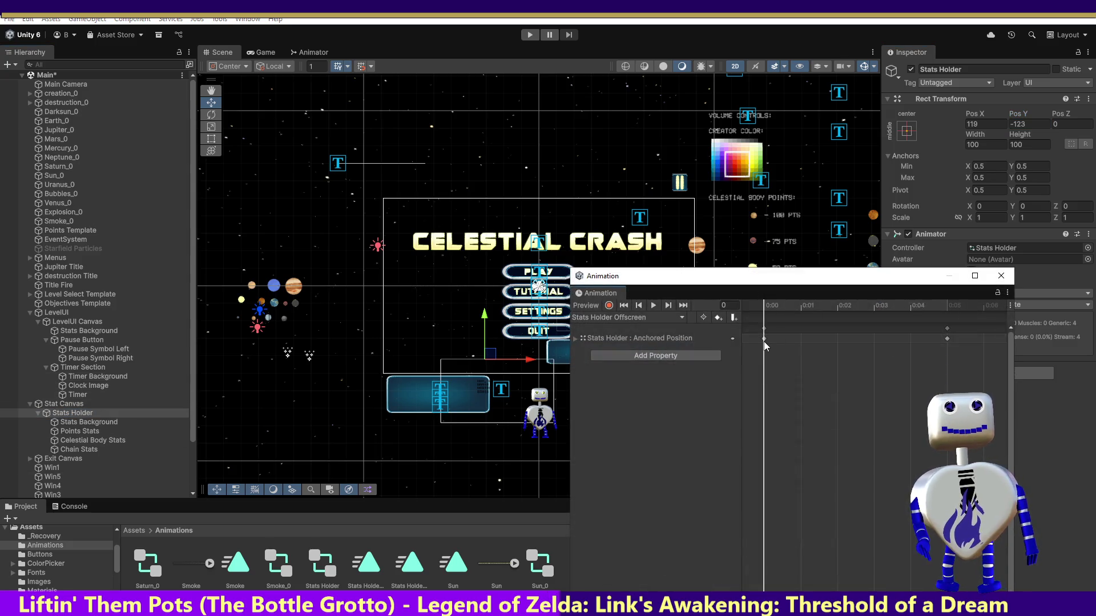
{"action": "left_click", "coordinate": [807, 308]}
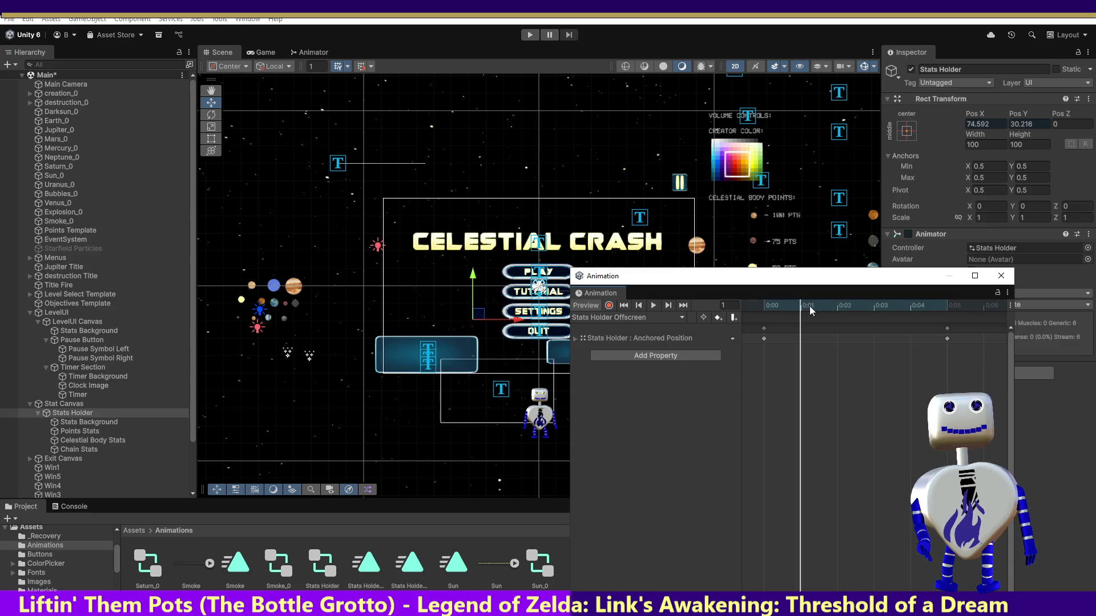
{"action": "mouse_move", "coordinate": [783, 311]}
{"action": "left_mouse_down"}
{"action": "mouse_move", "coordinate": [751, 306]}
{"action": "mouse_move", "coordinate": [946, 313]}
{"action": "left_mouse_up"}
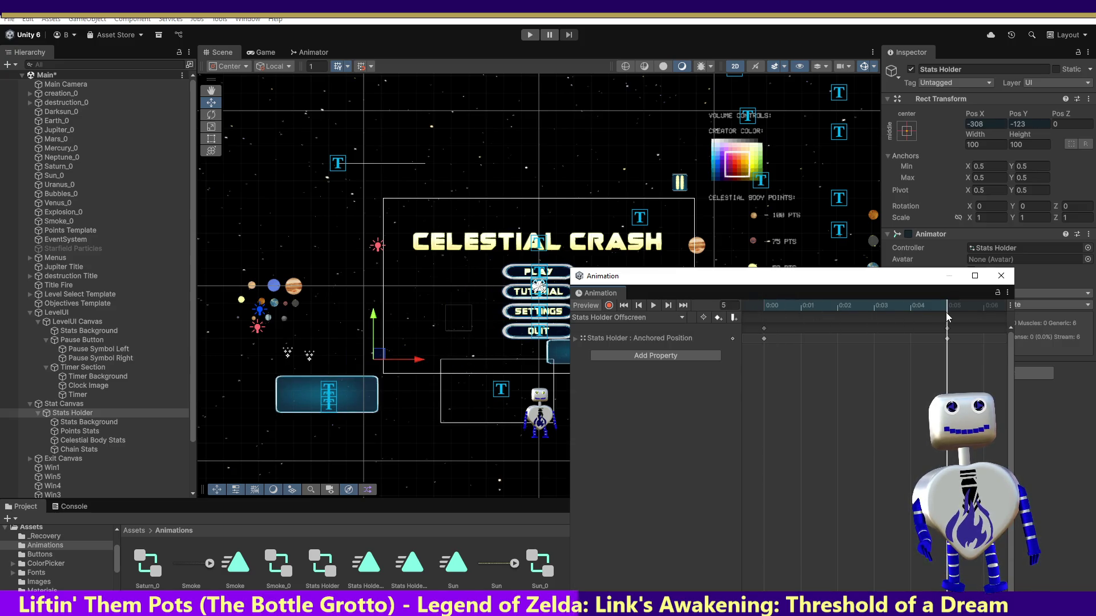
{"action": "left_click", "coordinate": [967, 124]}
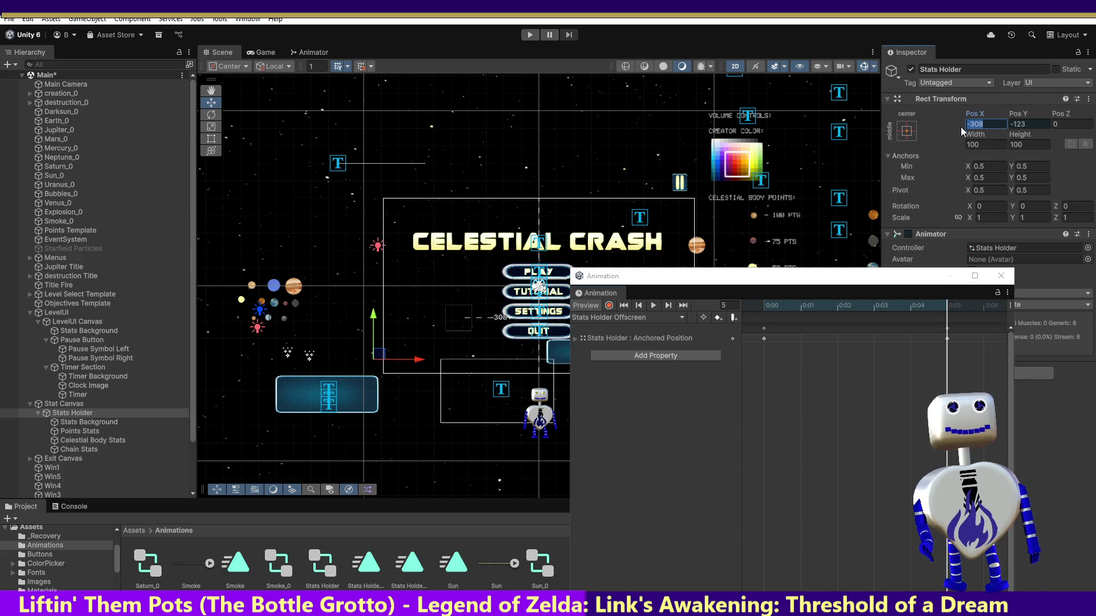
{"action": "left_click", "coordinate": [1001, 276]}
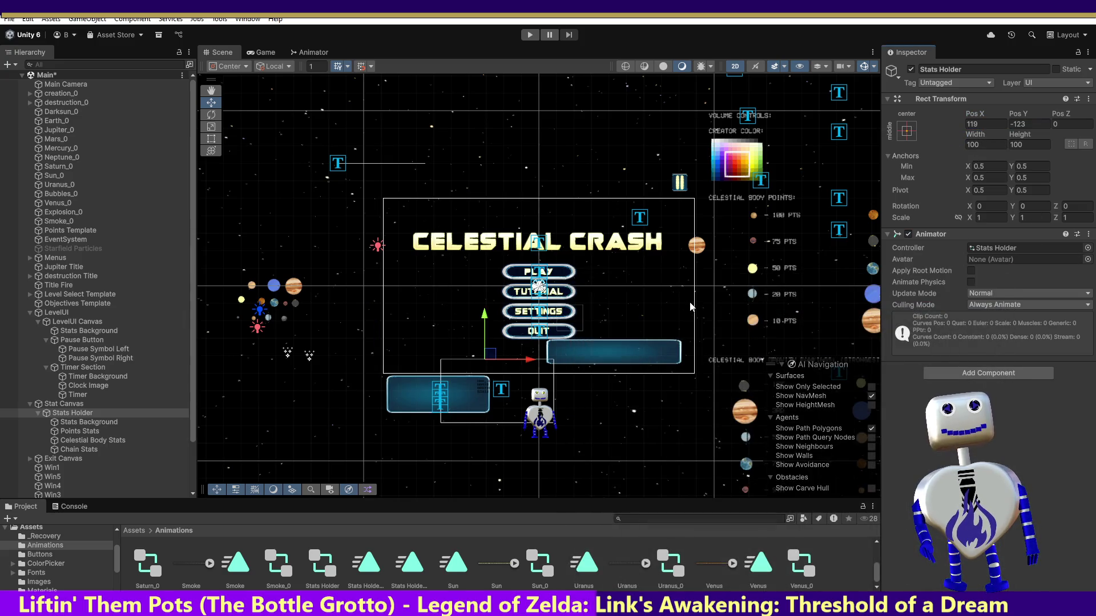
Set Stats Holder Pos X to -308, save the Main scene, and run a play test.
{"action": "type", "text": "-308"}
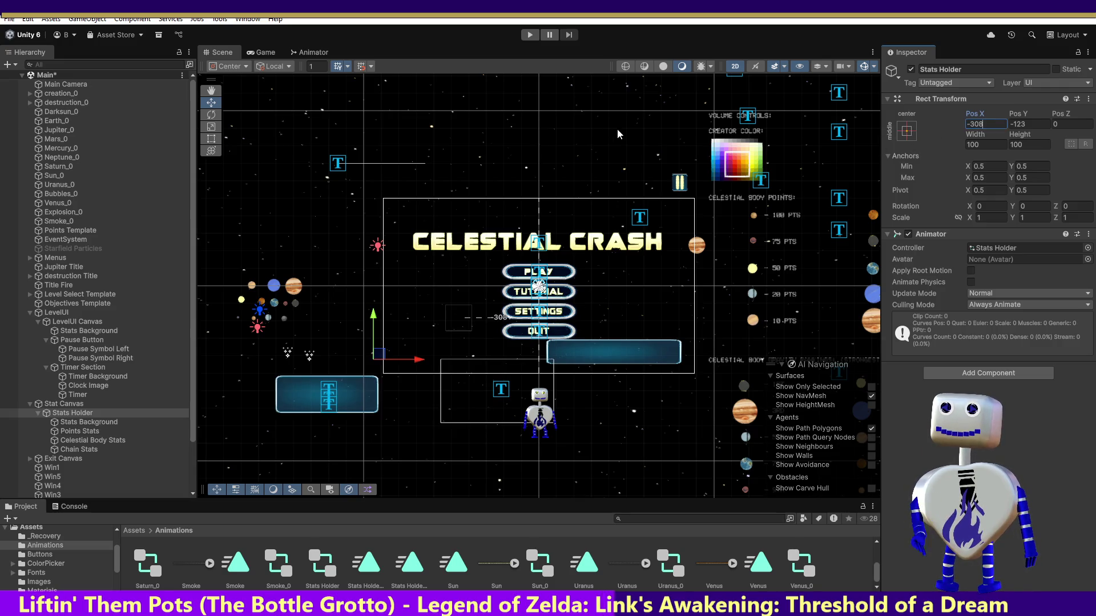
{"action": "key", "text": "ctrl+s"}
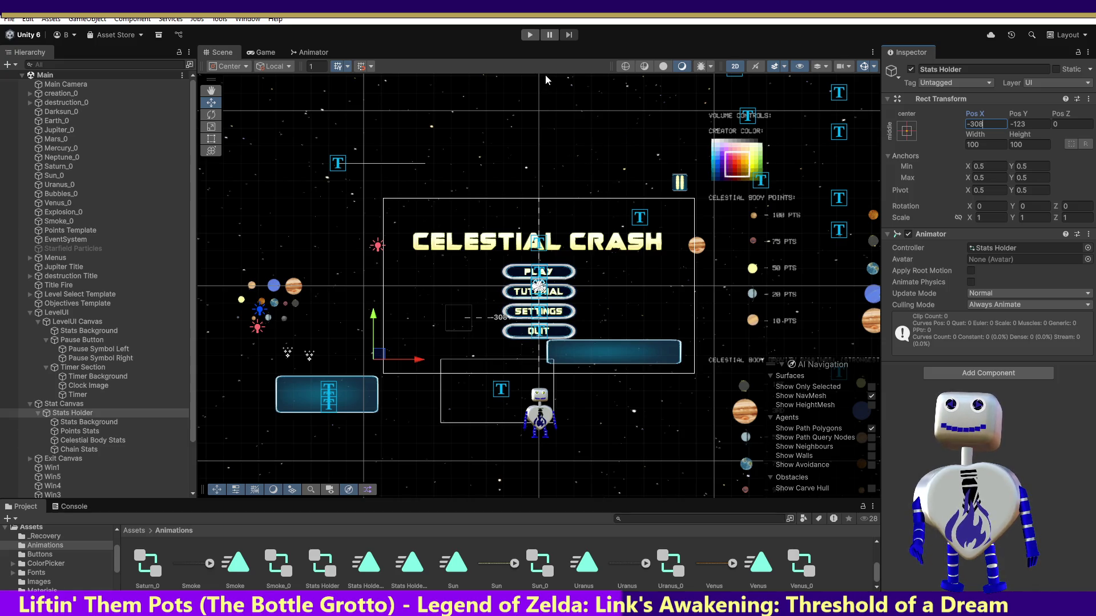
{"action": "left_click", "coordinate": [529, 35]}
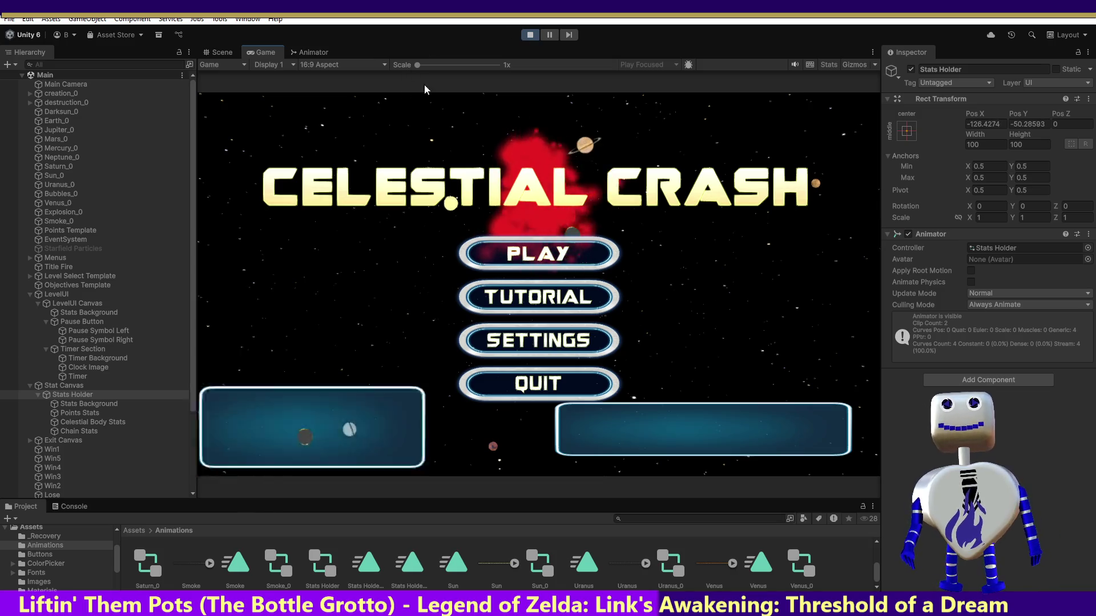
{"action": "left_click", "coordinate": [522, 36]}
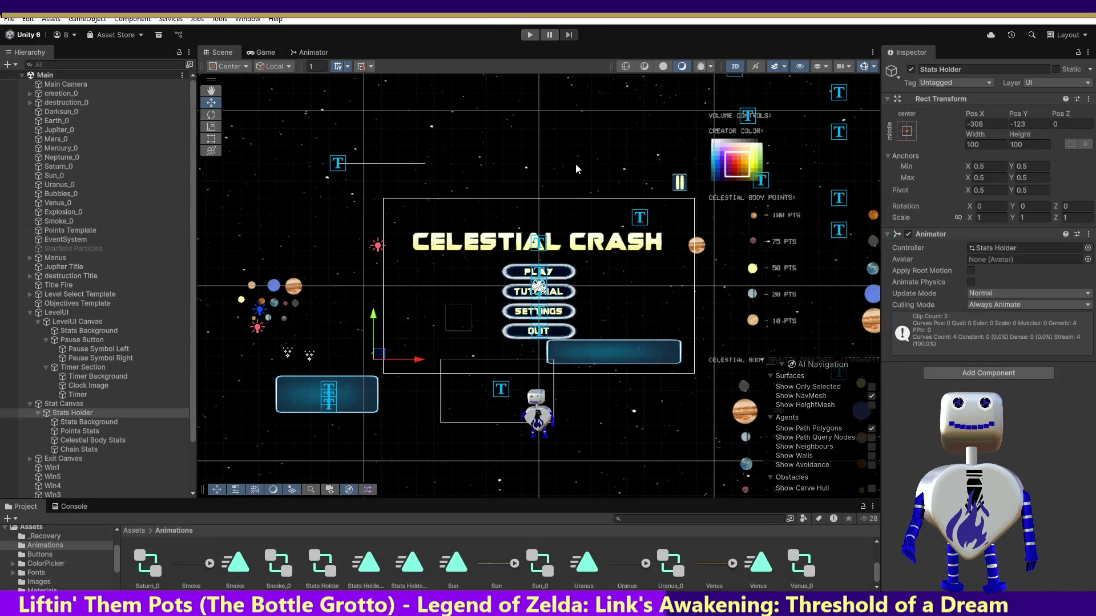
In the Stats Holder Animator, separate the states, add an empty Dummy default state, and play-test.
{"action": "left_click", "coordinate": [321, 56]}
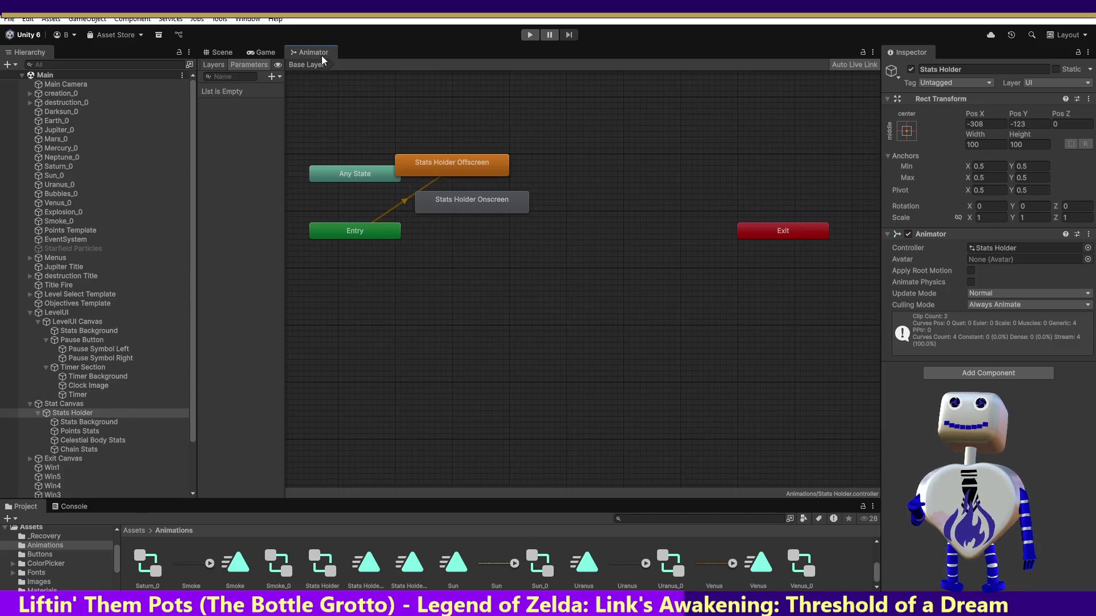
{"action": "left_click", "coordinate": [504, 177]}
{"action": "mouse_move", "coordinate": [504, 176]}
{"action": "left_mouse_down"}
{"action": "mouse_move", "coordinate": [604, 301]}
{"action": "mouse_move", "coordinate": [652, 272]}
{"action": "left_mouse_up"}
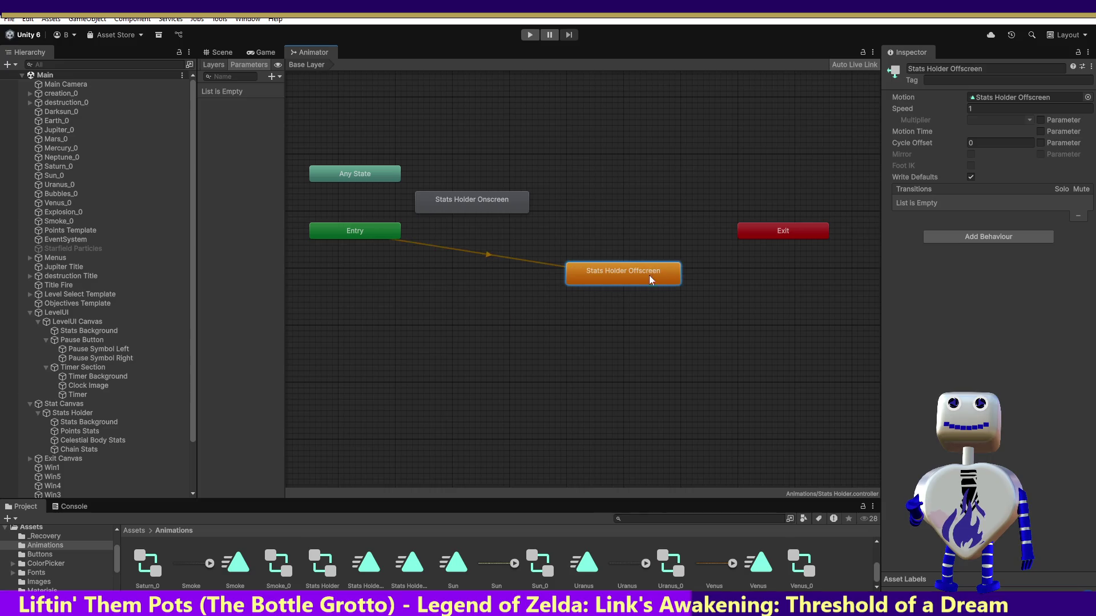
{"action": "right_click", "coordinate": [537, 316]}
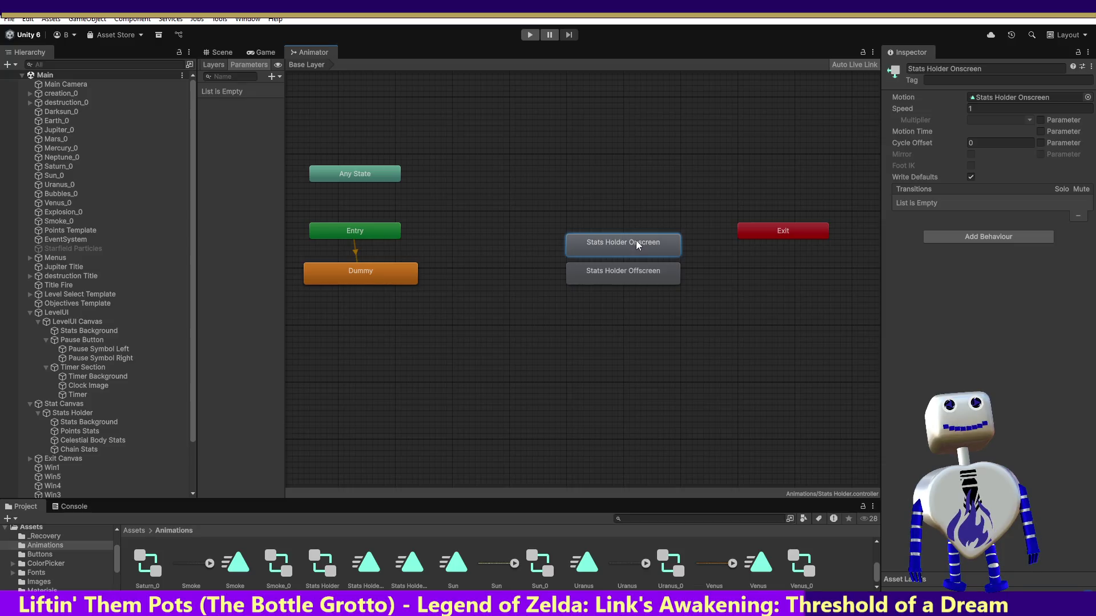
{"action": "left_click", "coordinate": [640, 267]}
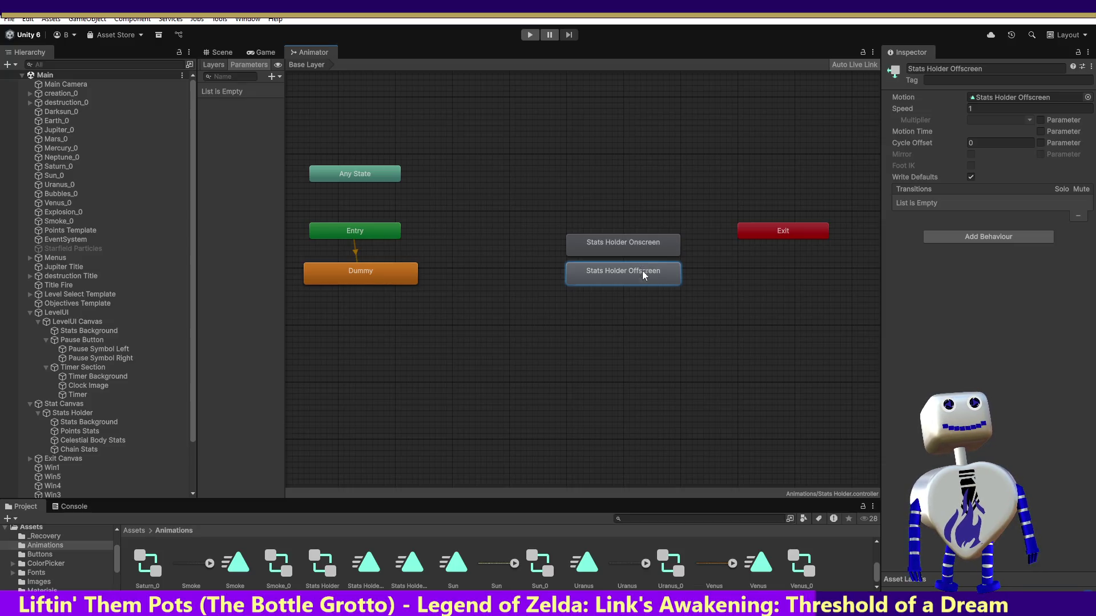
{"action": "left_click", "coordinate": [639, 244]}
{"action": "left_click", "coordinate": [530, 35]}
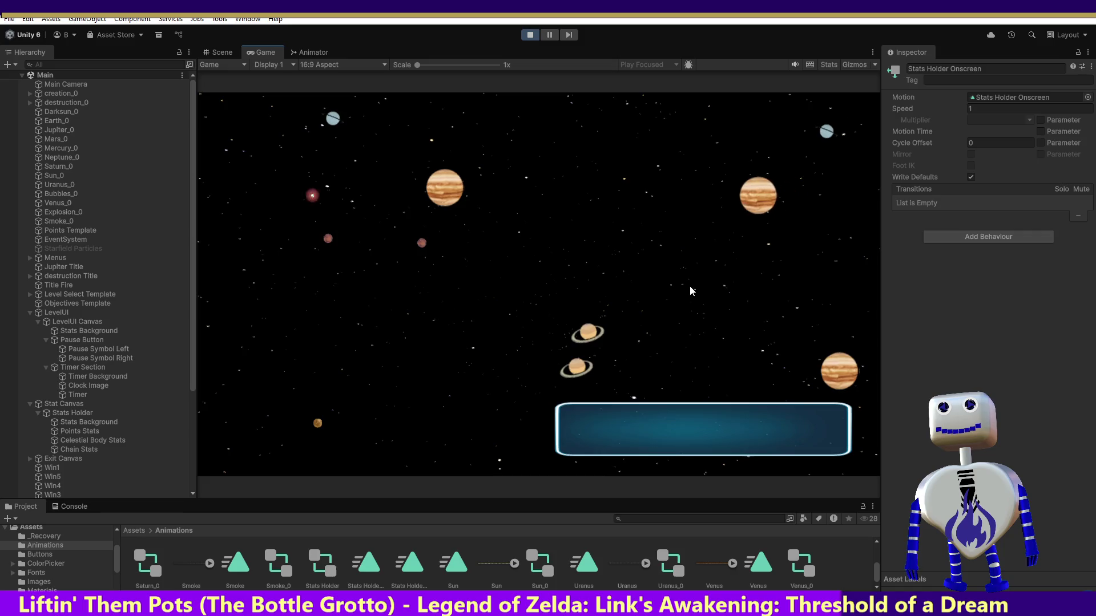
Play-test the Skill Challenge level from the title menu, then stop play mode.
{"action": "left_click", "coordinate": [593, 252]}
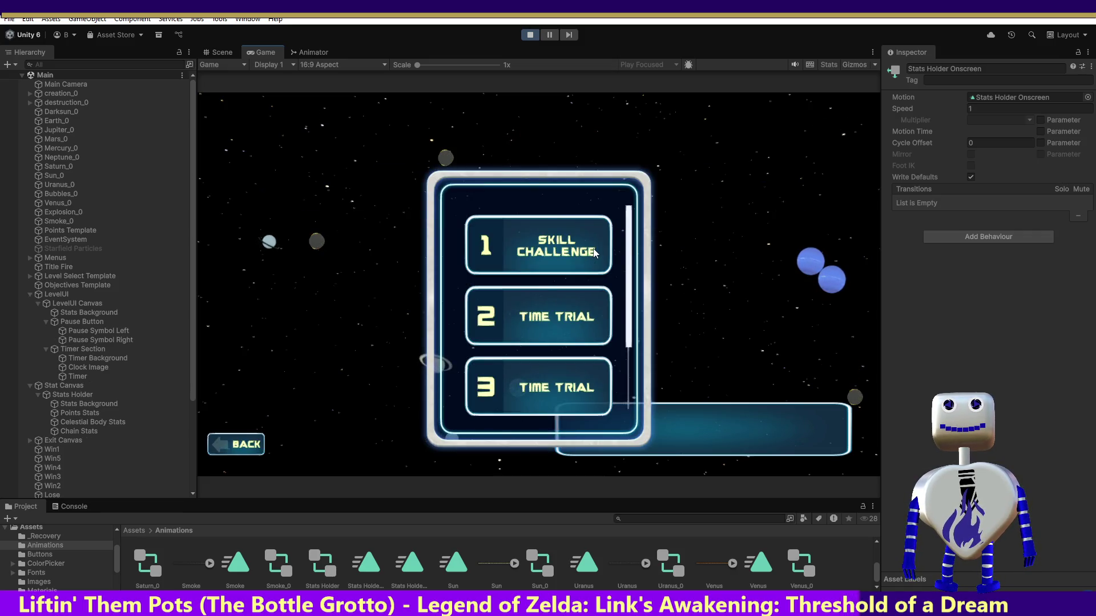
{"action": "left_click", "coordinate": [593, 251]}
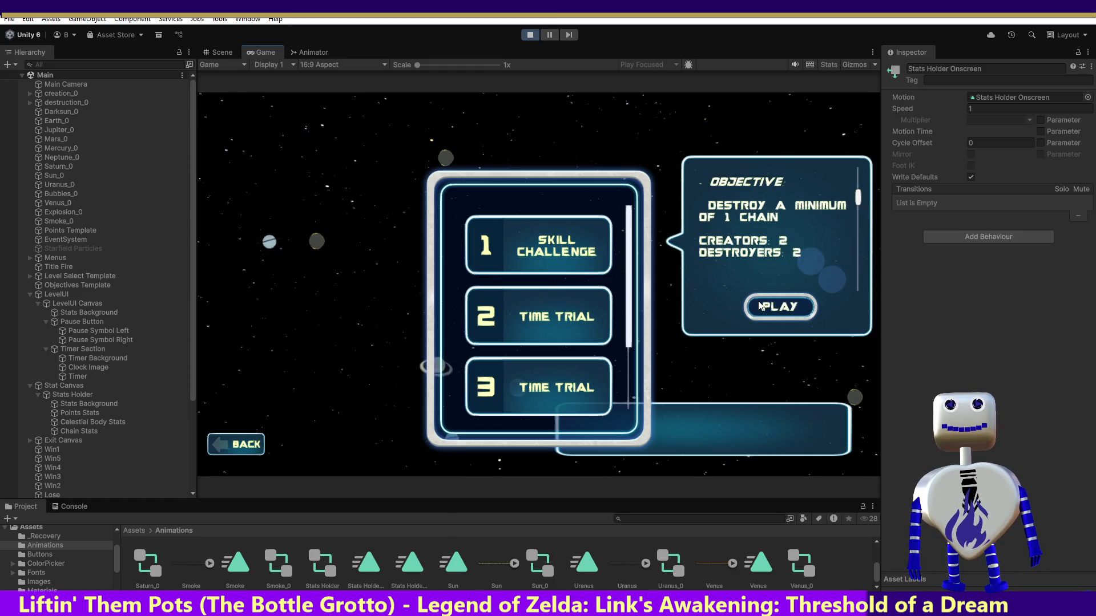
{"action": "left_click", "coordinate": [758, 306]}
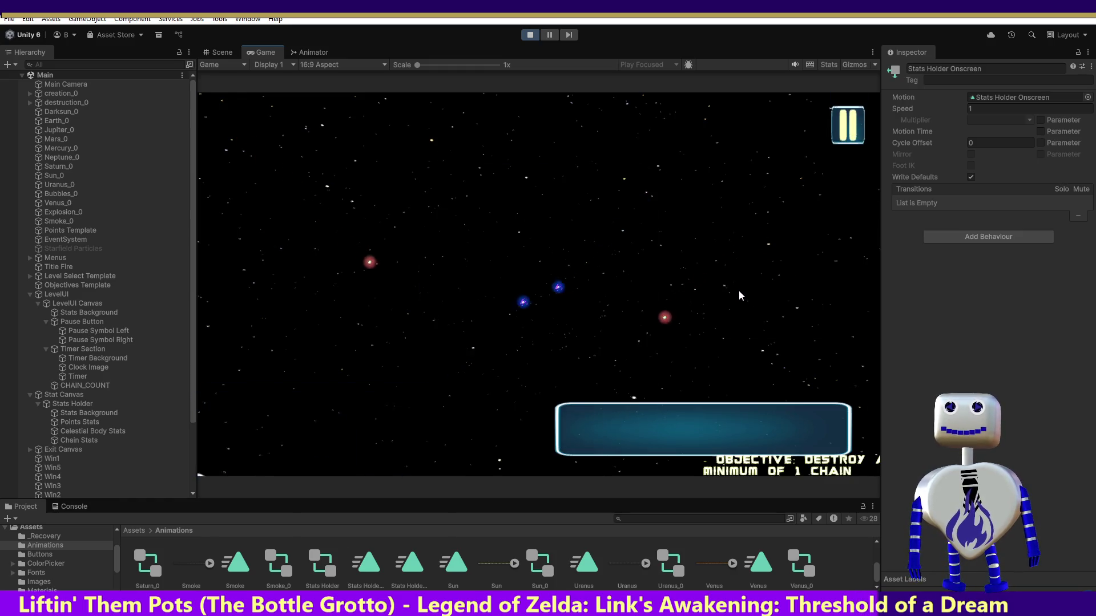
{"action": "left_click", "coordinate": [530, 35]}
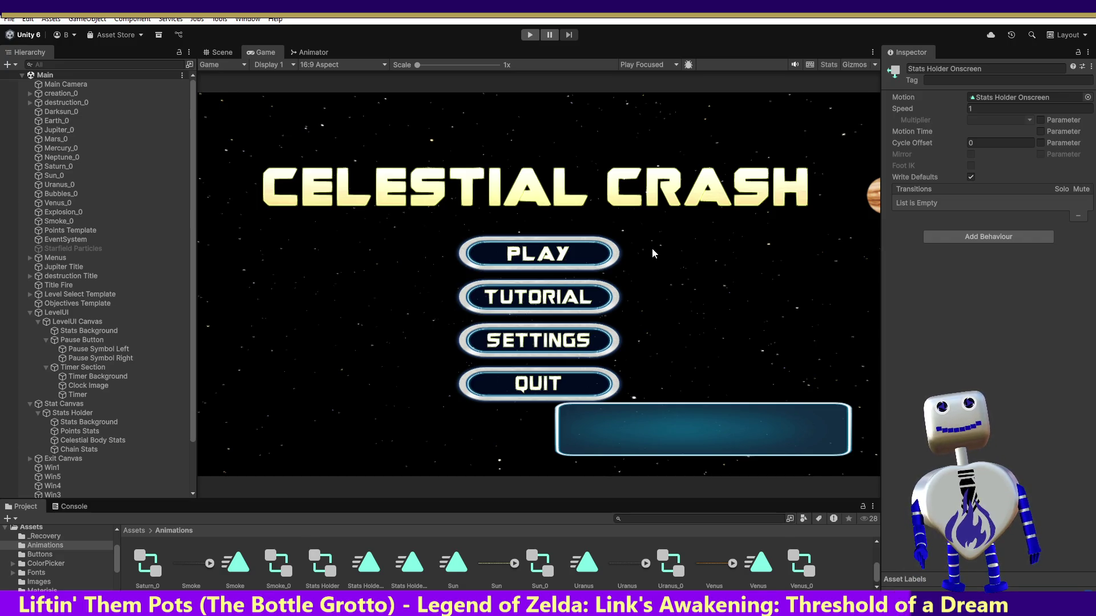
In the Stats Holder Animator graph, untick Loop Time on the Offscreen clip and restart play mode.
{"action": "left_click", "coordinate": [221, 52]}
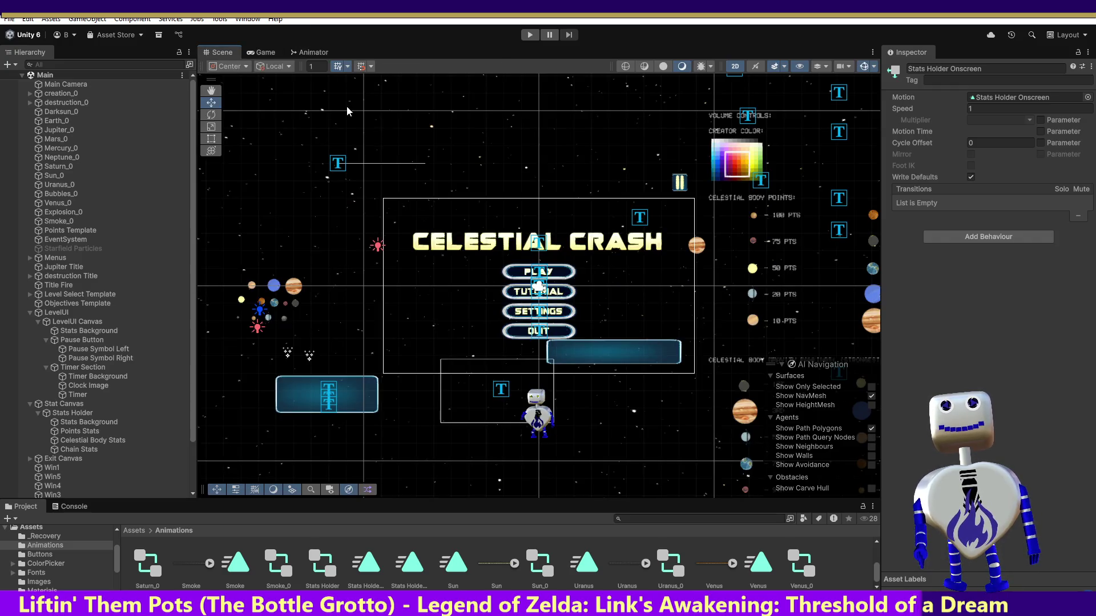
{"action": "left_click", "coordinate": [314, 52]}
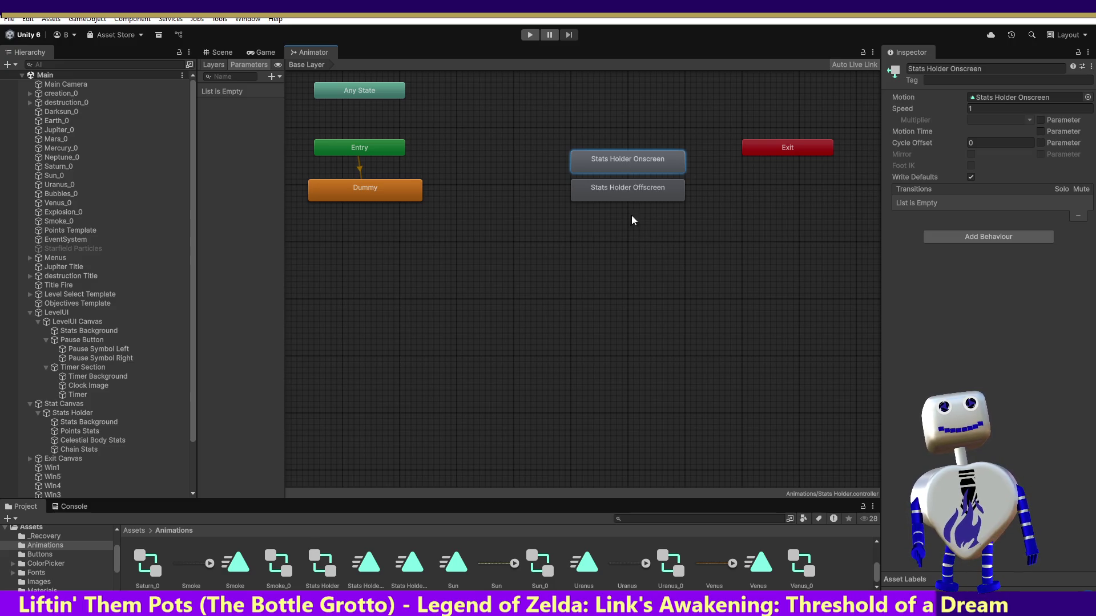
{"action": "double_click", "coordinate": [627, 166]}
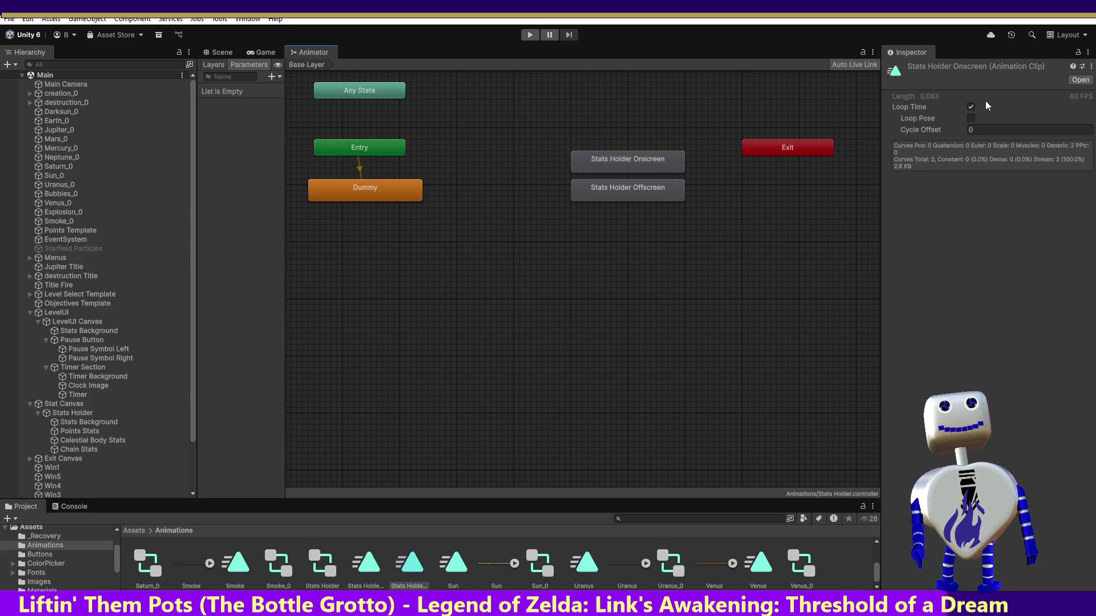
{"action": "double_click", "coordinate": [611, 190]}
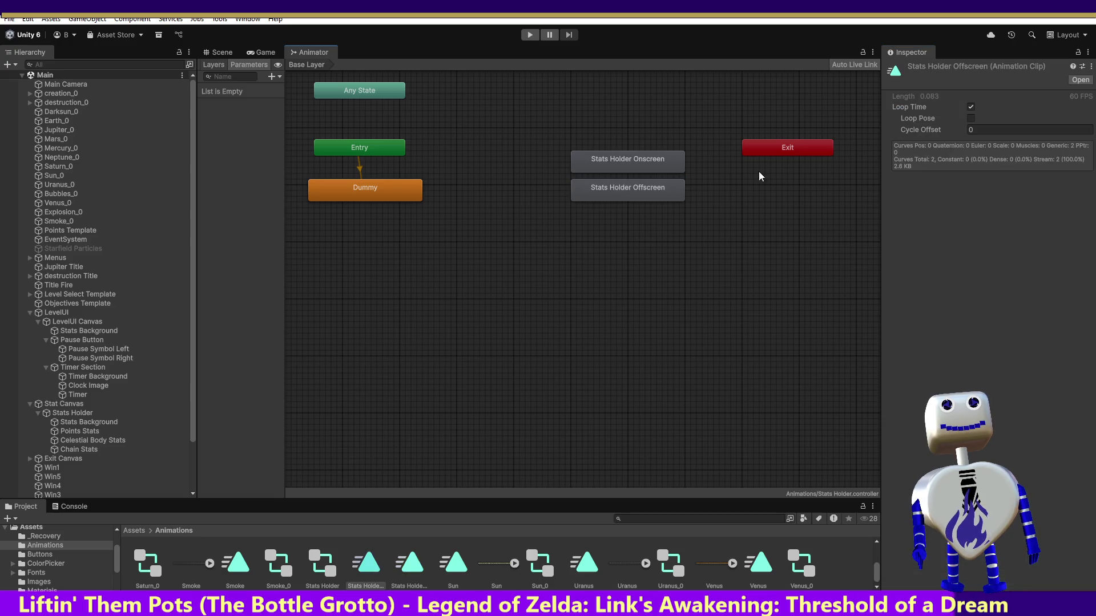
{"action": "left_click", "coordinate": [971, 107]}
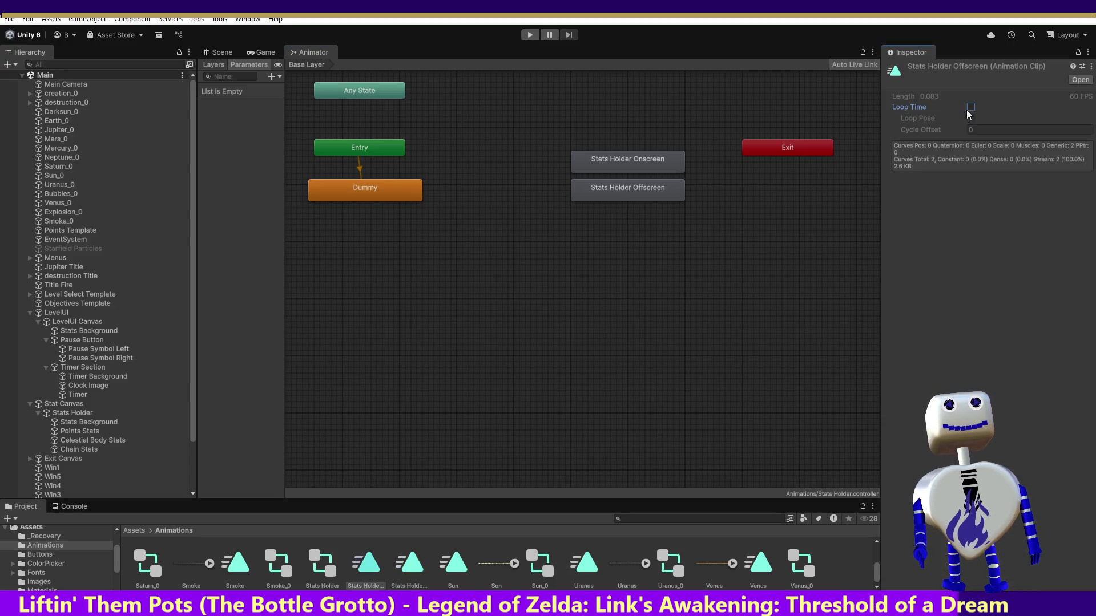
{"action": "left_click", "coordinate": [627, 166]}
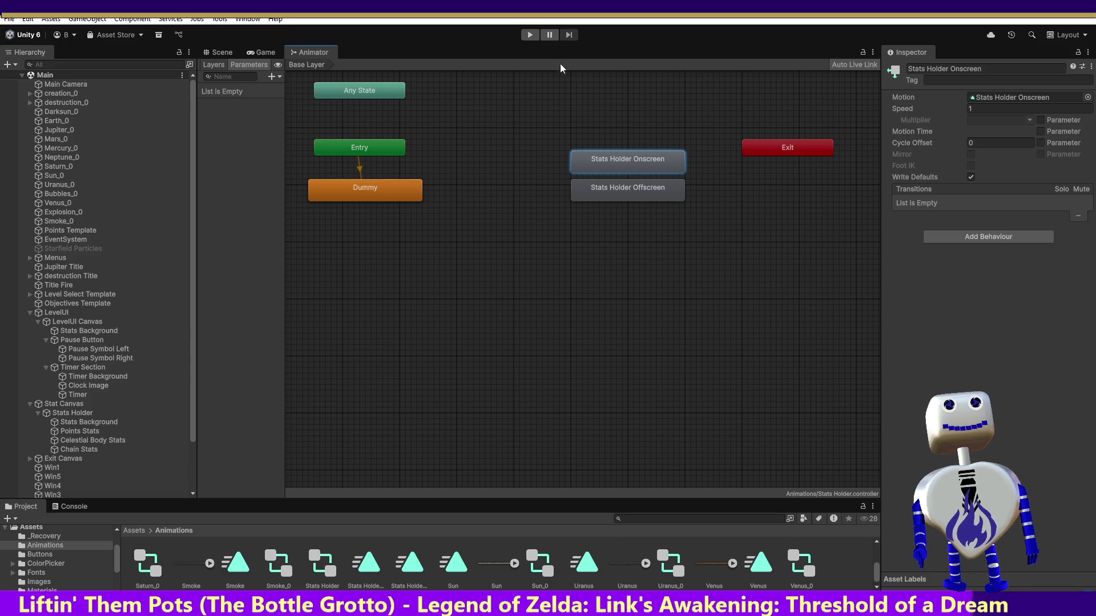
{"action": "left_click", "coordinate": [530, 35]}
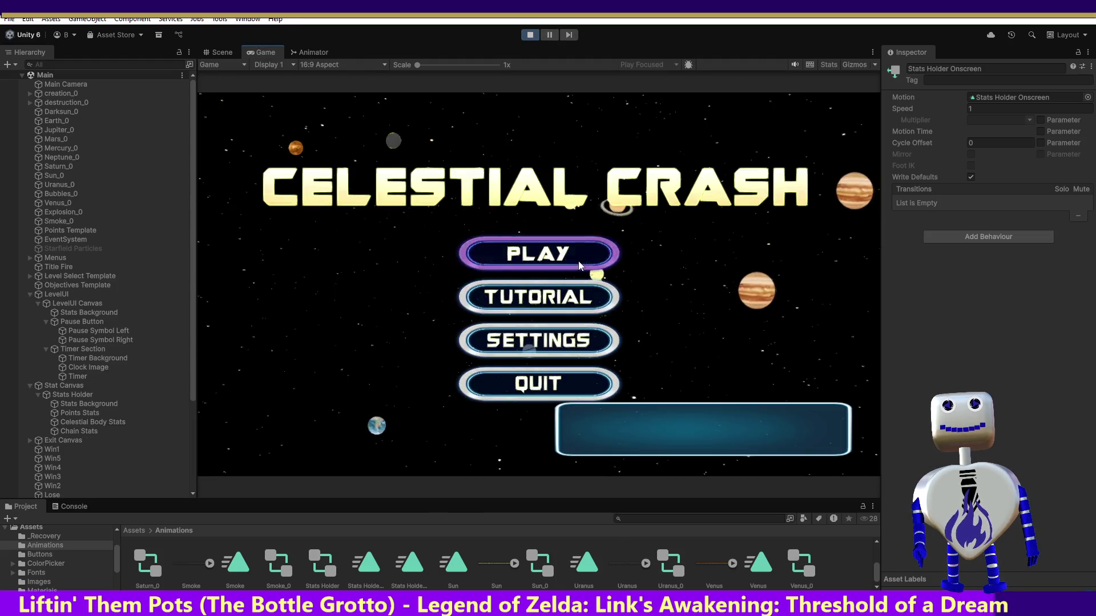
Start the Skill Challenge level to check the Points, Celestial Bodies and Chains Destroyed panel.
{"action": "left_click", "coordinate": [577, 261]}
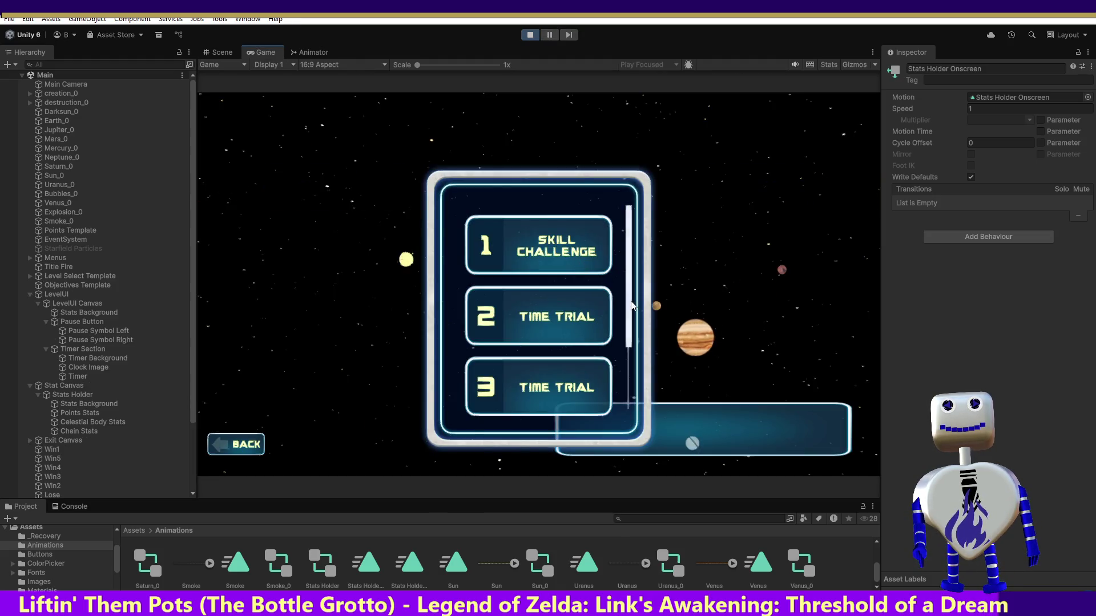
{"action": "left_click", "coordinate": [584, 258]}
{"action": "left_click", "coordinate": [766, 311]}
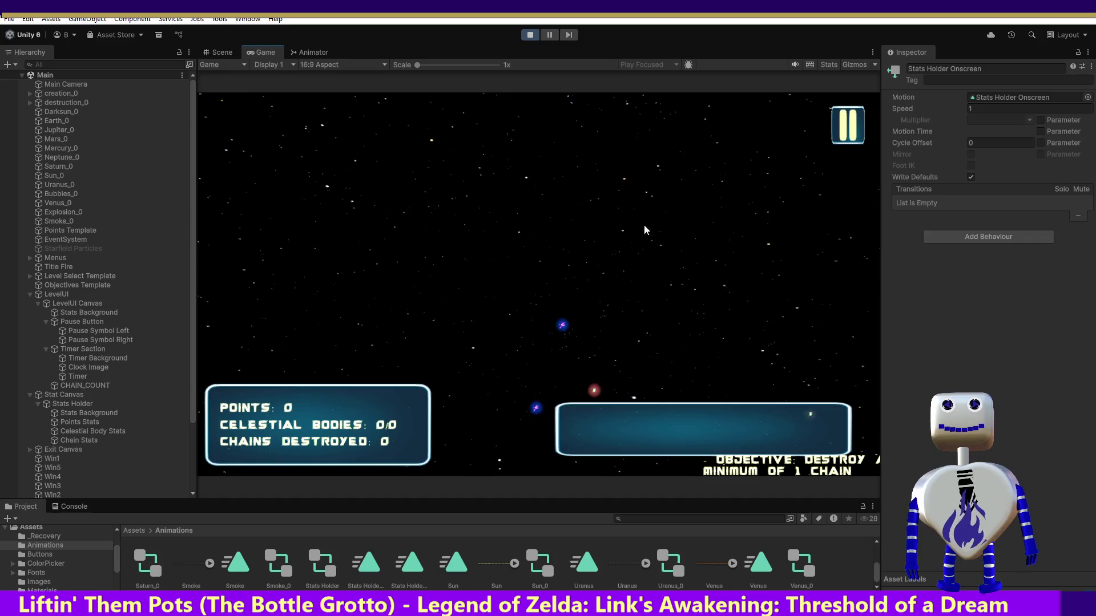
Stop and restart play mode, then launch the game's tutorial.
{"action": "left_click", "coordinate": [531, 35]}
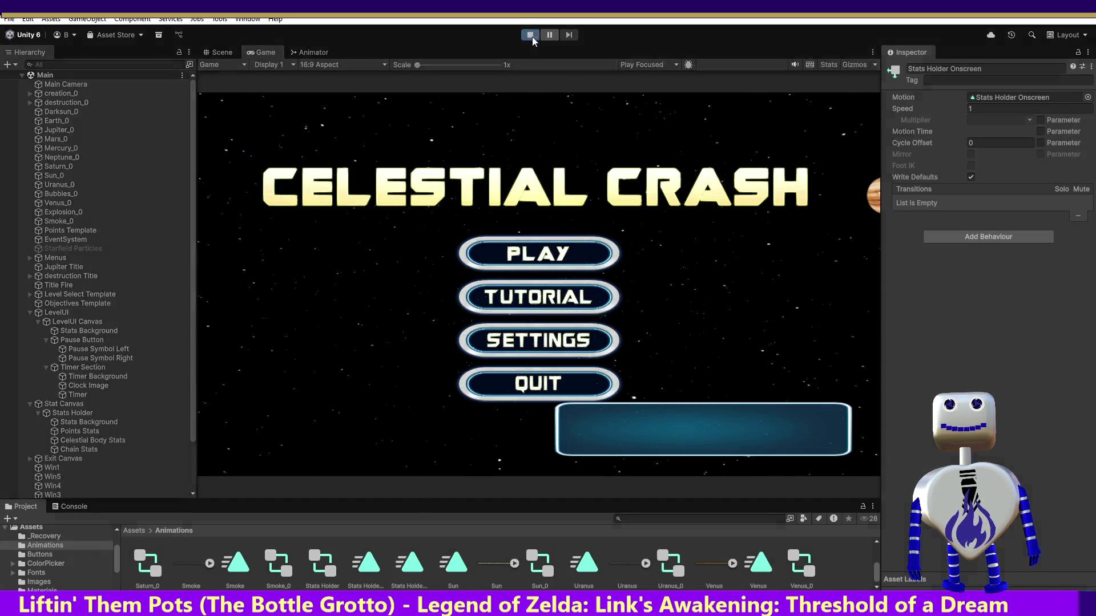
{"action": "left_click", "coordinate": [530, 35]}
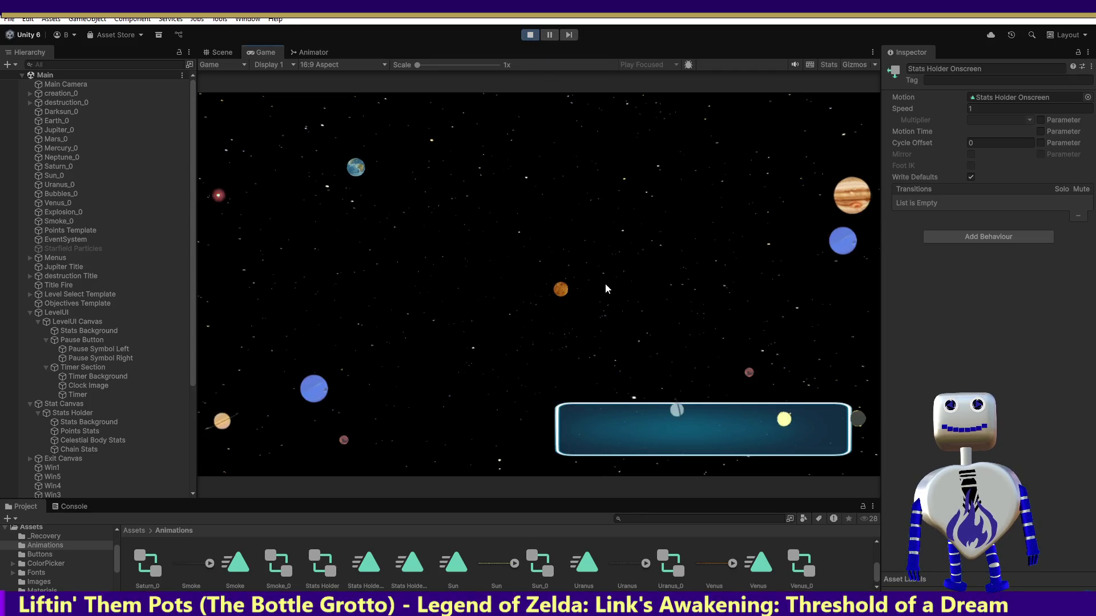
{"action": "left_click", "coordinate": [588, 283]}
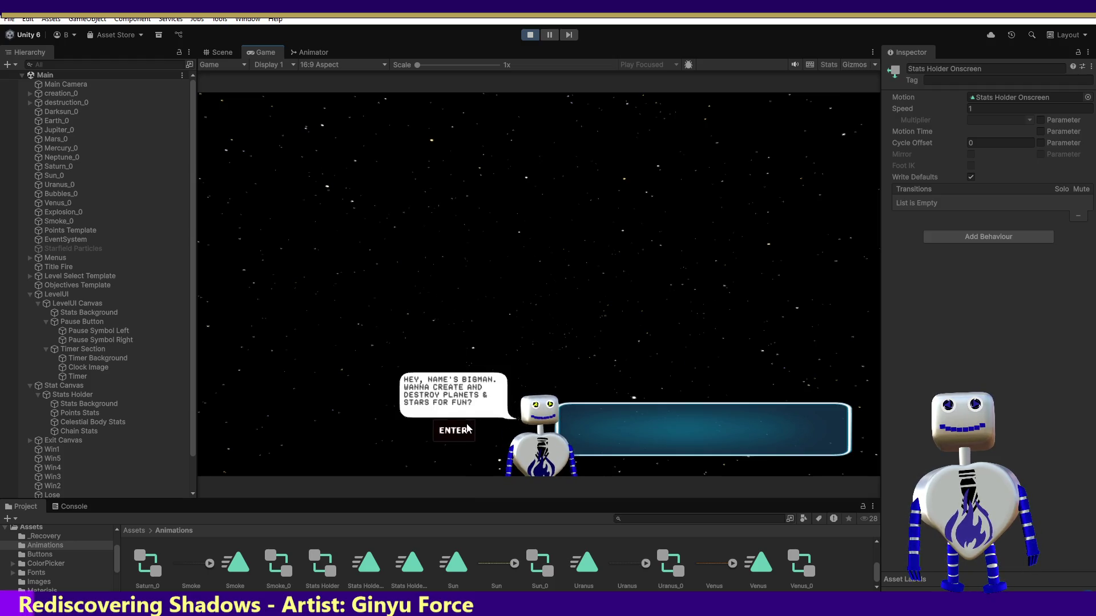
Restart play mode, play the Time Trial level, then stop and return to the Scene view.
{"action": "left_click", "coordinate": [523, 34]}
{"action": "left_click", "coordinate": [522, 34]}
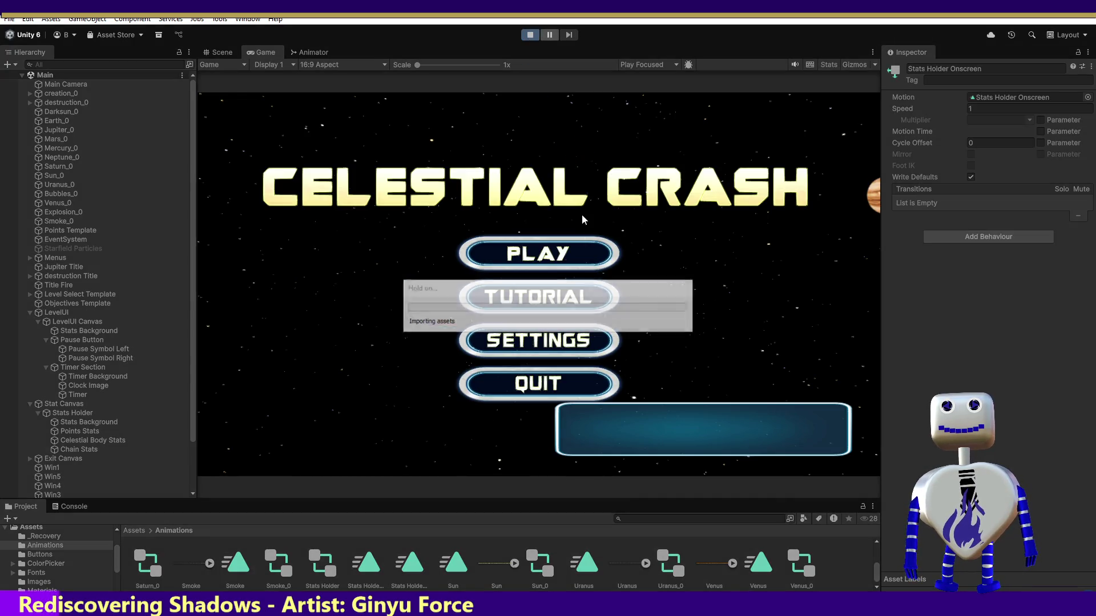
{"action": "left_click", "coordinate": [578, 256]}
{"action": "left_click", "coordinate": [580, 253]}
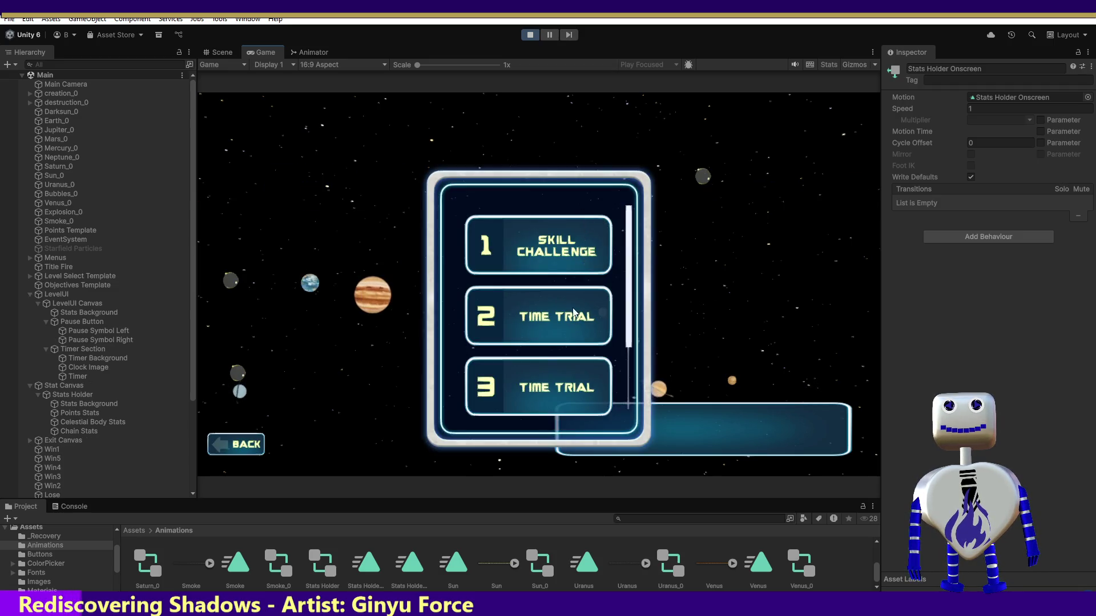
{"action": "left_click", "coordinate": [765, 372]}
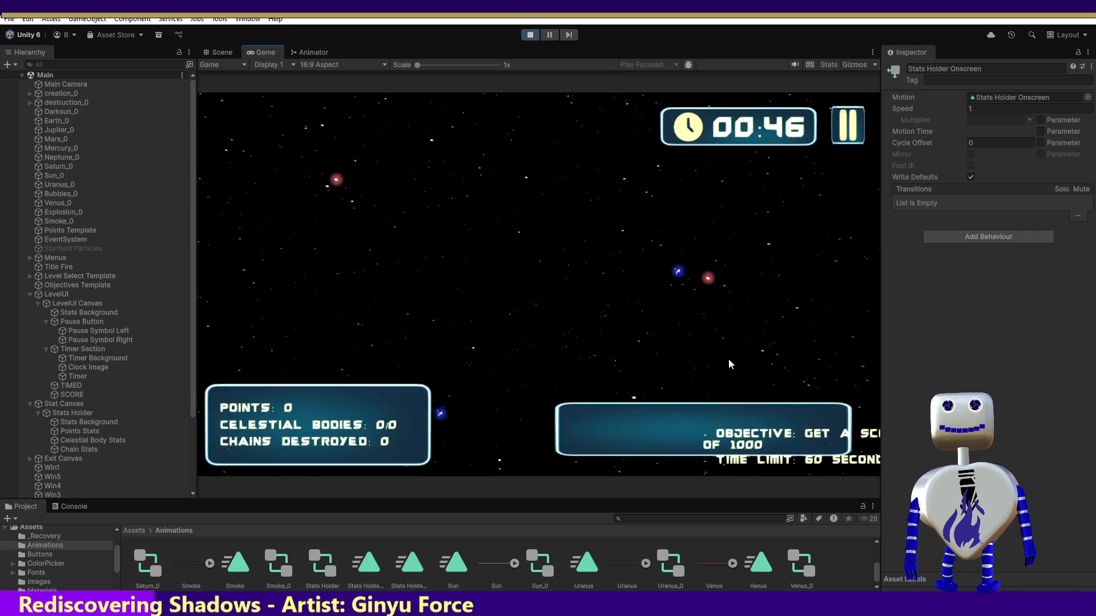
{"action": "left_click", "coordinate": [530, 35]}
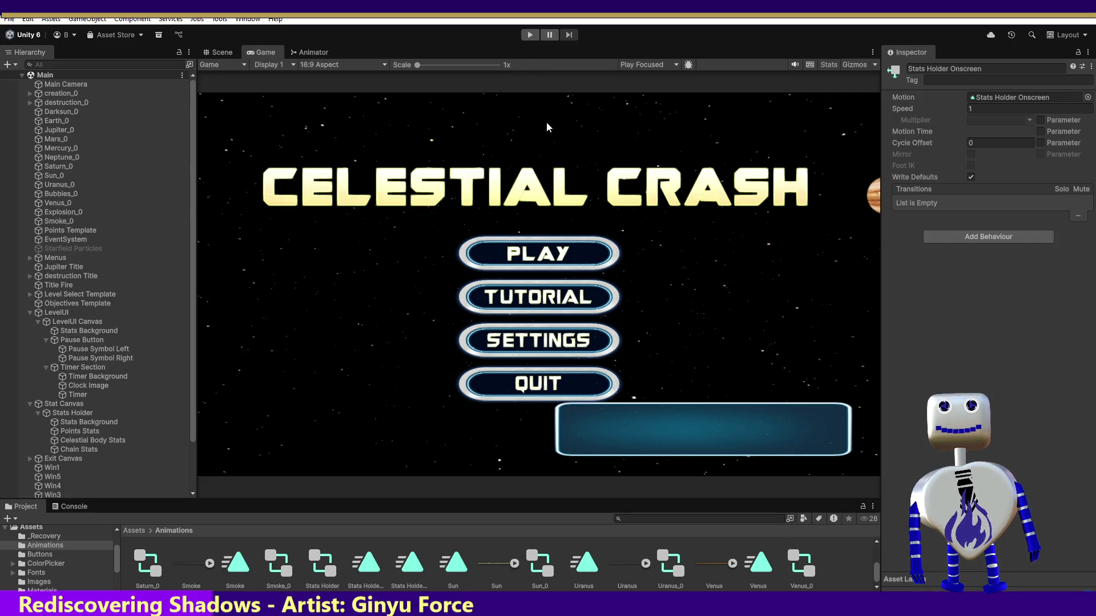
{"action": "left_click", "coordinate": [223, 52]}
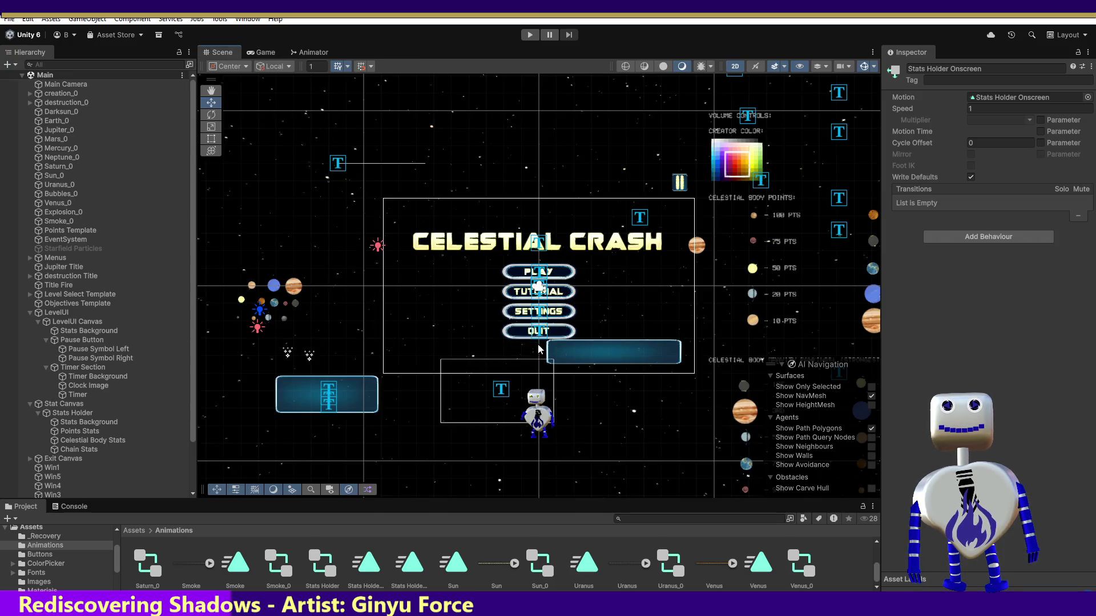
Select the Stats Holder object in the scene, cycling past the timer box and Stats Background.
{"action": "left_click", "coordinate": [291, 383]}
{"action": "left_click", "coordinate": [291, 383]}
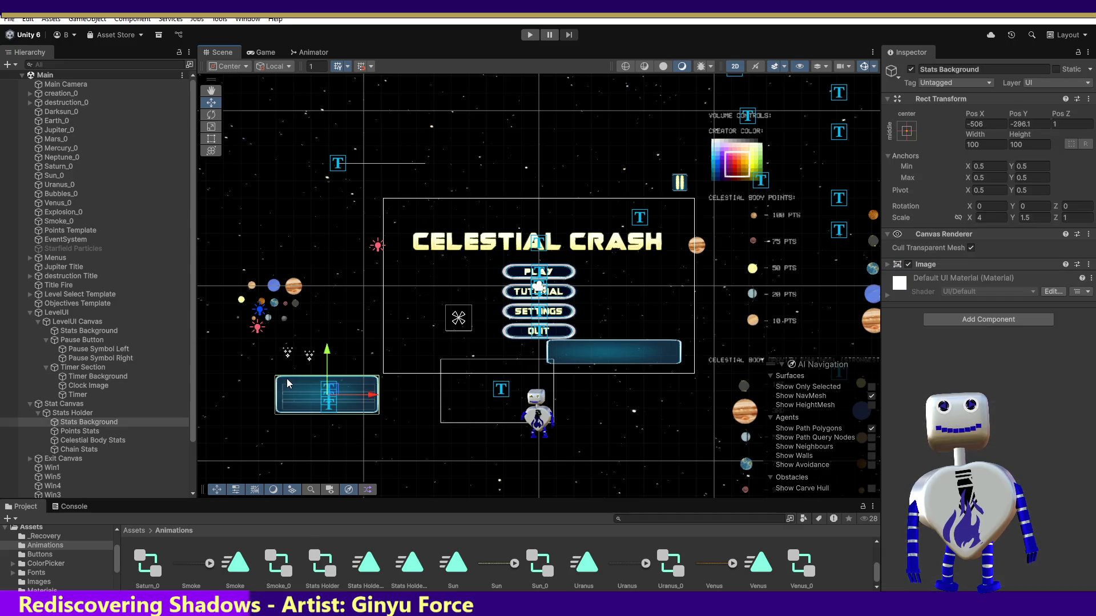
{"action": "left_click", "coordinate": [87, 407]}
{"action": "left_click", "coordinate": [89, 412]}
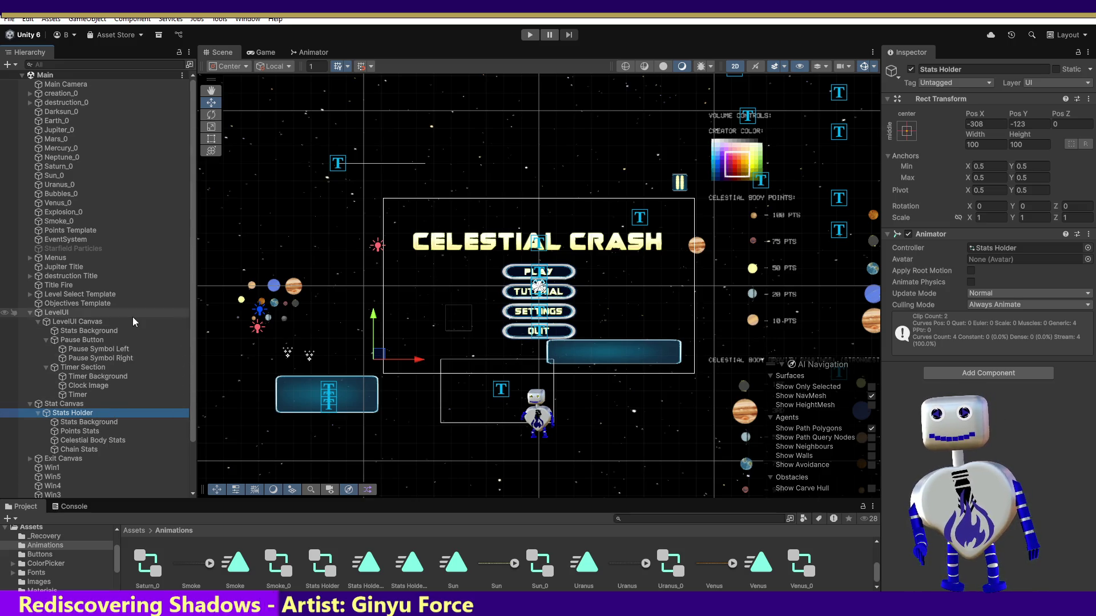
Scrub the Stats Holder Offscreen clip in the Animation window (Ctrl+6), then close it.
{"action": "key", "text": "ctrl+6"}
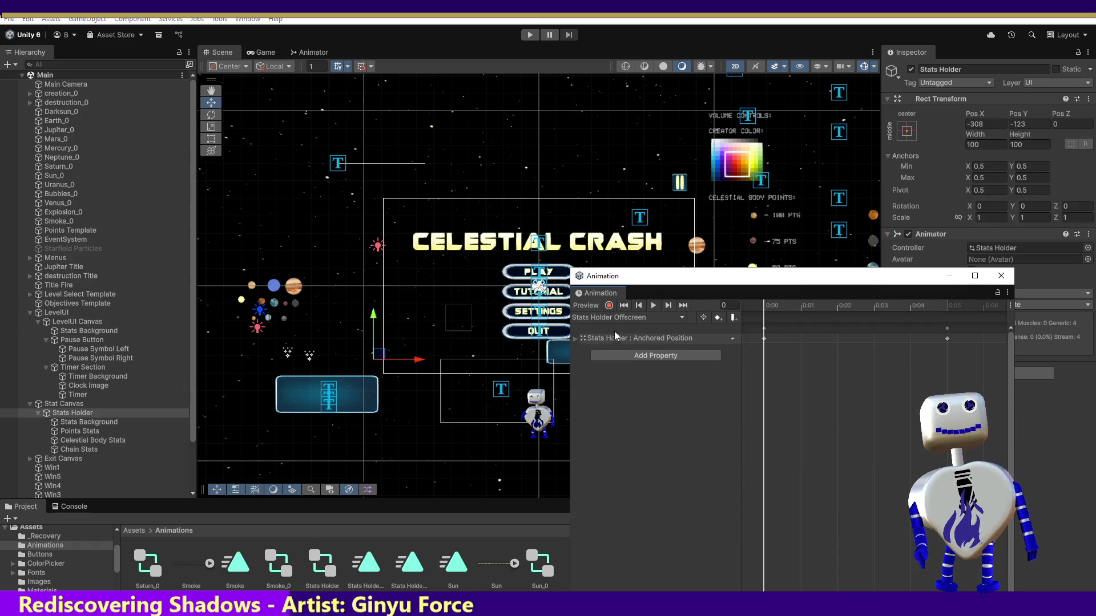
{"action": "left_click", "coordinate": [655, 318]}
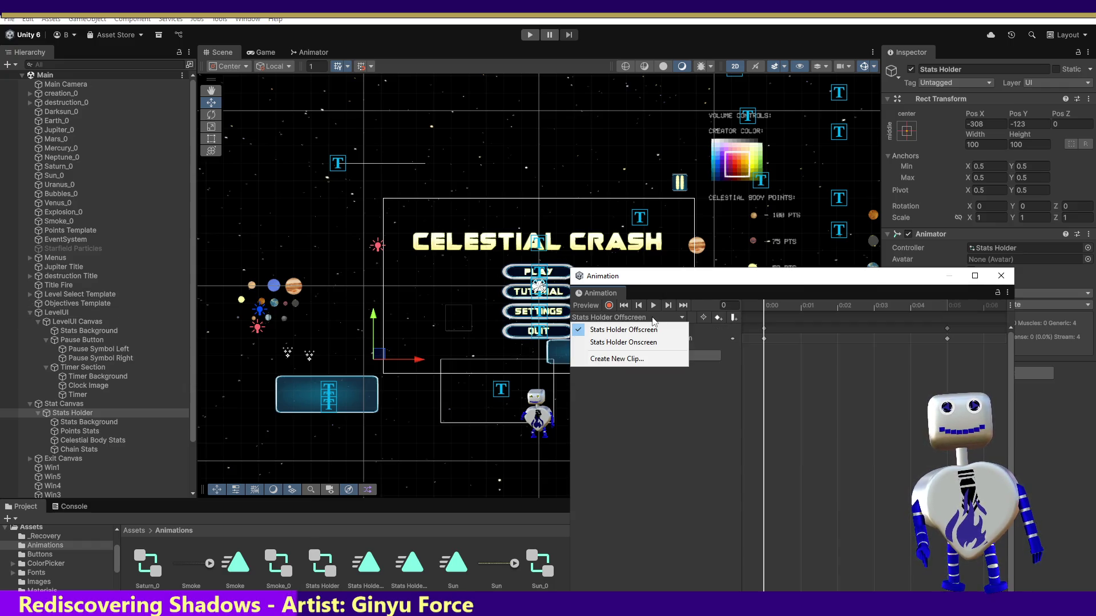
{"action": "left_click", "coordinate": [768, 339]}
{"action": "left_click_drag", "start_coordinate": [772, 305], "coordinate": [944, 304]}
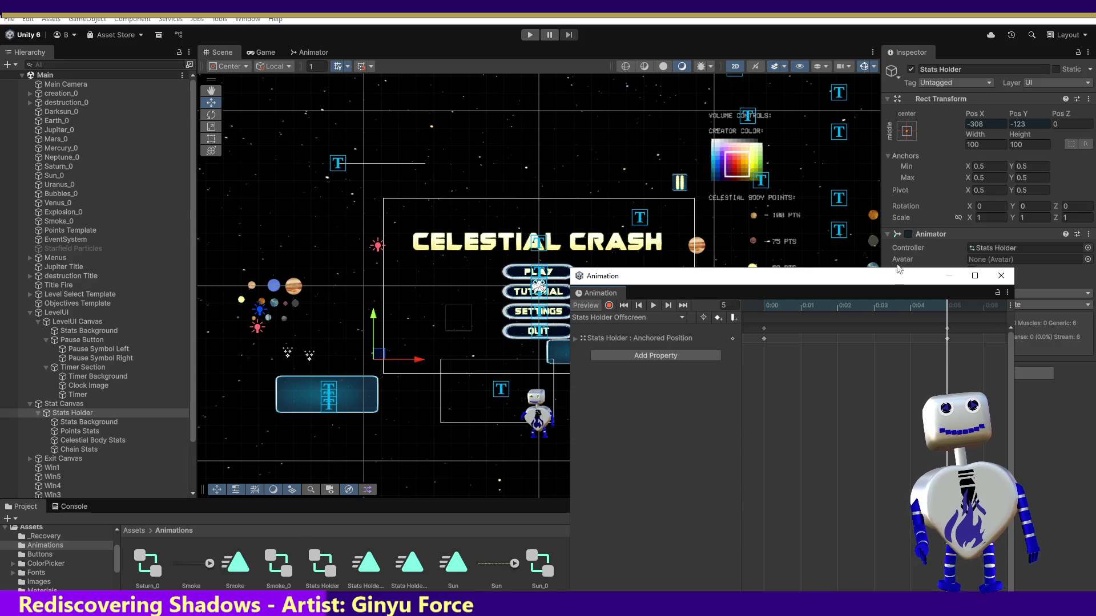
{"action": "left_click_drag", "start_coordinate": [927, 306], "coordinate": [764, 306]}
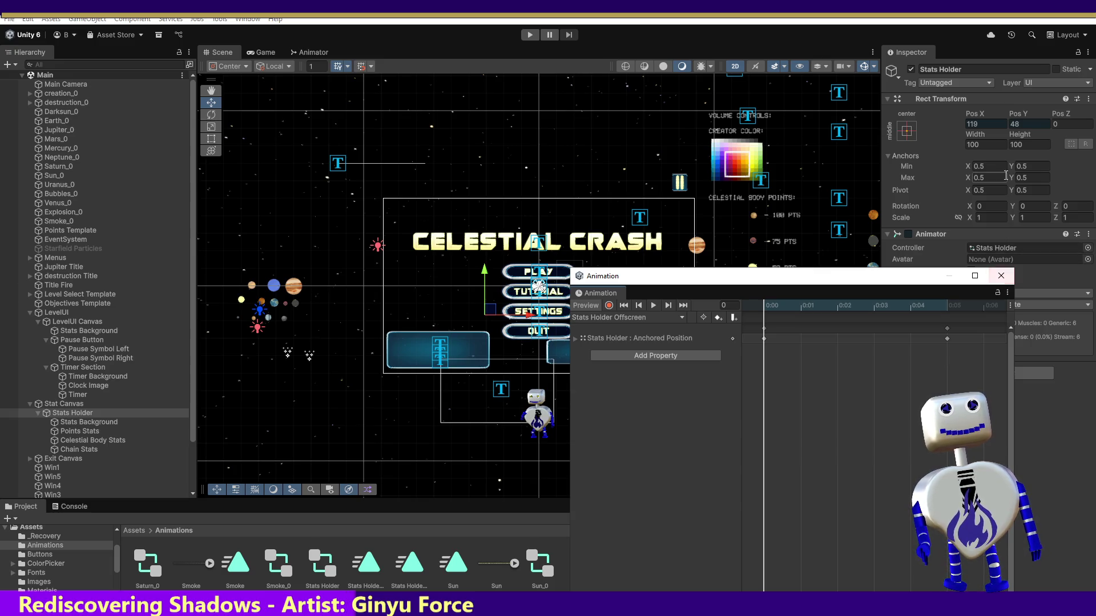
{"action": "left_click", "coordinate": [1002, 277]}
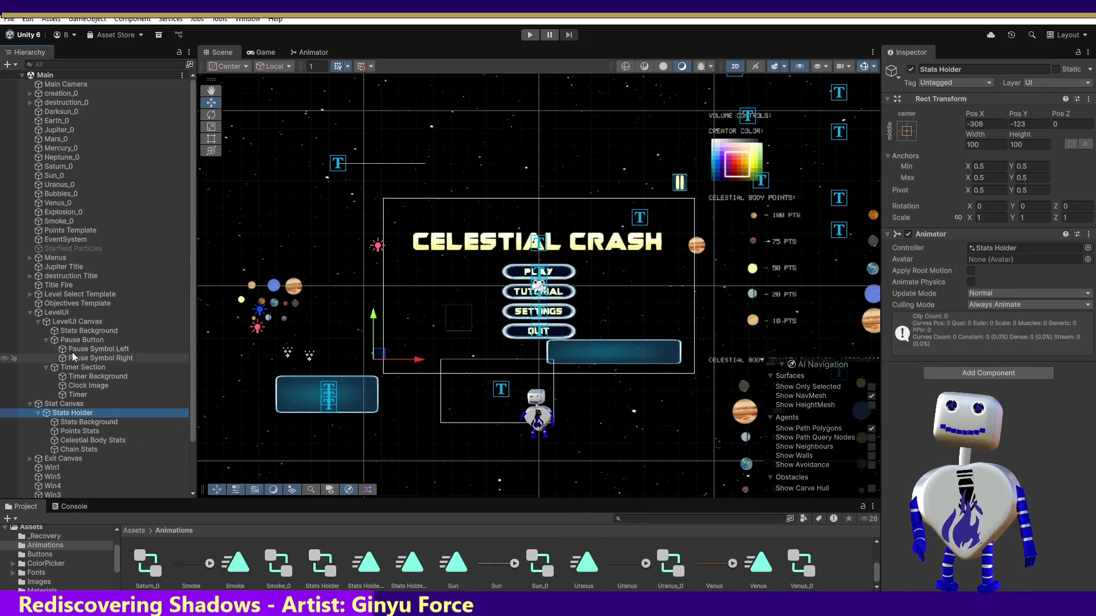
{"action": "left_click", "coordinate": [70, 307]}
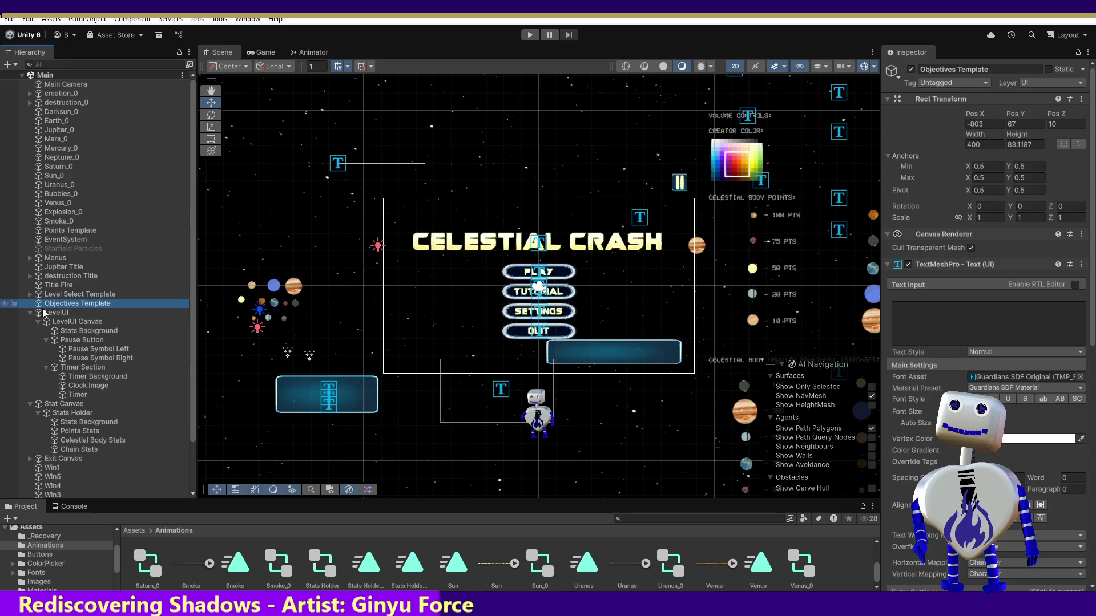
{"action": "left_click", "coordinate": [77, 331]}
{"action": "left_click", "coordinate": [1030, 125]}
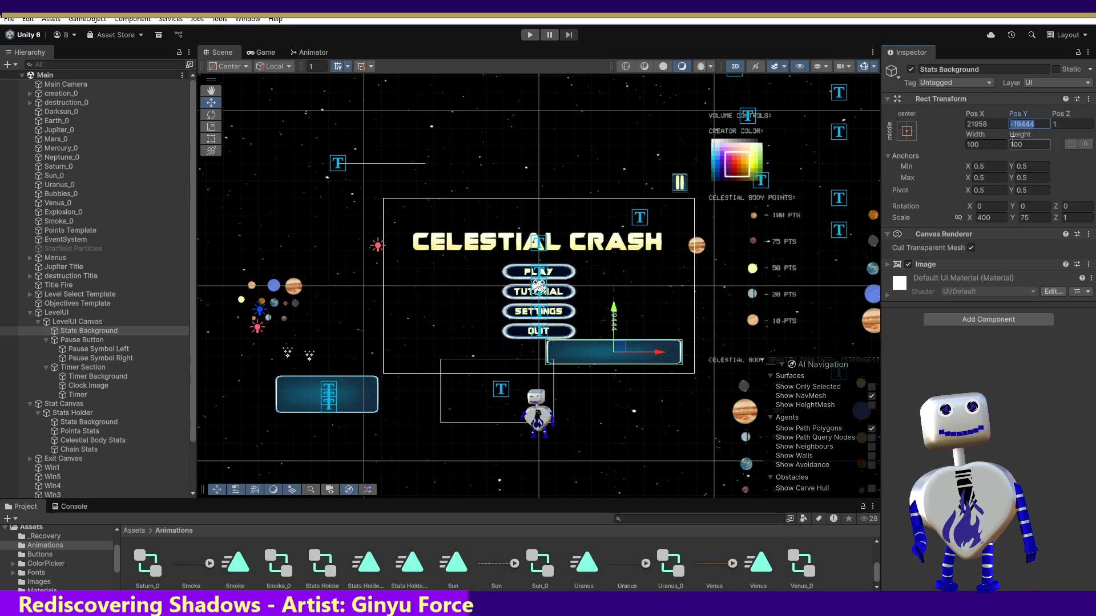
{"action": "type", "text": "48"}
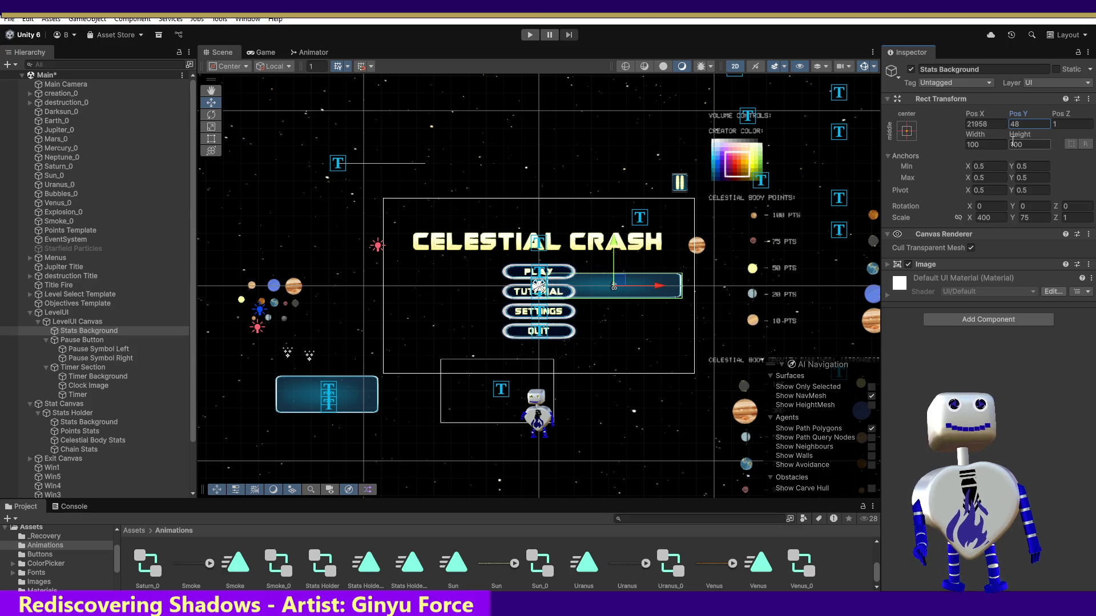
{"action": "key", "text": "ctrl+z"}
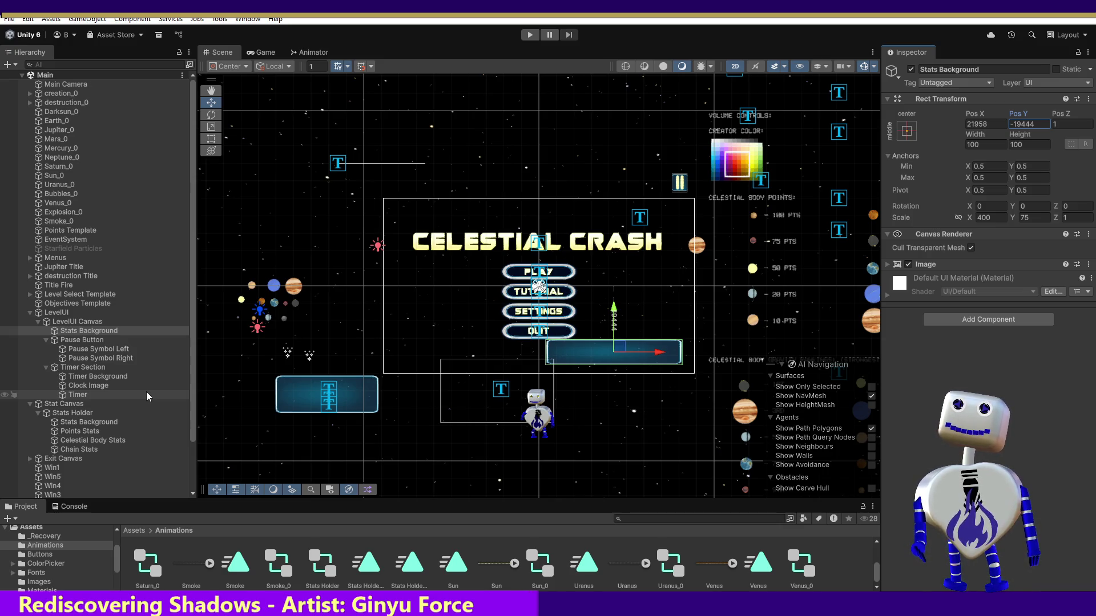
{"action": "left_click", "coordinate": [77, 322]}
{"action": "left_click", "coordinate": [79, 331]}
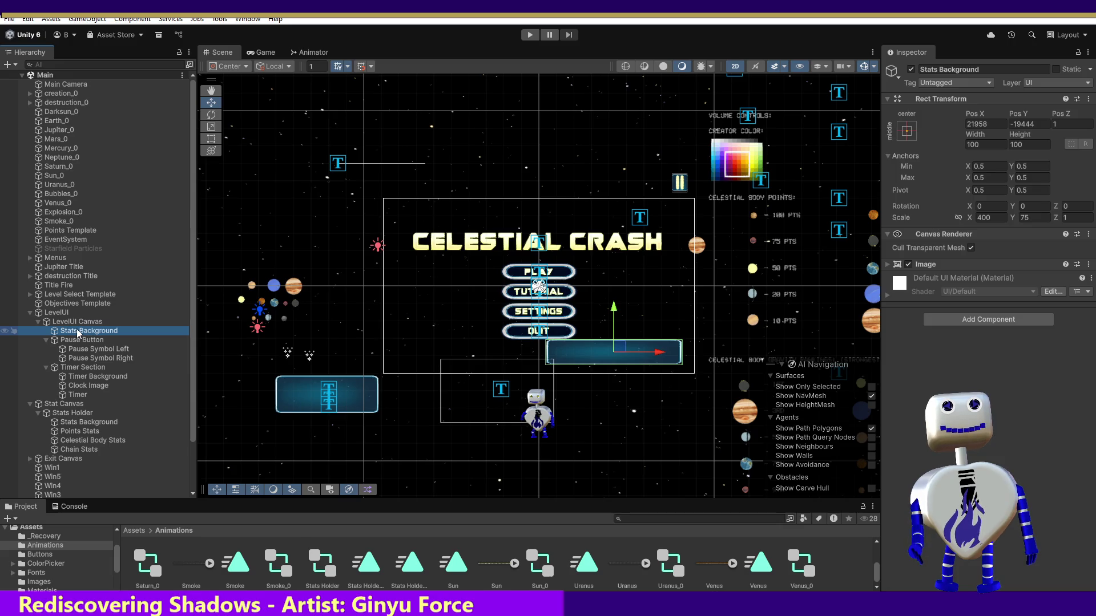
{"action": "left_click", "coordinate": [67, 404]}
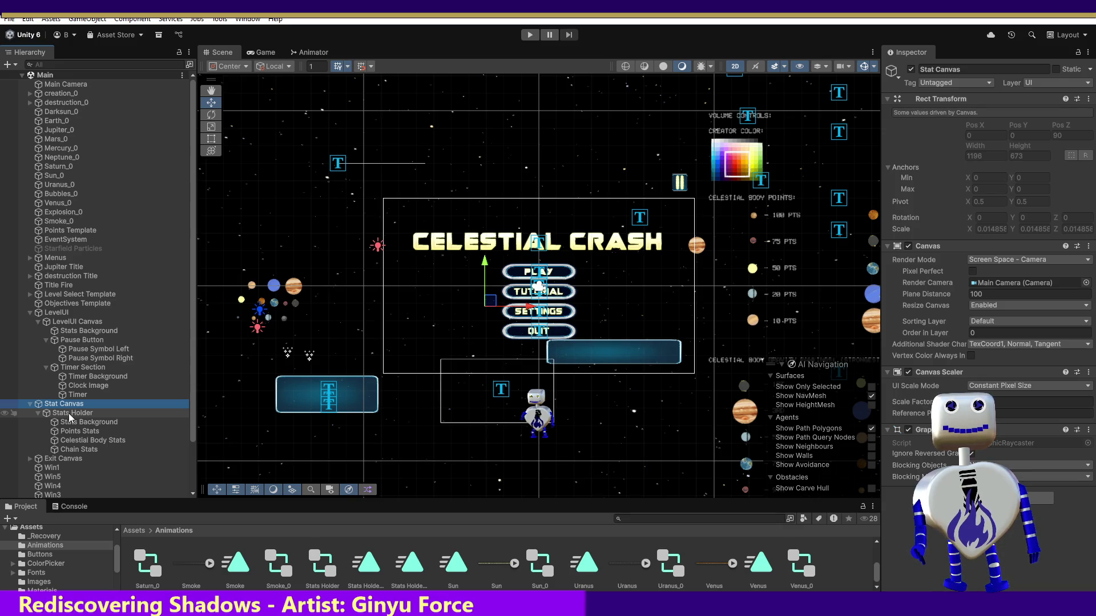
{"action": "left_click", "coordinate": [69, 414]}
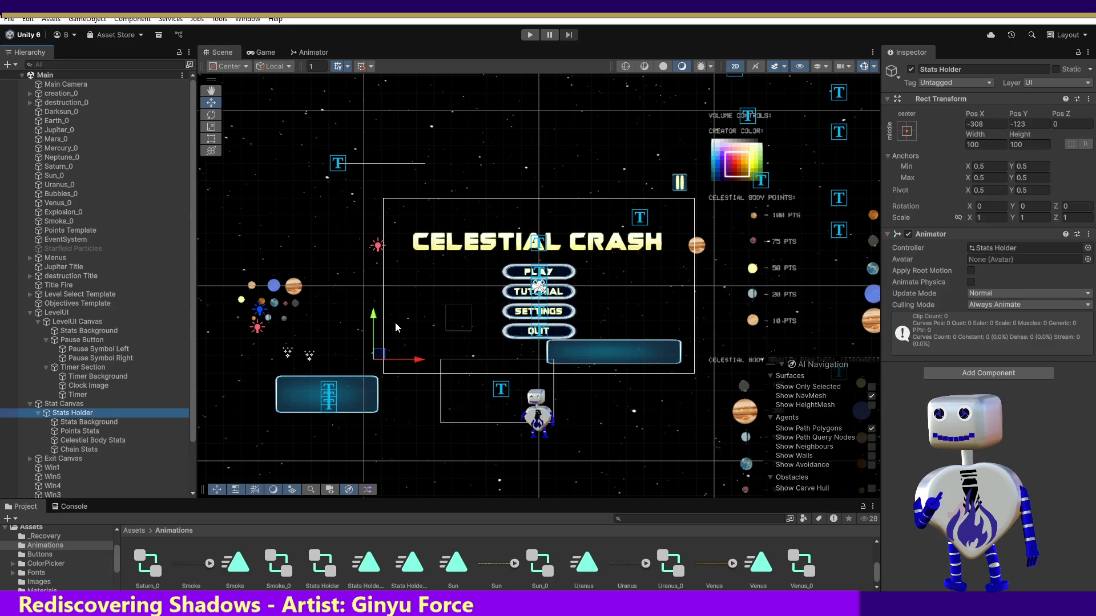
Switch to the Game view showing the Celestial Crash title menu.
{"action": "left_click", "coordinate": [265, 53]}
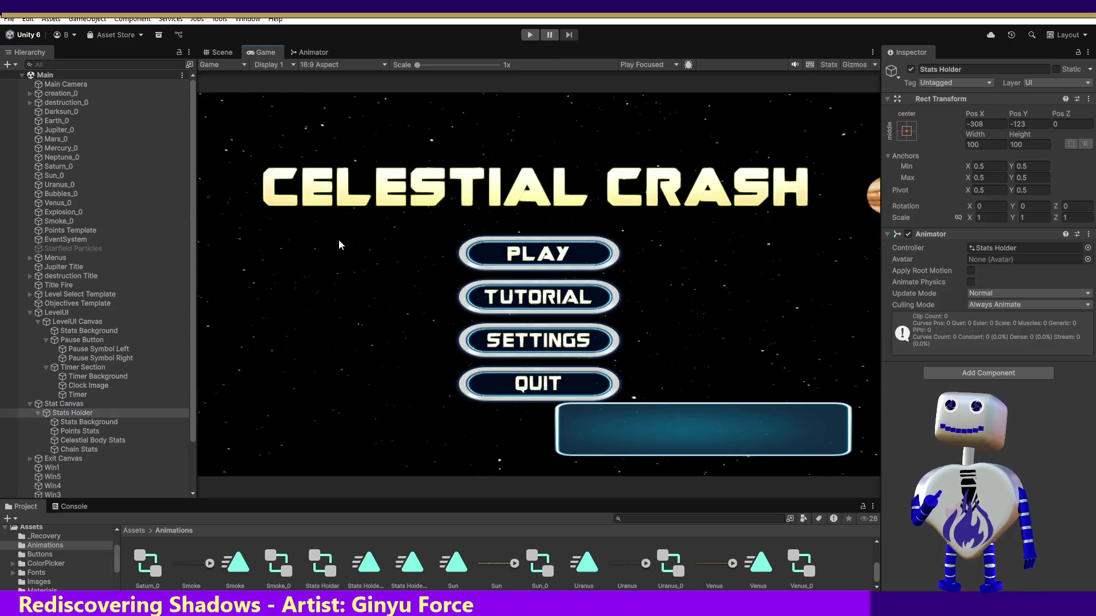
Start play mode, launch a level from the level selection, and watch it in Scene view.
{"action": "left_click", "coordinate": [525, 37]}
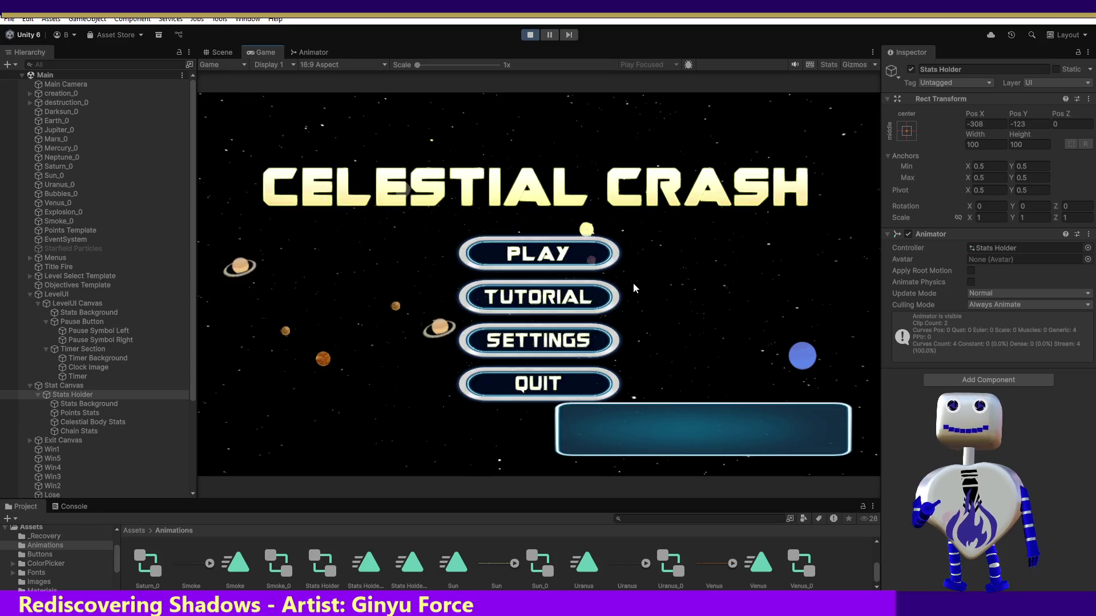
{"action": "left_click", "coordinate": [573, 260]}
{"action": "left_click", "coordinate": [576, 258]}
{"action": "left_click", "coordinate": [781, 318]}
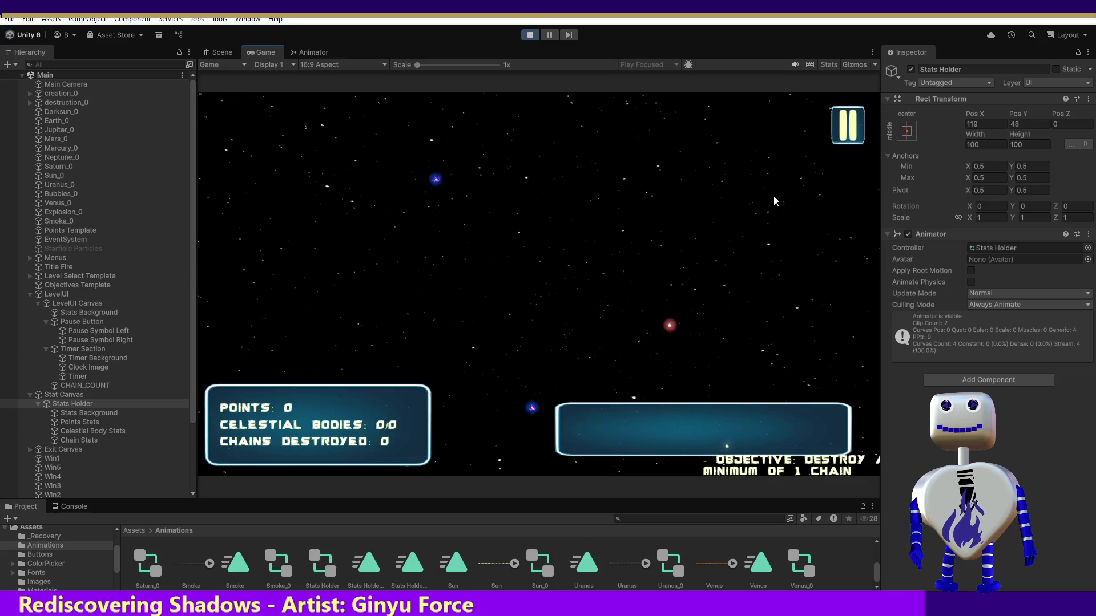
{"action": "left_click", "coordinate": [218, 52]}
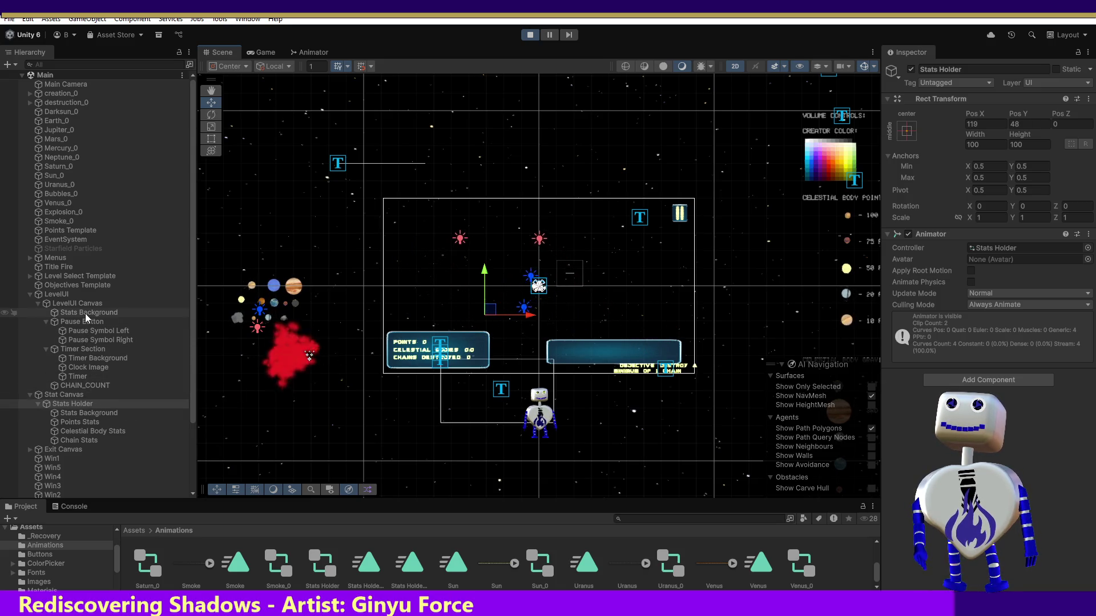
{"action": "left_click", "coordinate": [85, 413]}
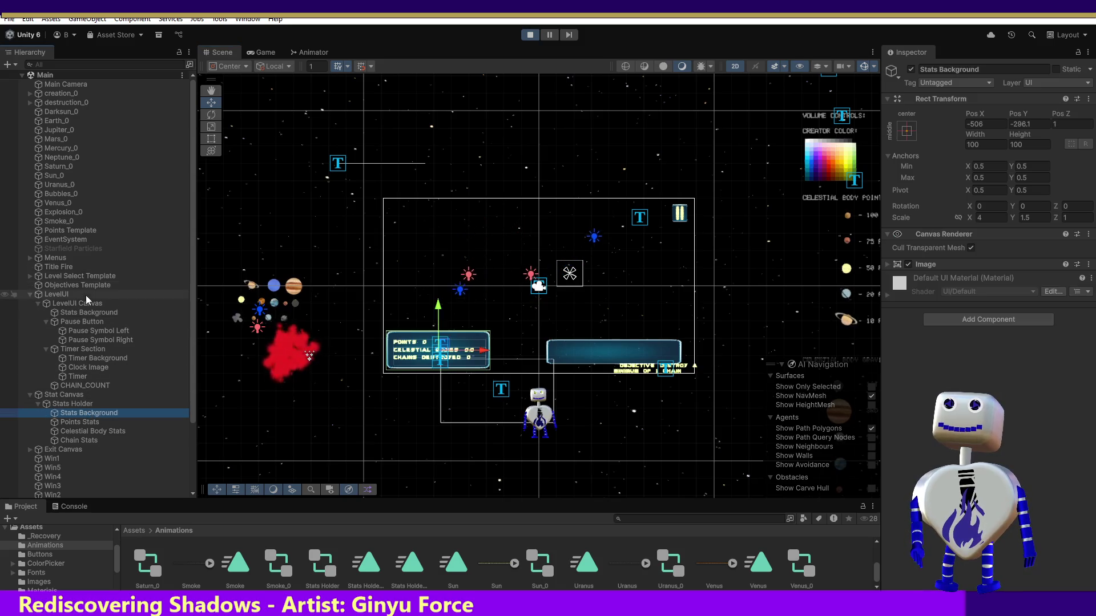
{"action": "left_click", "coordinate": [86, 312]}
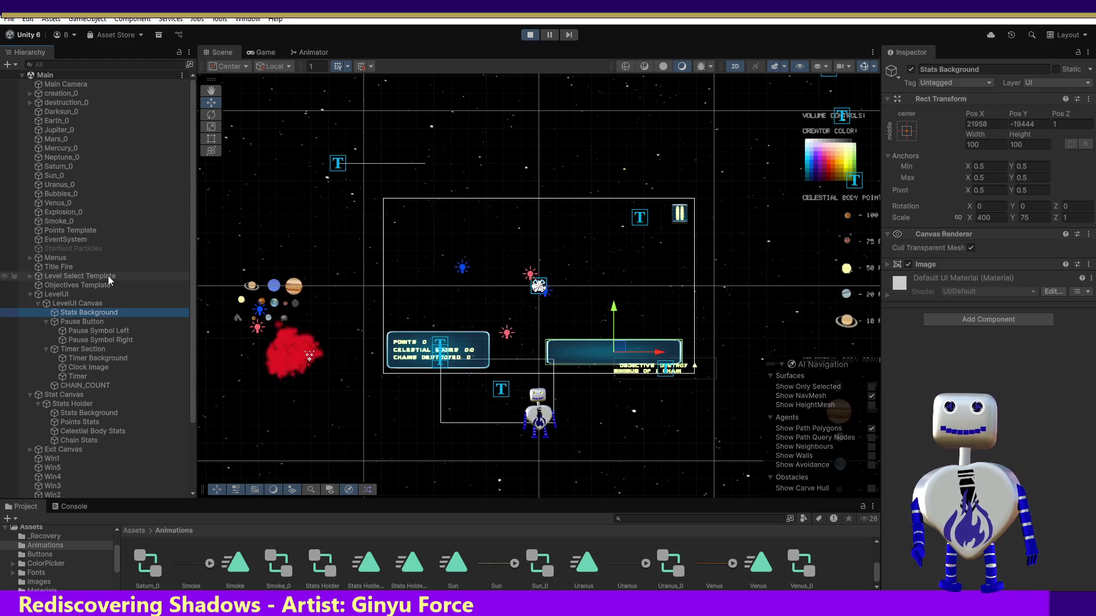
{"action": "key", "text": "alt+Tab"}
Search MainController.cs for "Stats b" to find the Stats Background reference.
{"action": "left_click", "coordinate": [348, 174]}
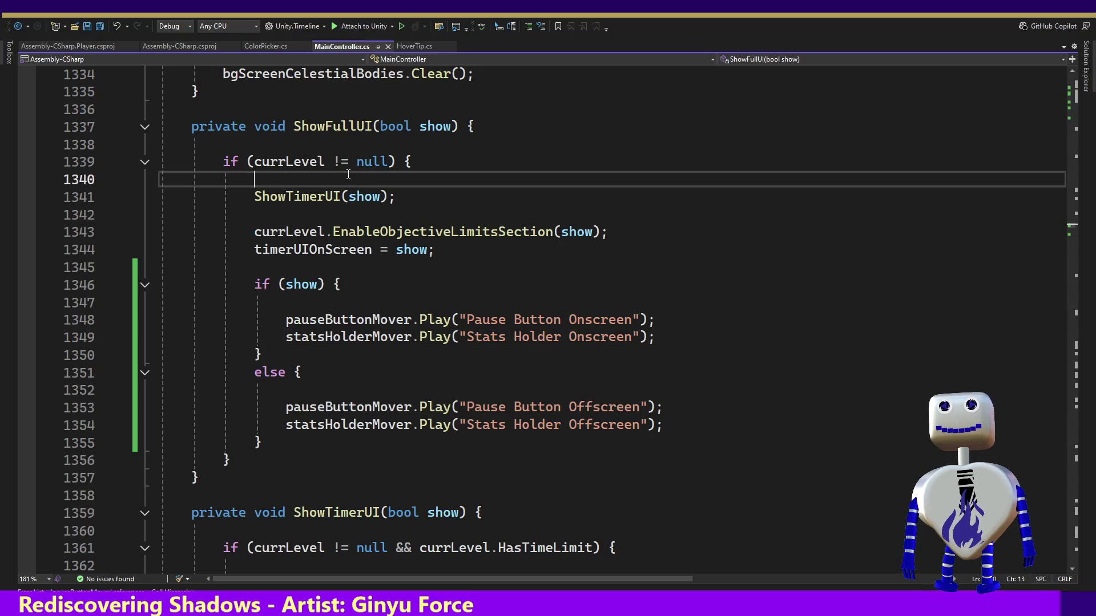
{"action": "key", "text": "ctrl+f"}
{"action": "type", "text": "d"}
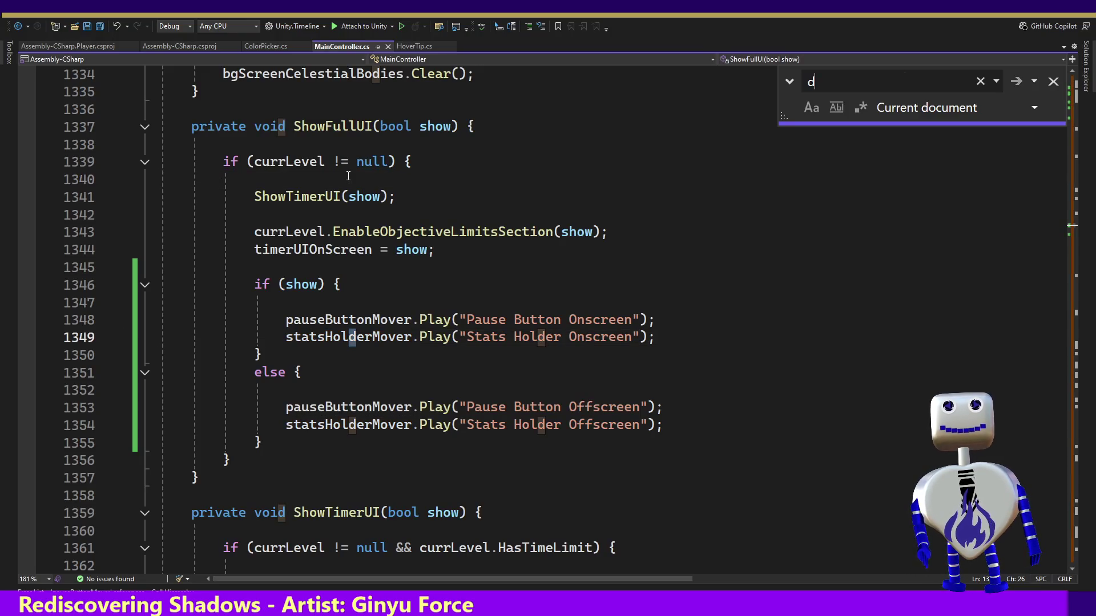
{"action": "key", "text": "BackSpace"}
{"action": "type", "text": "Satu"}
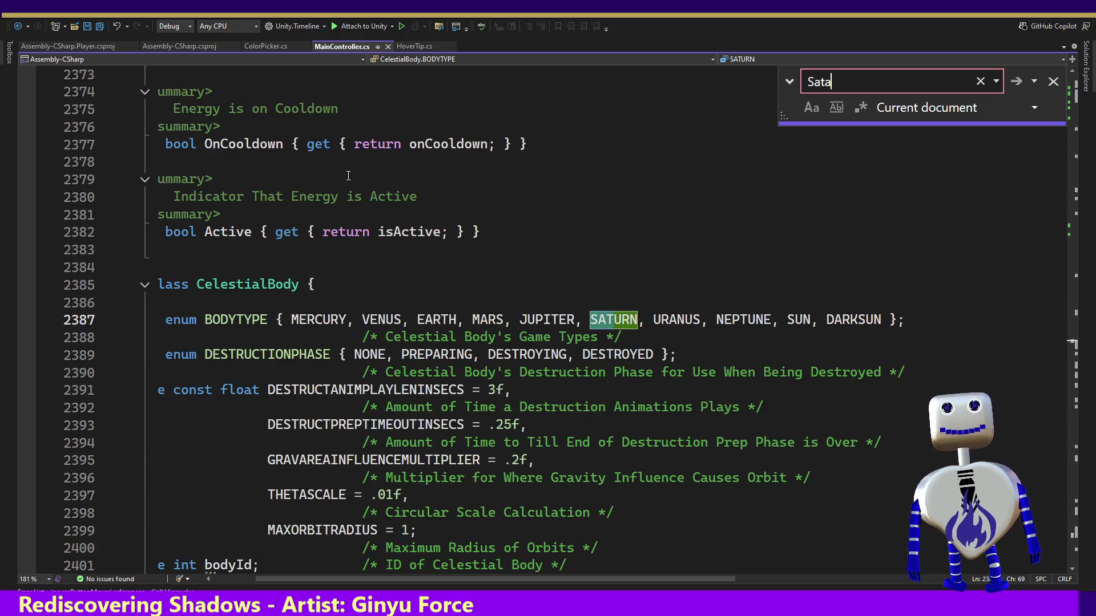
{"action": "key", "text": "BackSpace"}
{"action": "key", "text": "BackSpace"}
{"action": "key", "text": "BackSpace"}
{"action": "type", "text": "tats b"}
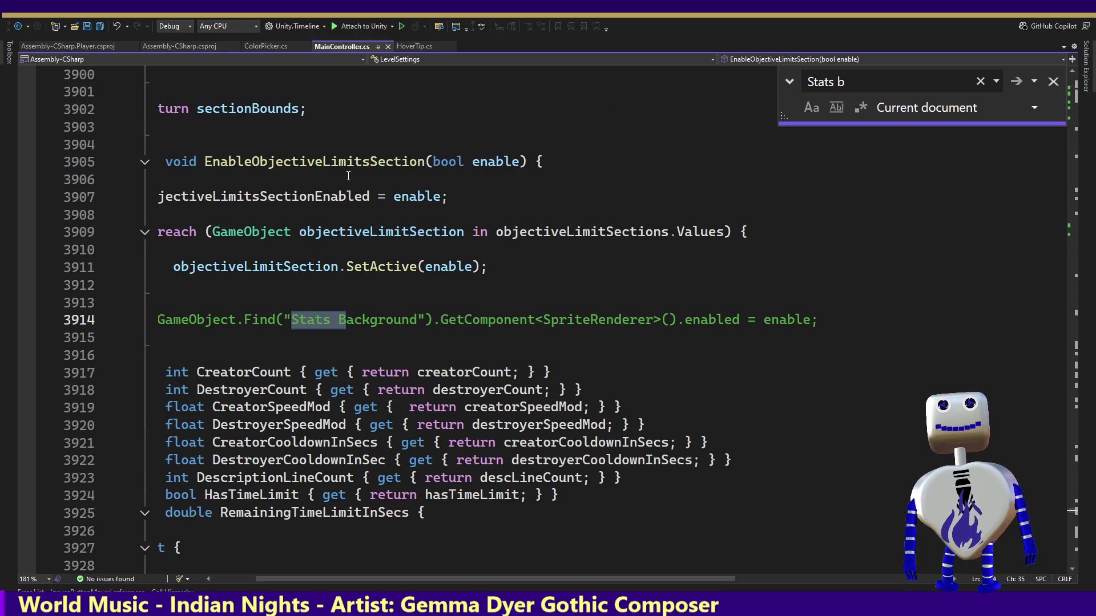
{"action": "key", "text": "Return"}
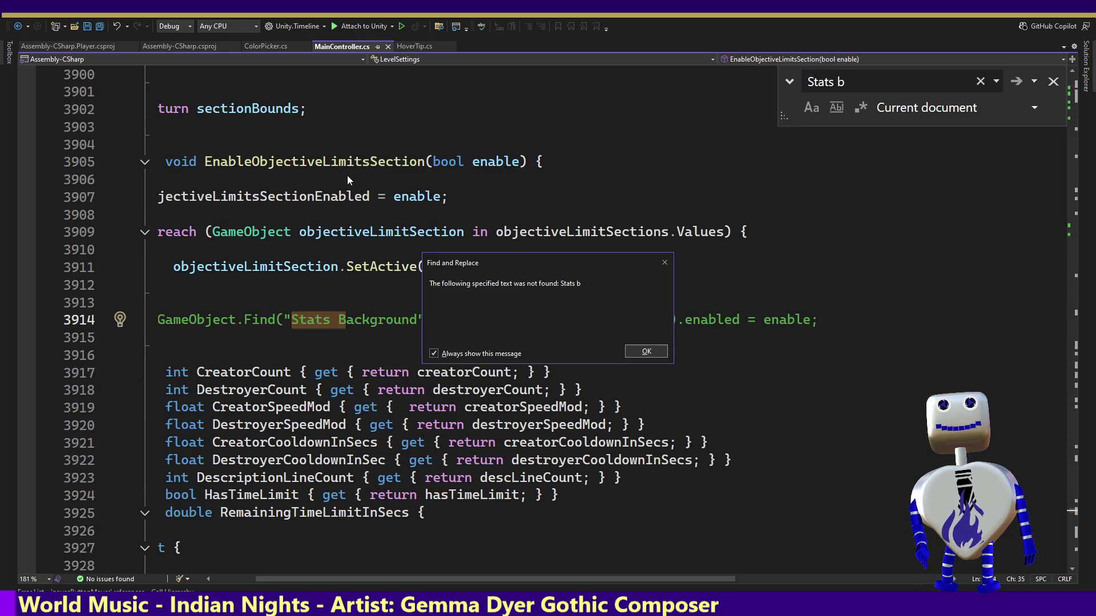
{"action": "key", "text": "Return"}
Delete the GameObject.Find("Stats Background") line, close Find, and return to Unity.
{"action": "left_click_drag", "start_coordinate": [836, 315], "coordinate": [845, 292]}
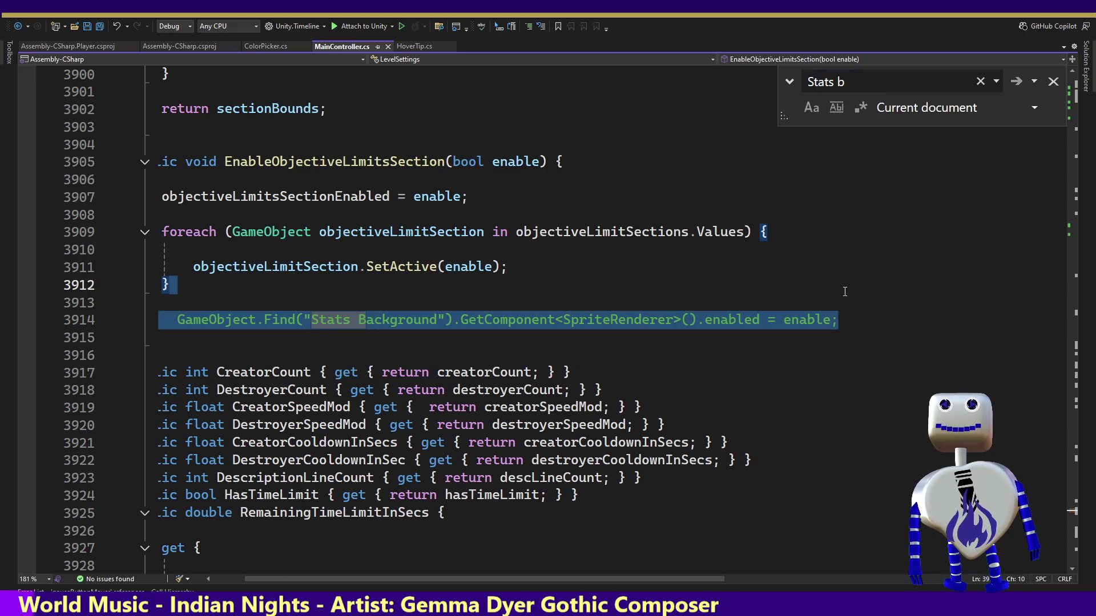
{"action": "key", "text": "Delete"}
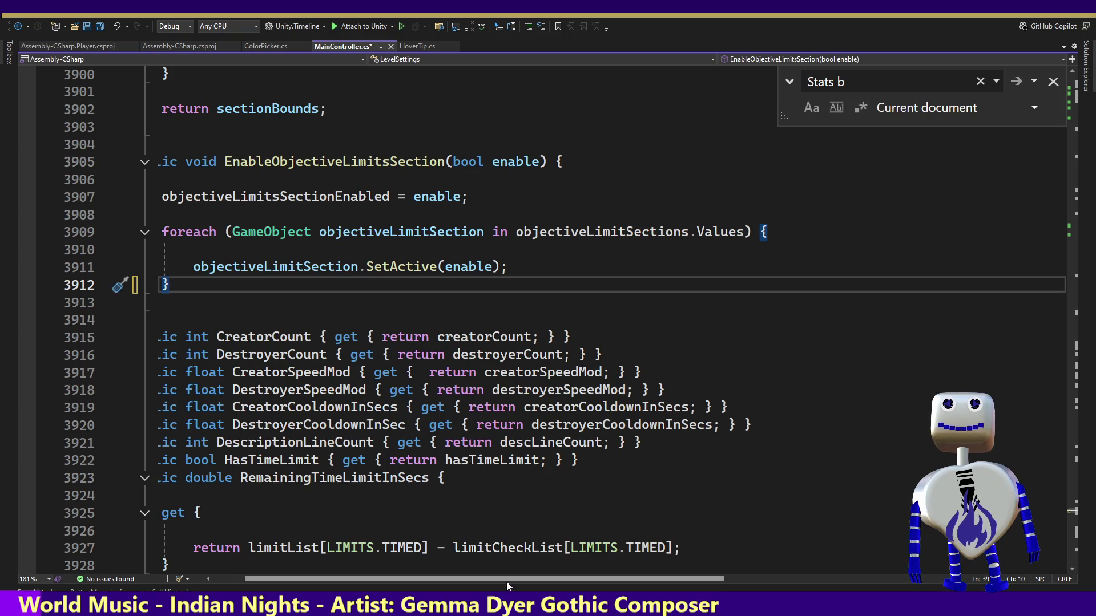
{"action": "left_click_drag", "start_coordinate": [505, 581], "coordinate": [438, 578]}
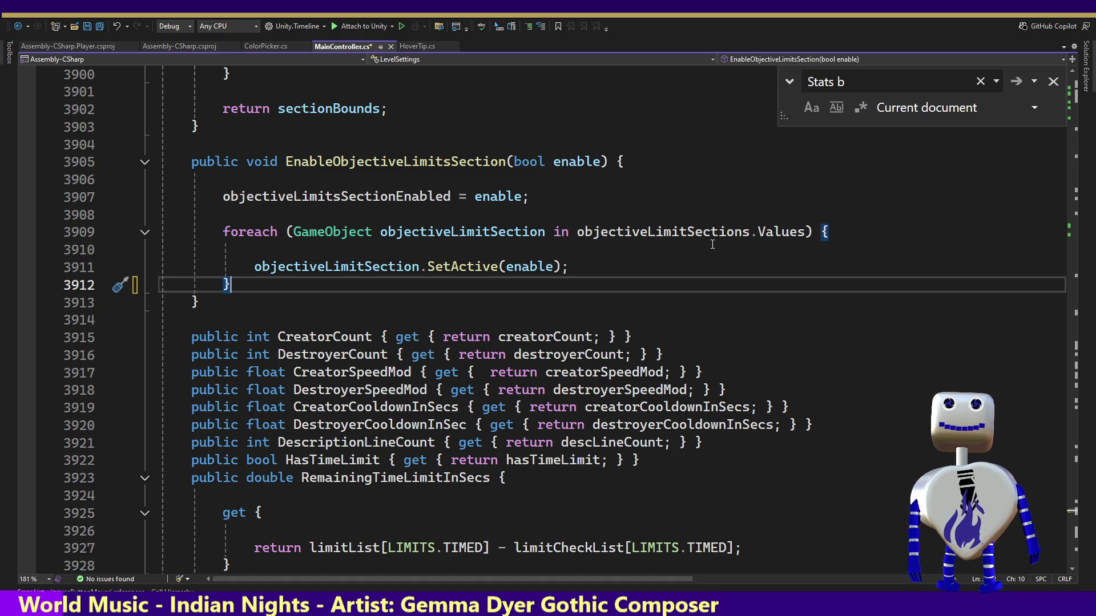
{"action": "left_click", "coordinate": [865, 86]}
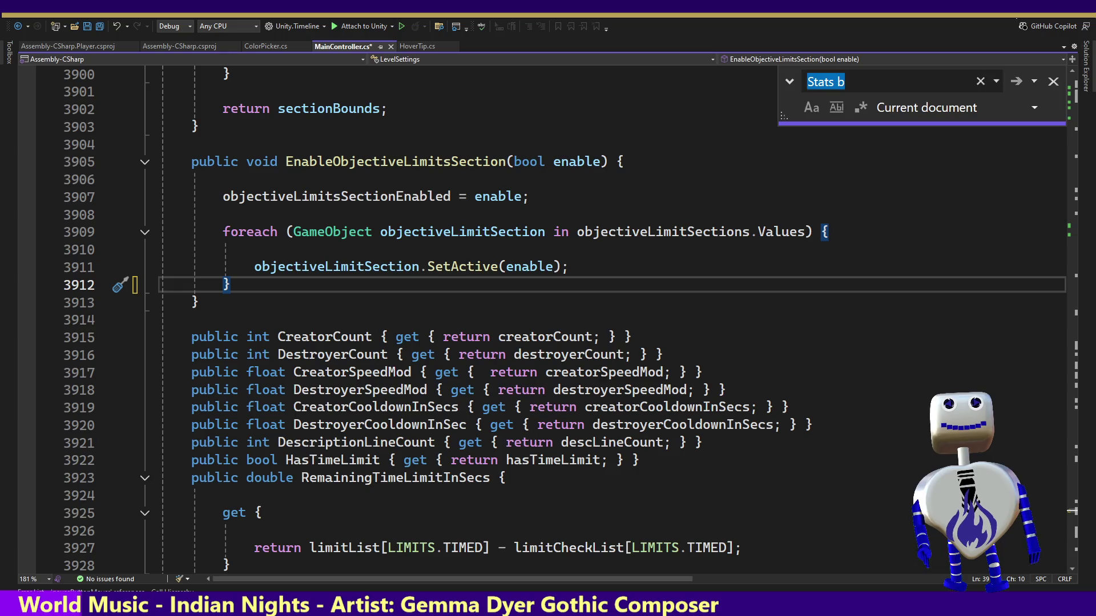
{"action": "left_click", "coordinate": [1052, 82]}
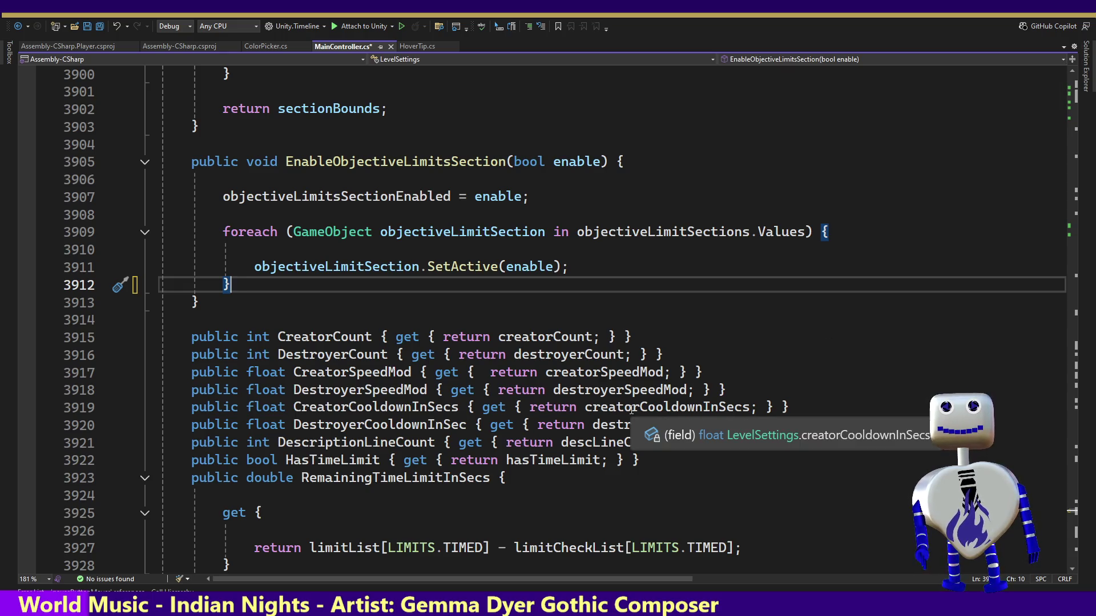
{"action": "key", "text": "alt+Tab"}
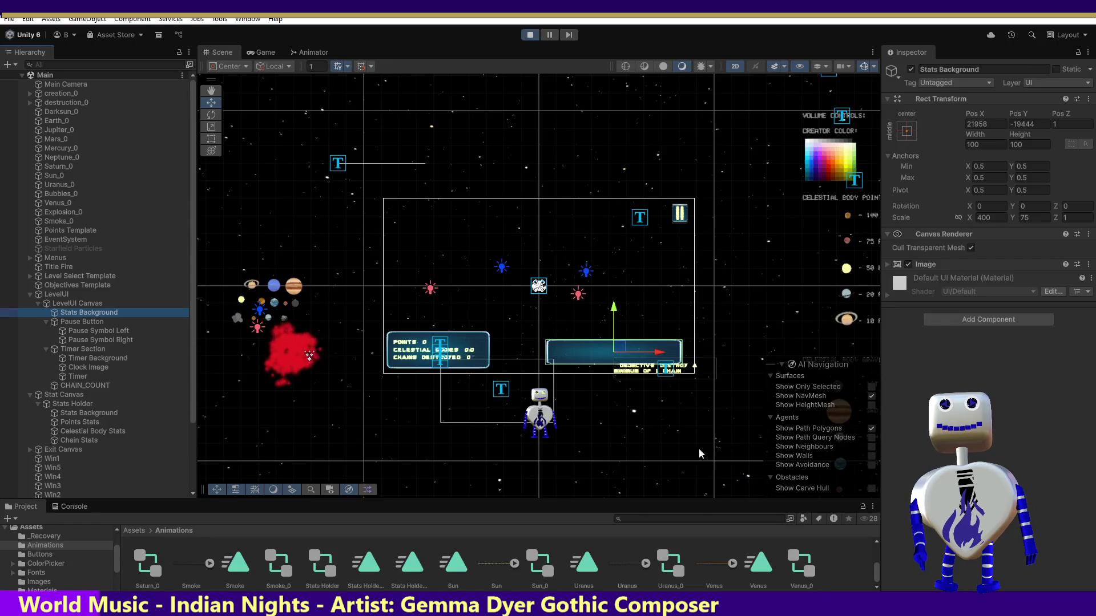
Stop play mode and rename Stats Background under LevelUI Canvas to Objectives Background.
{"action": "right_click", "coordinate": [63, 313]}
{"action": "left_click", "coordinate": [95, 220]}
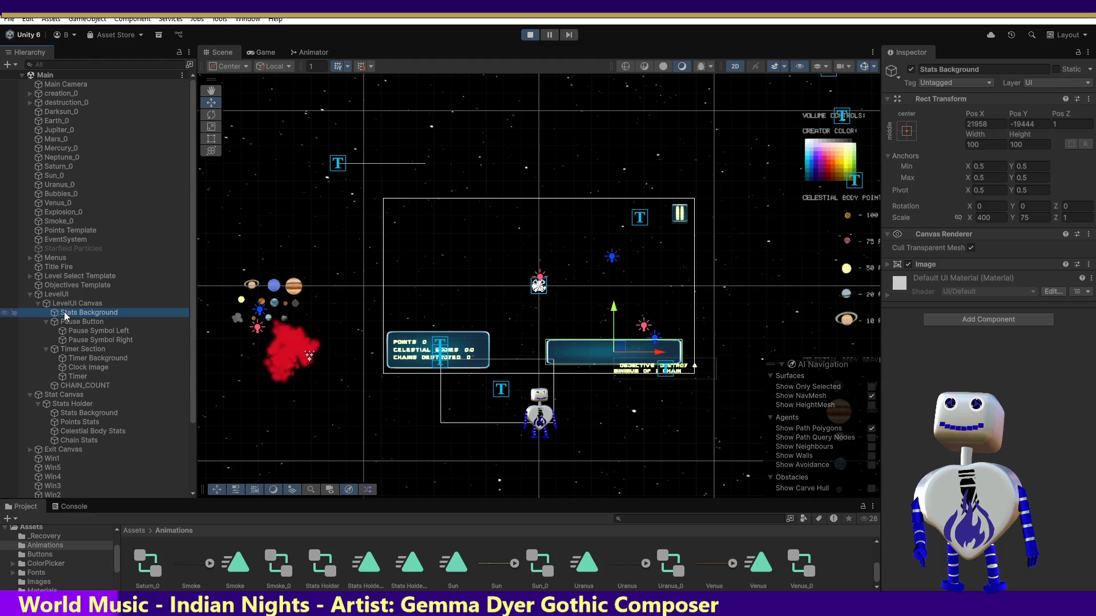
{"action": "left_click", "coordinate": [530, 35]}
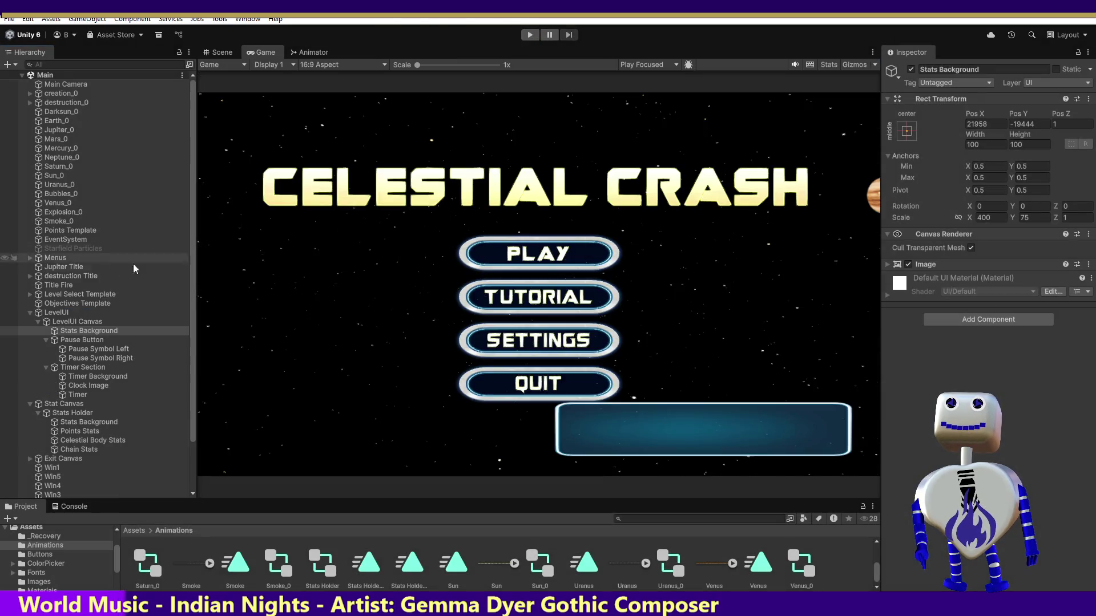
{"action": "left_click", "coordinate": [73, 331]}
{"action": "left_click", "coordinate": [73, 331]}
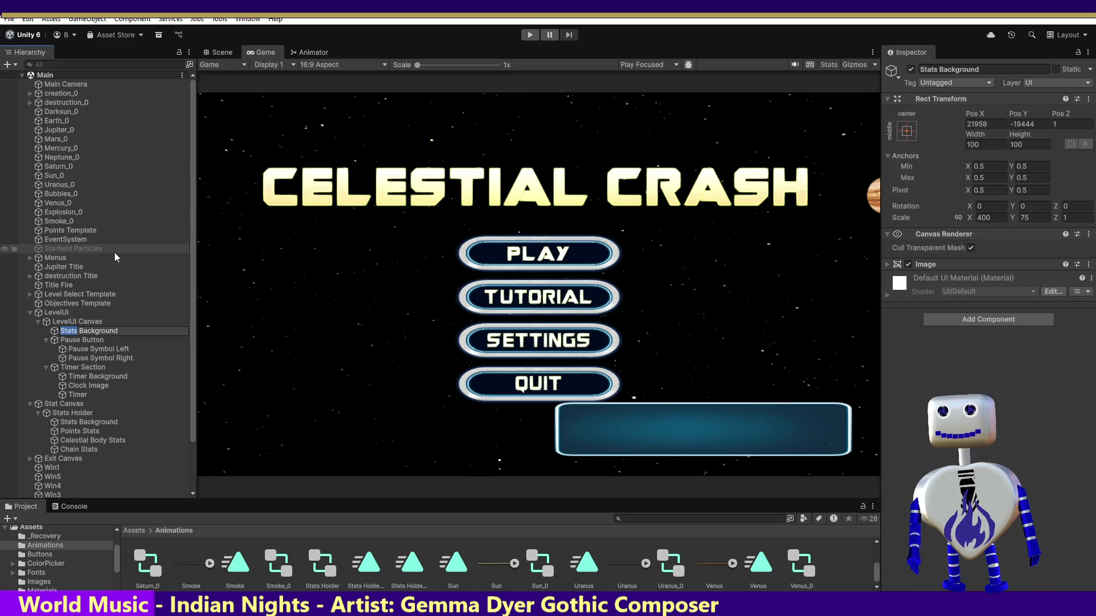
{"action": "type", "text": "Object"}
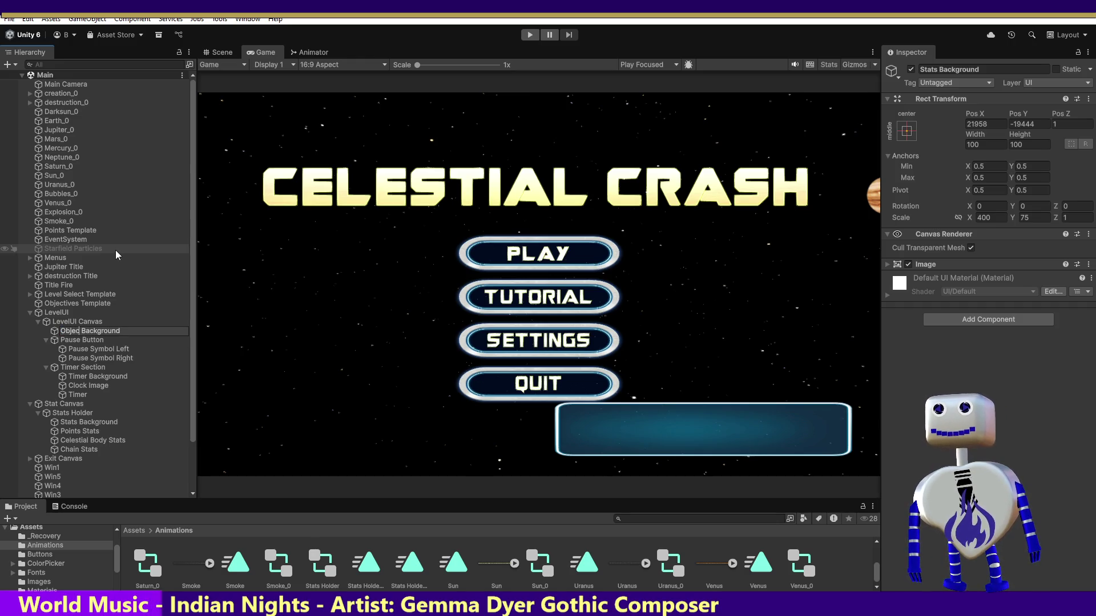
{"action": "type", "text": "ives"}
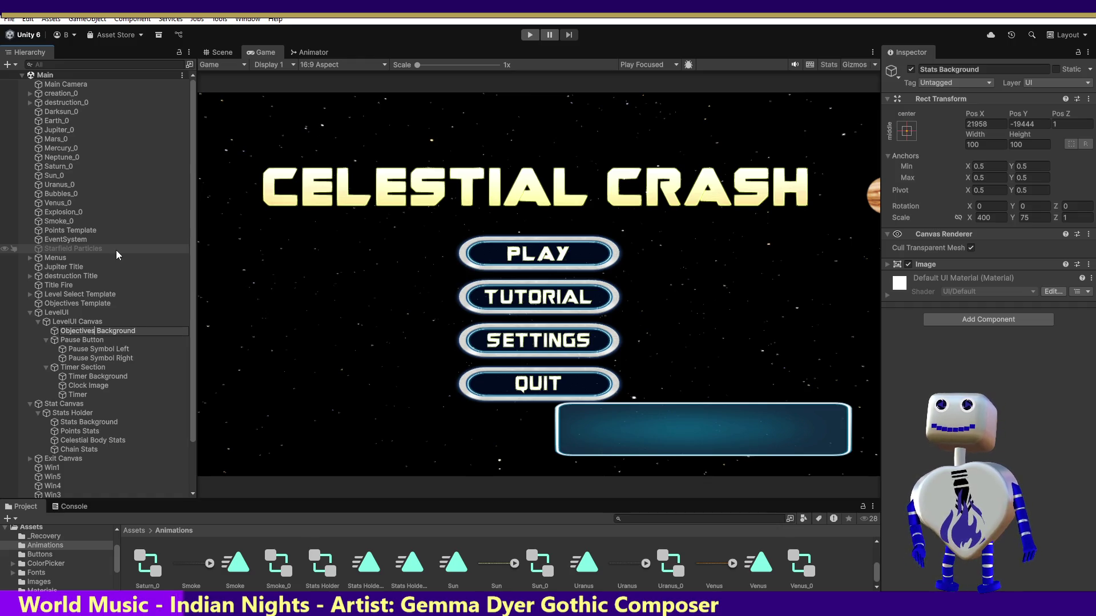
{"action": "key", "text": "Return"}
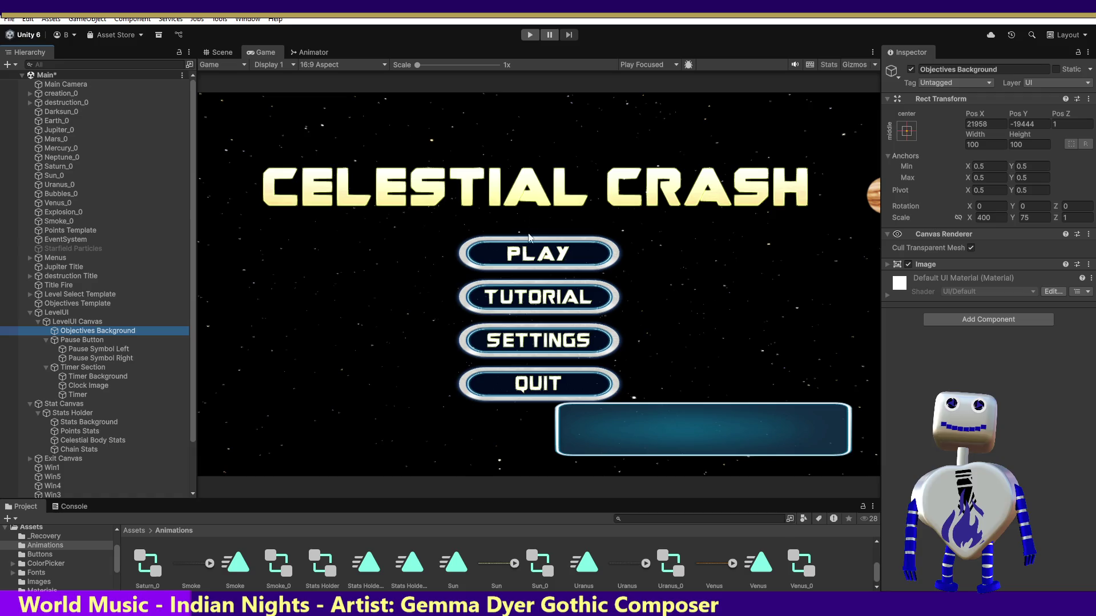
{"action": "left_click", "coordinate": [530, 35]}
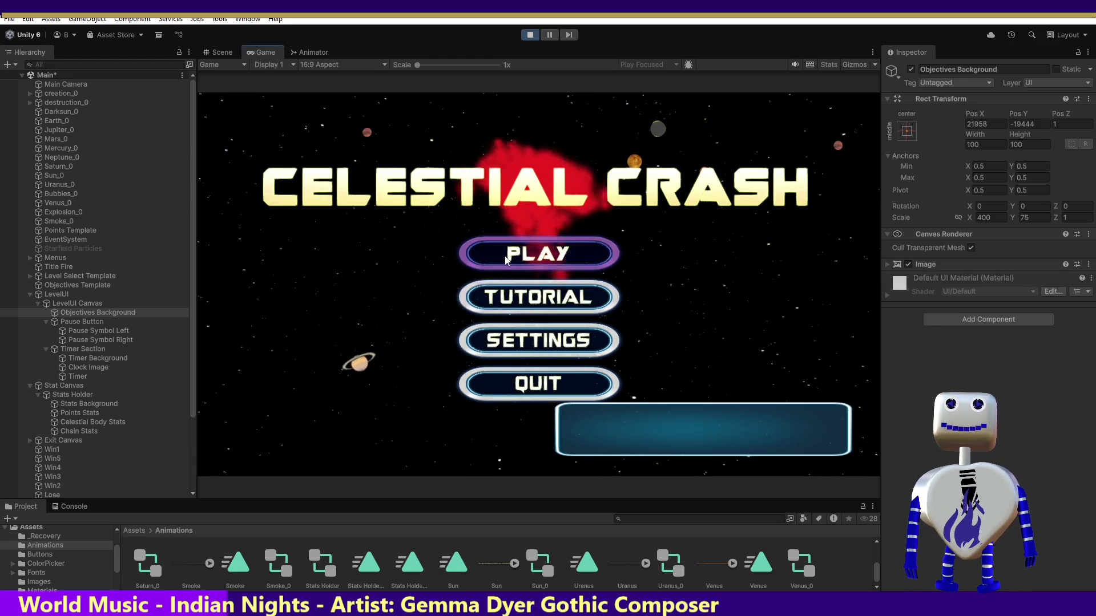
{"action": "left_click", "coordinate": [505, 259]}
{"action": "left_click", "coordinate": [525, 245]}
{"action": "left_click", "coordinate": [775, 305]}
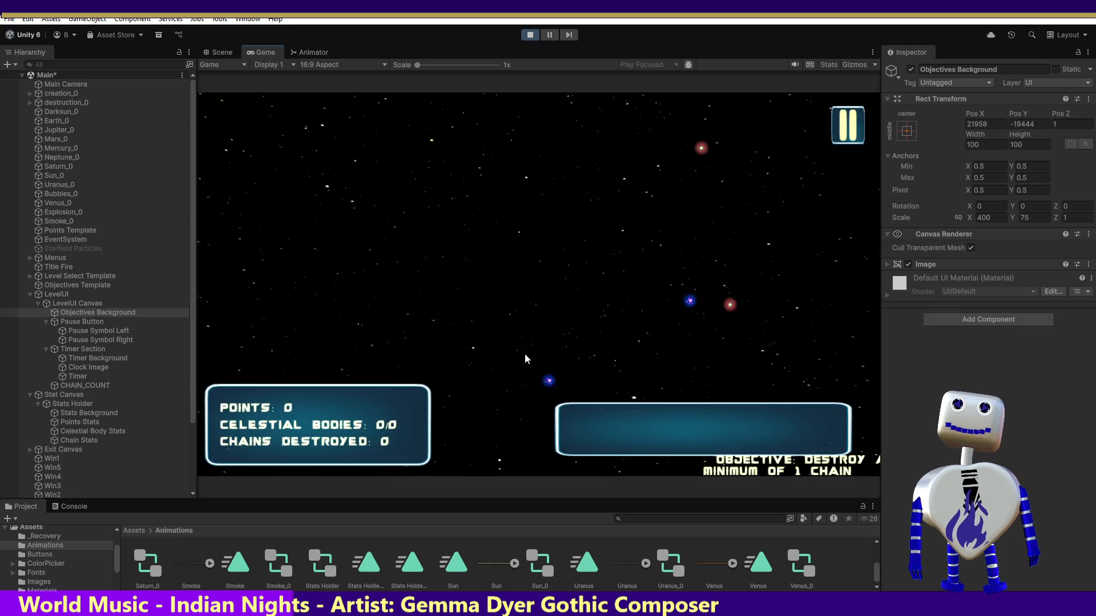
{"action": "left_click", "coordinate": [548, 380]}
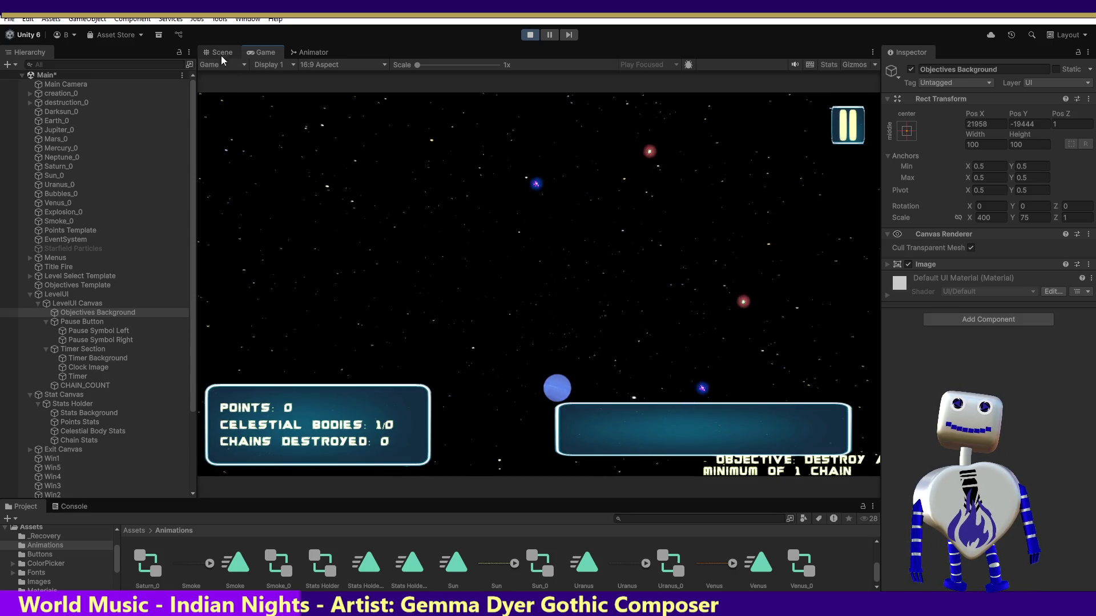
{"action": "left_click", "coordinate": [221, 53]}
{"action": "left_click_drag", "start_coordinate": [612, 348], "coordinate": [564, 338]}
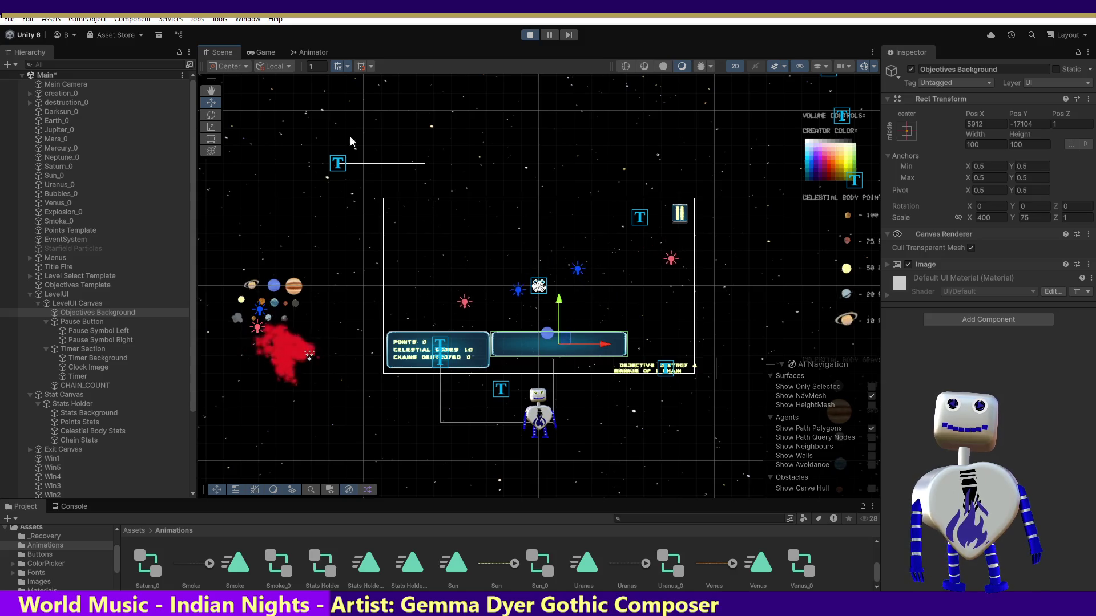
{"action": "left_click", "coordinate": [258, 52]}
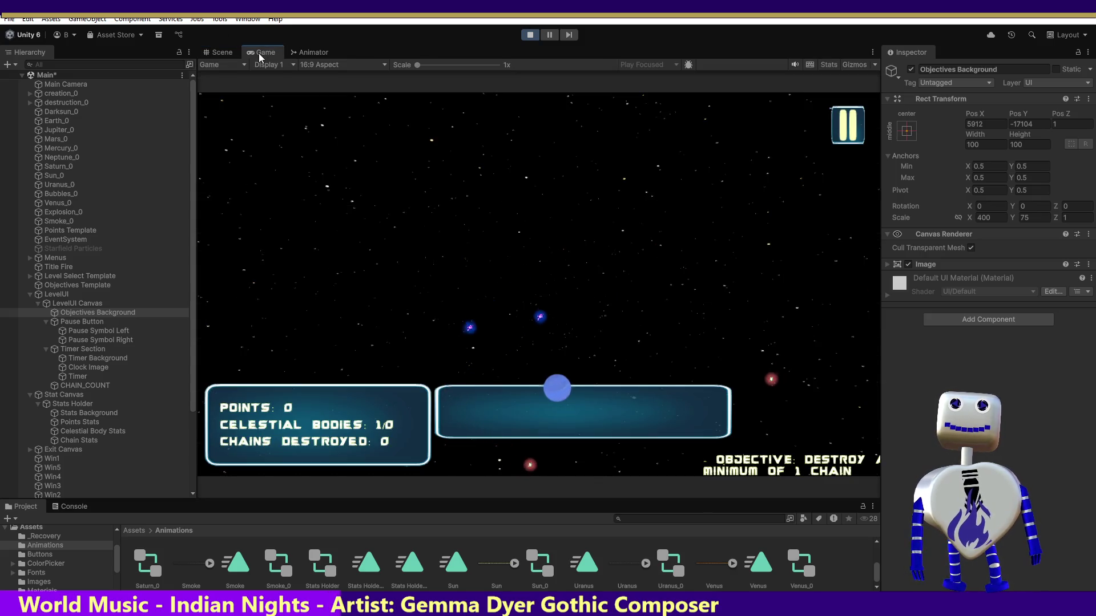
{"action": "left_click", "coordinate": [219, 52]}
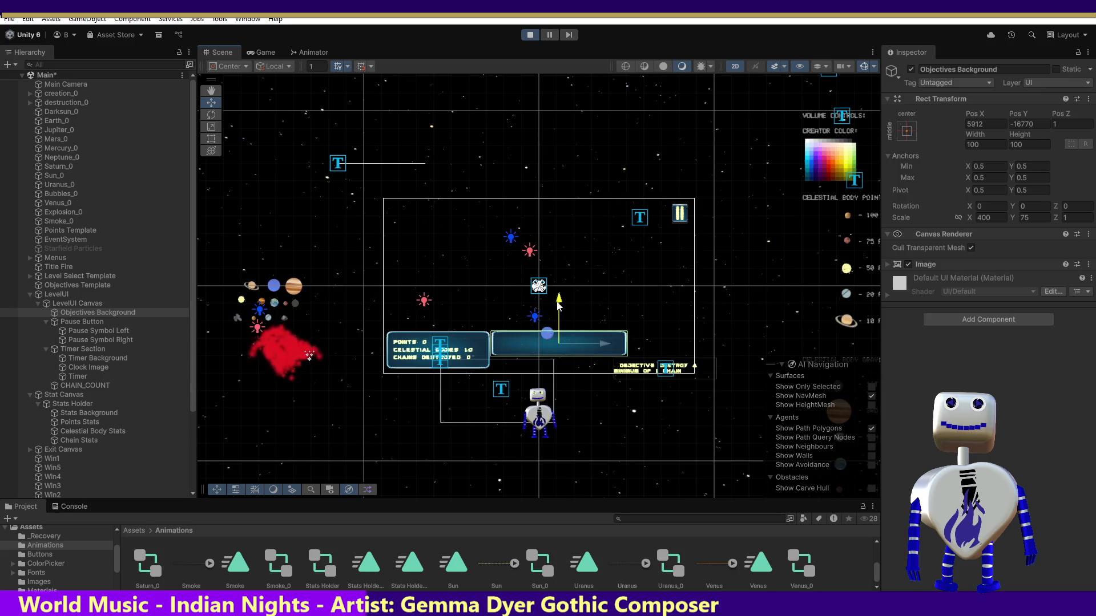
{"action": "left_click", "coordinate": [261, 52]}
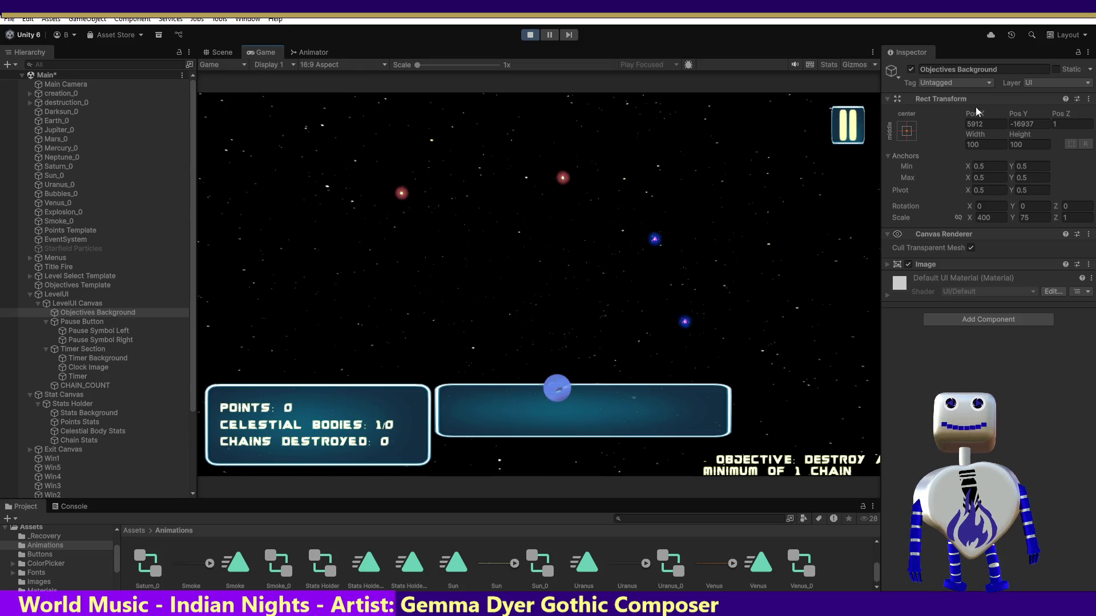
{"action": "left_click", "coordinate": [1029, 123]}
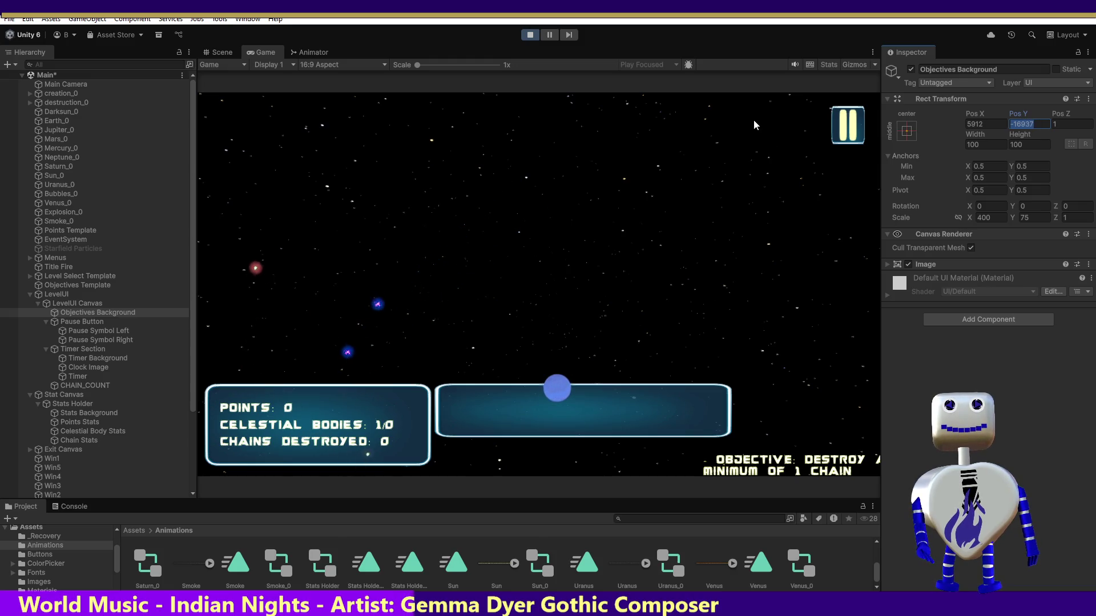
{"action": "left_click", "coordinate": [529, 34]}
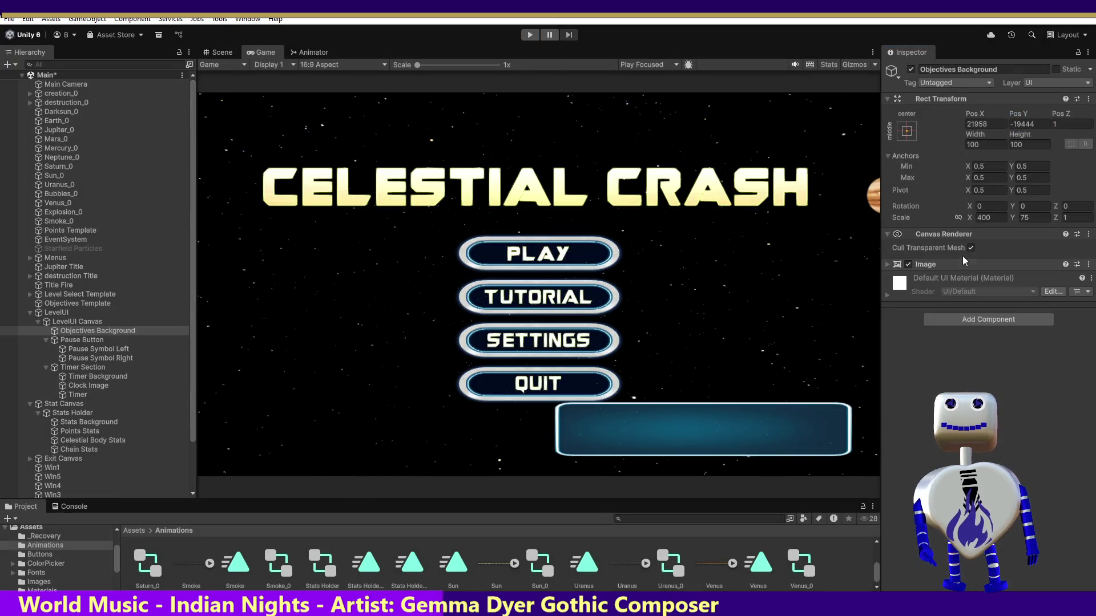
Set Objectives Background Pos Y to -16937, undoing an accidental drag in the scene.
{"action": "left_click", "coordinate": [1022, 125]}
{"action": "type", "text": "-16937"}
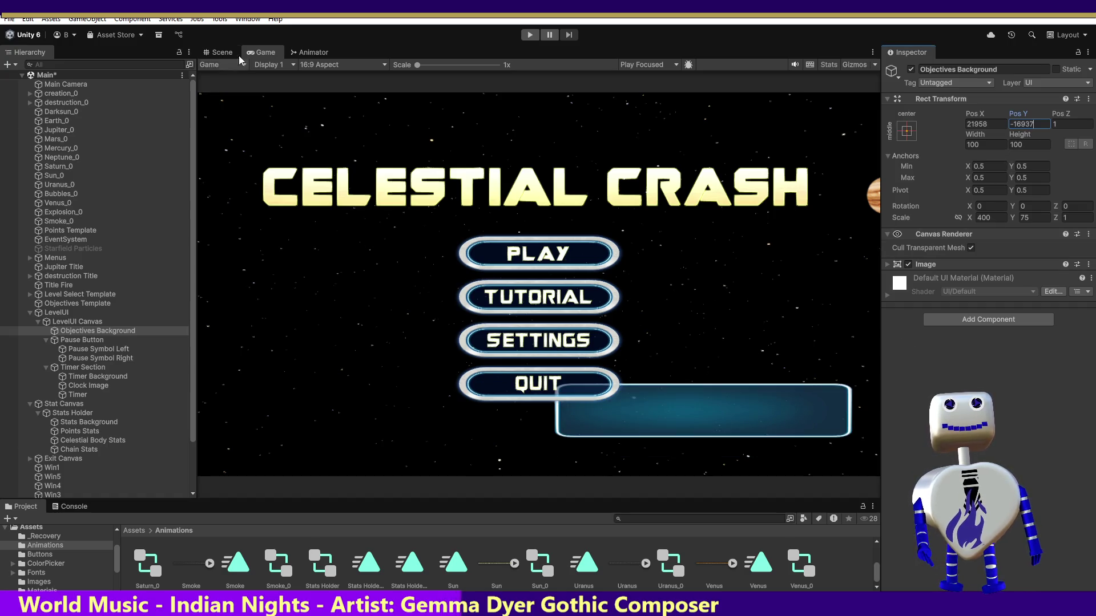
{"action": "left_click", "coordinate": [219, 52]}
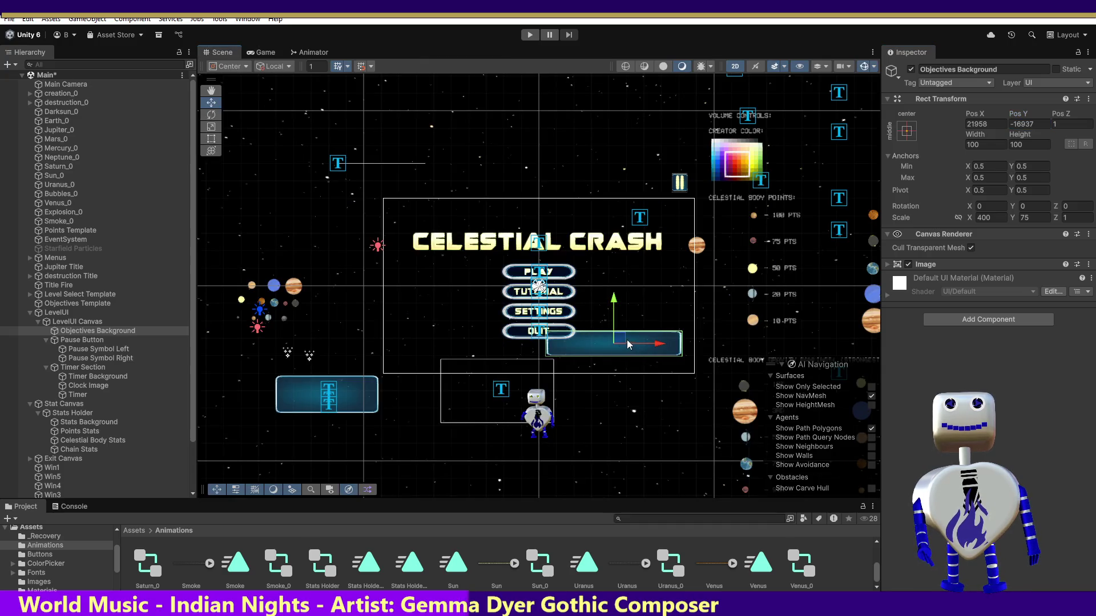
{"action": "left_click_drag", "start_coordinate": [621, 343], "coordinate": [664, 347]}
{"action": "key", "text": "ctrl+z"}
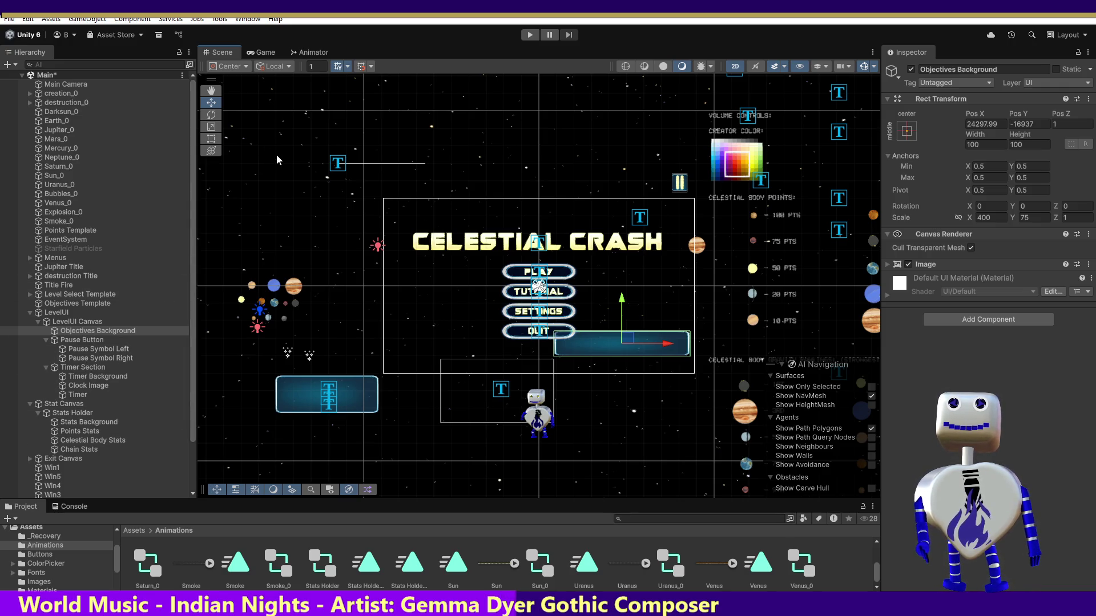
Check the panel in the Game view, start play mode and open the level selection.
{"action": "left_click", "coordinate": [263, 52]}
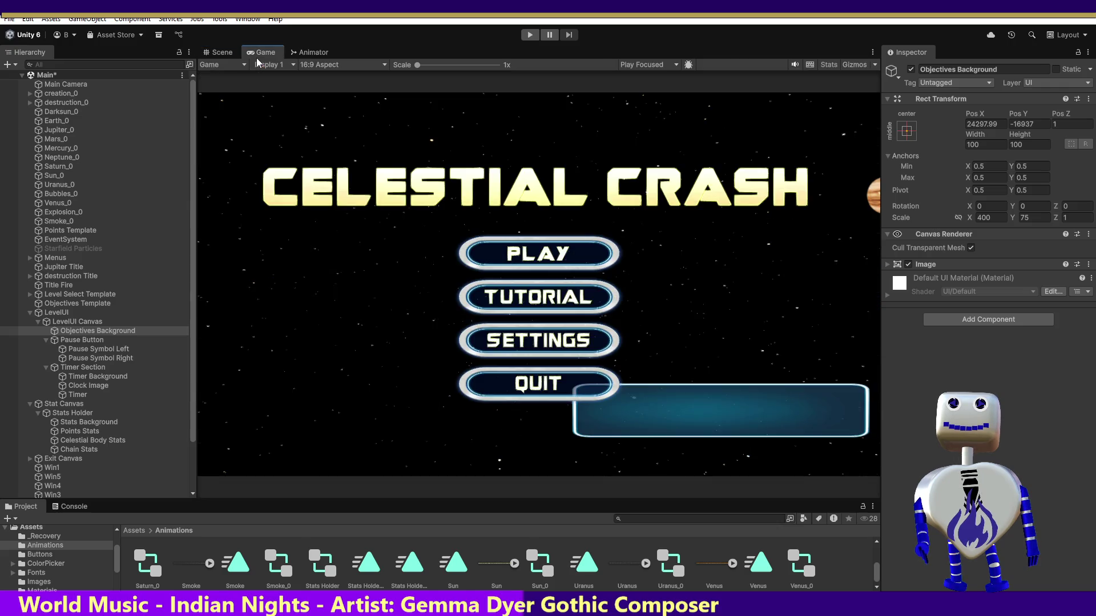
{"action": "left_click", "coordinate": [535, 39]}
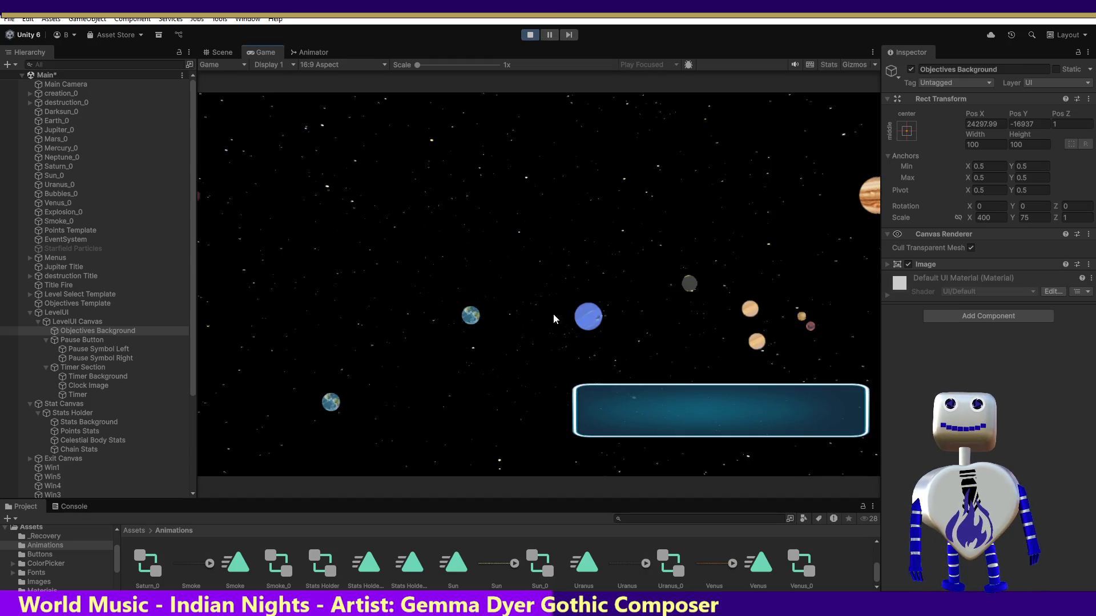
{"action": "left_click", "coordinate": [531, 254]}
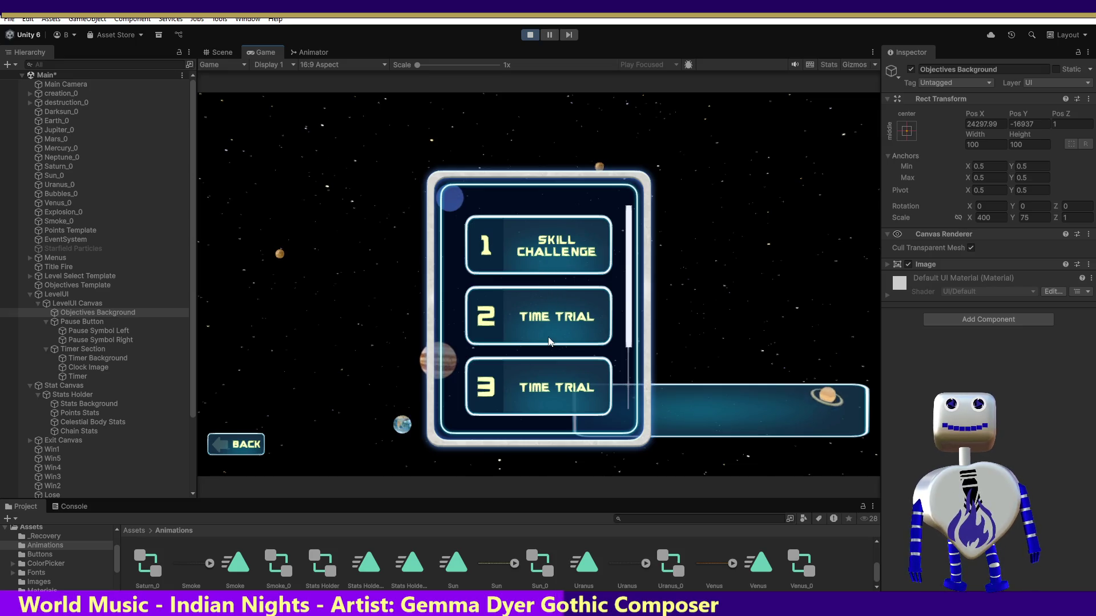
Start the Skill Challenge level and shift Objectives Background slightly right, checking the Game view.
{"action": "left_click", "coordinate": [542, 257]}
{"action": "left_click", "coordinate": [777, 304]}
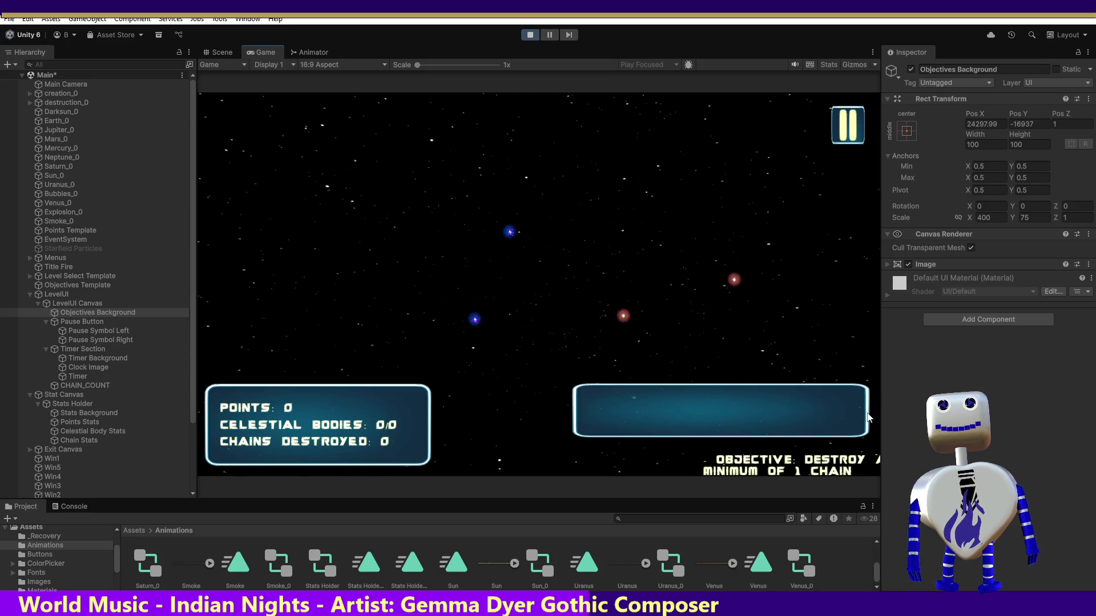
{"action": "left_click", "coordinate": [221, 55]}
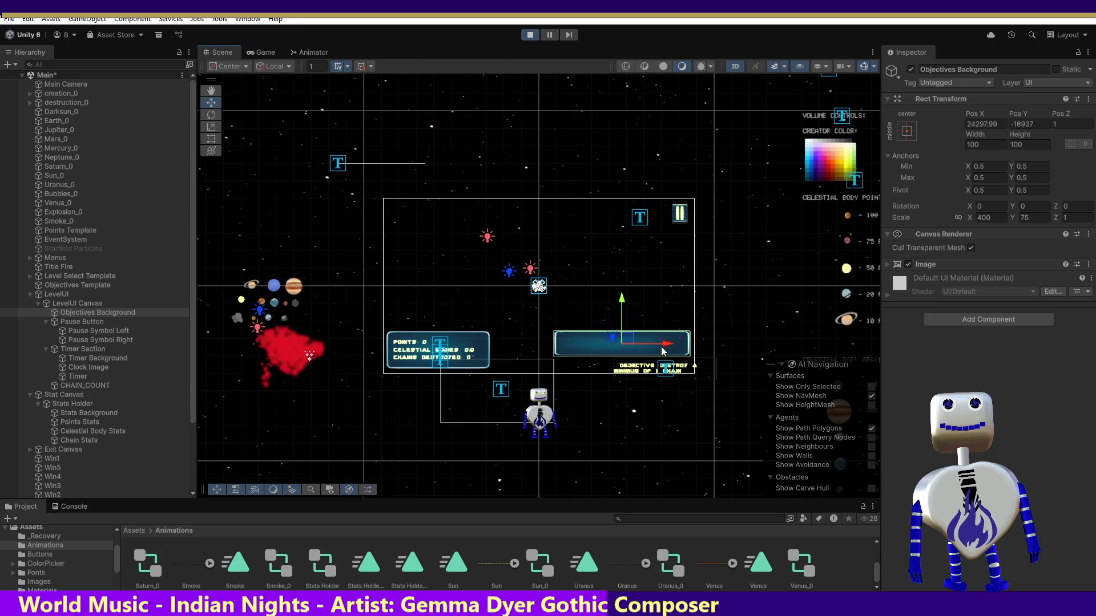
{"action": "left_click_drag", "start_coordinate": [665, 346], "coordinate": [673, 348]}
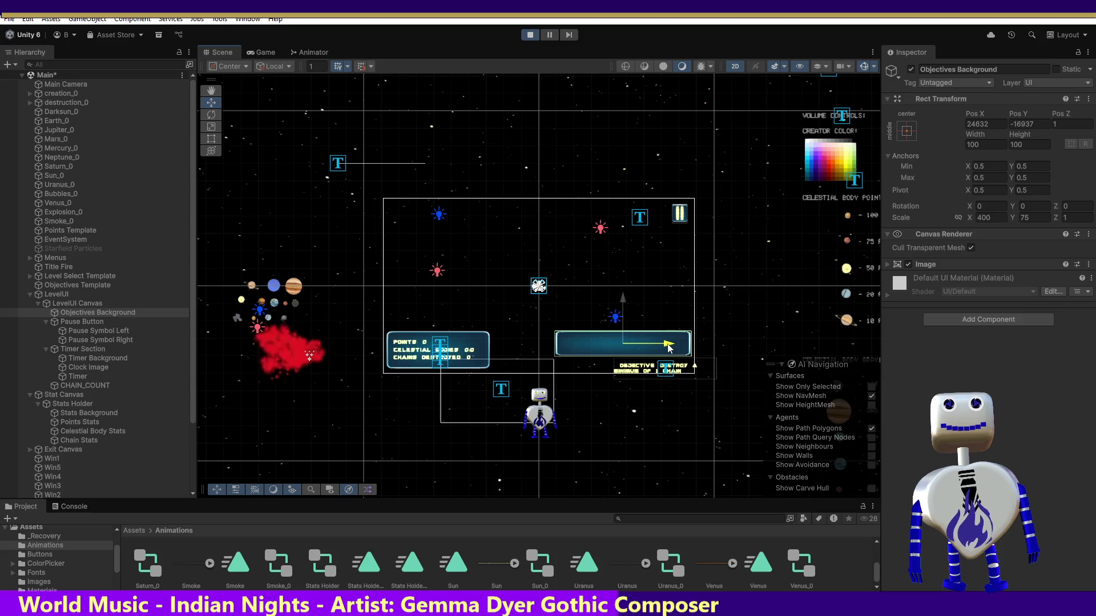
{"action": "left_click", "coordinate": [265, 54]}
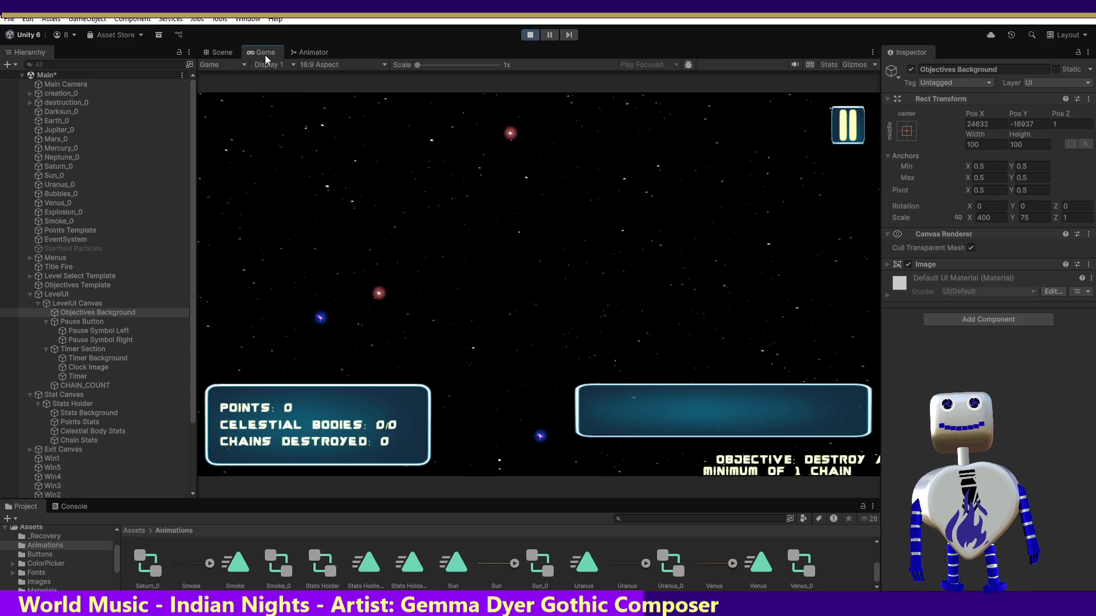
Nudge Objectives Background further right to Pos X 24799 and compare its position in-game.
{"action": "left_click", "coordinate": [219, 52]}
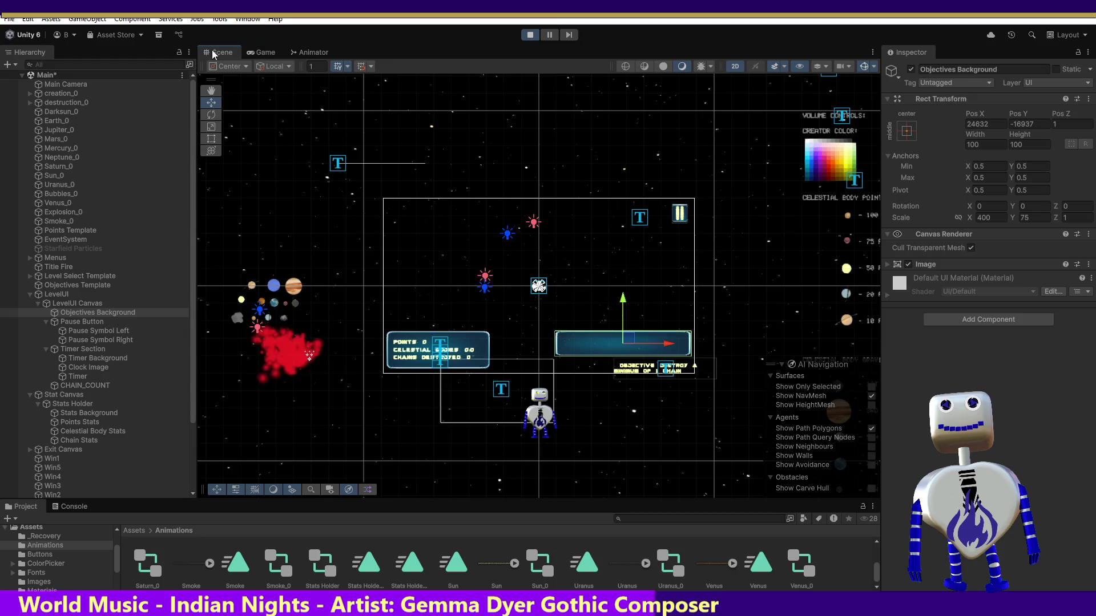
{"action": "left_click_drag", "start_coordinate": [665, 345], "coordinate": [667, 347]}
{"action": "left_click", "coordinate": [263, 53]}
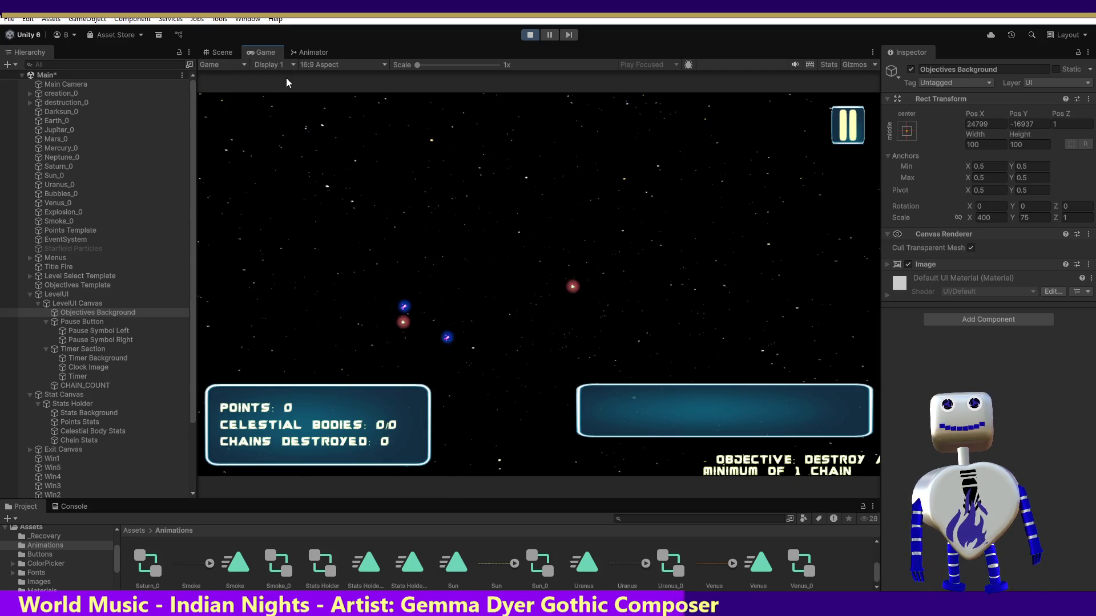
{"action": "left_click", "coordinate": [222, 52]}
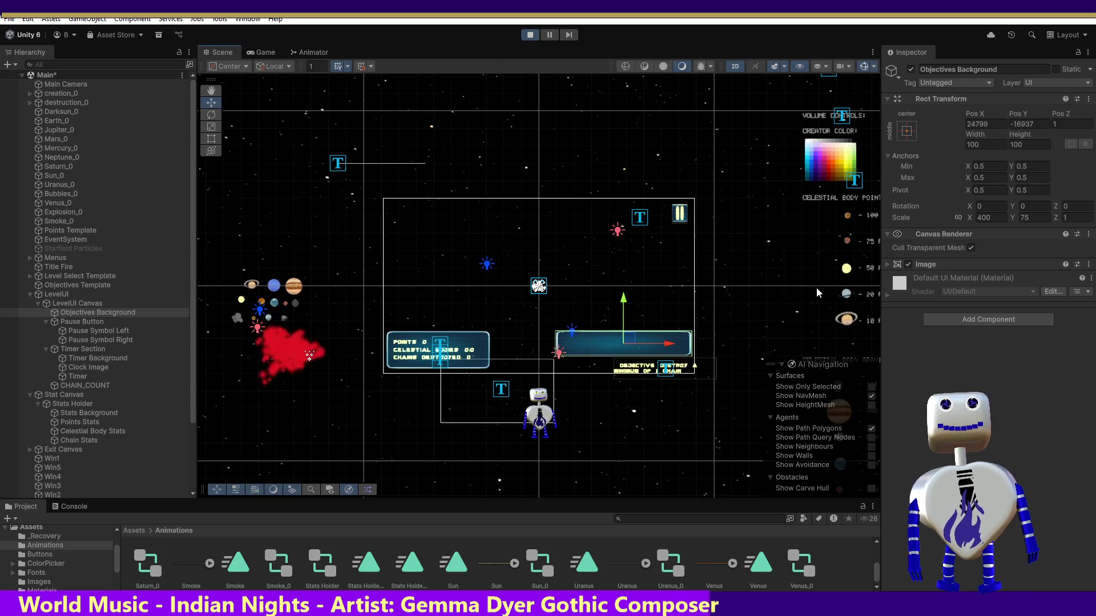
{"action": "left_click", "coordinate": [263, 55]}
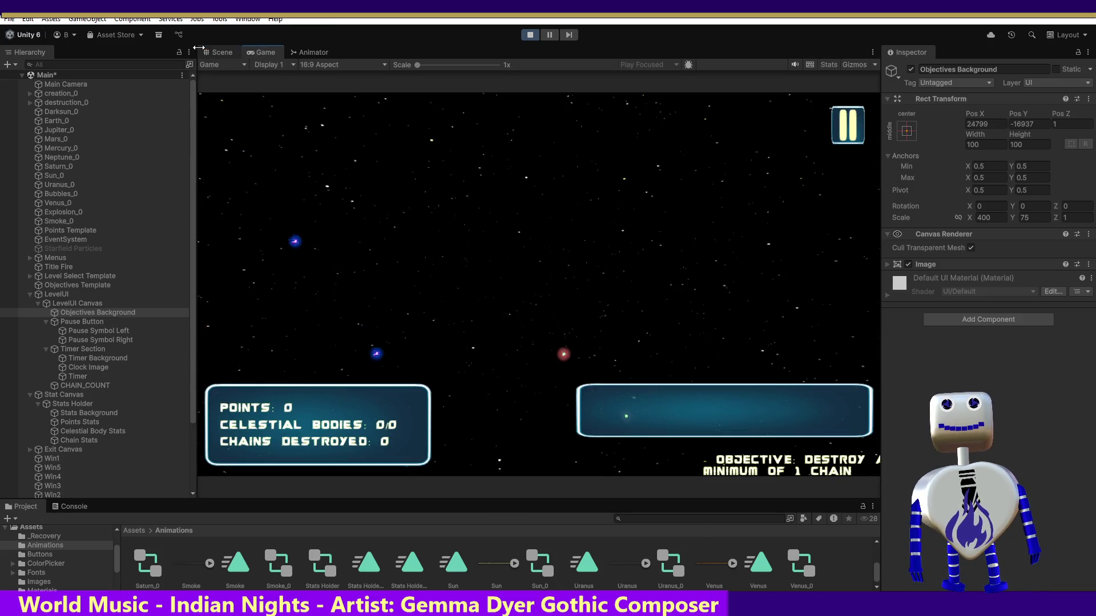
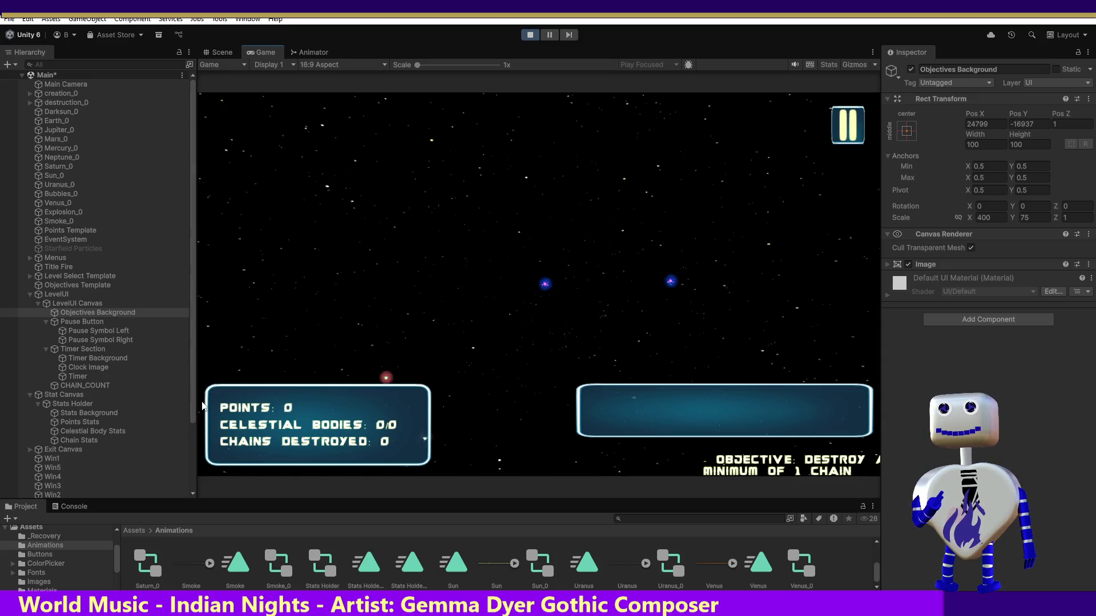
During play, nudge the Objectives Background slightly right and compare Scene view with the running game.
{"action": "left_click", "coordinate": [219, 52]}
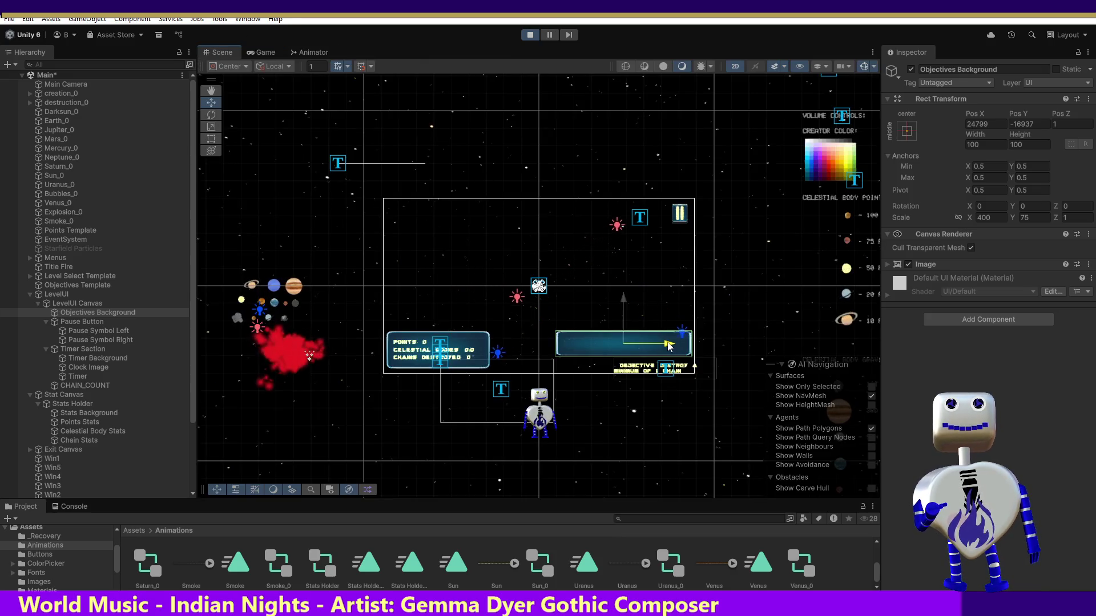
{"action": "left_click_drag", "start_coordinate": [669, 345], "coordinate": [669, 346]}
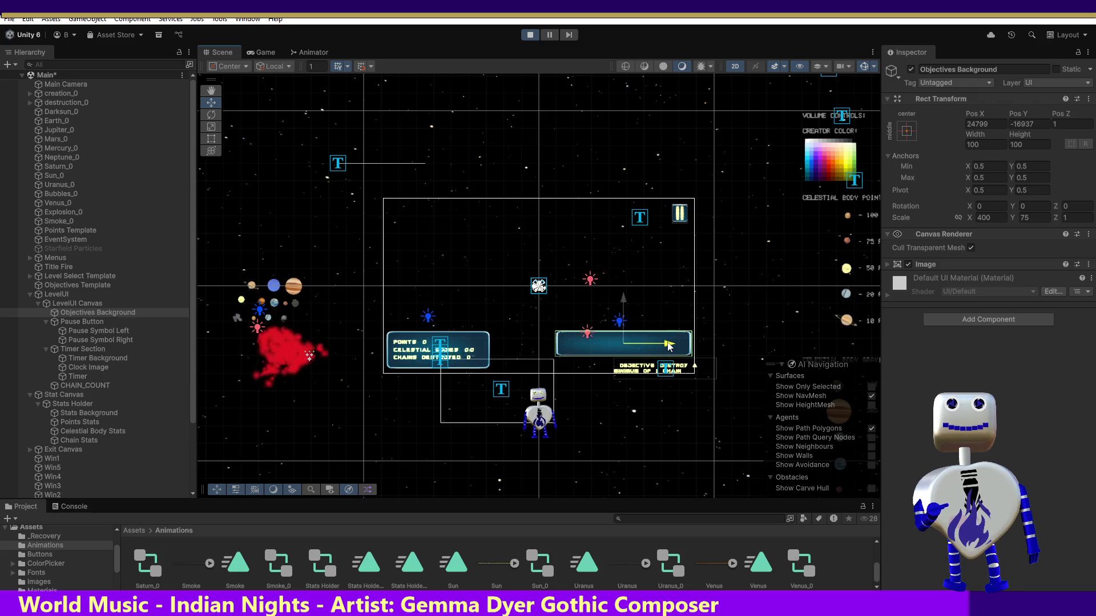
{"action": "left_click", "coordinate": [250, 53]}
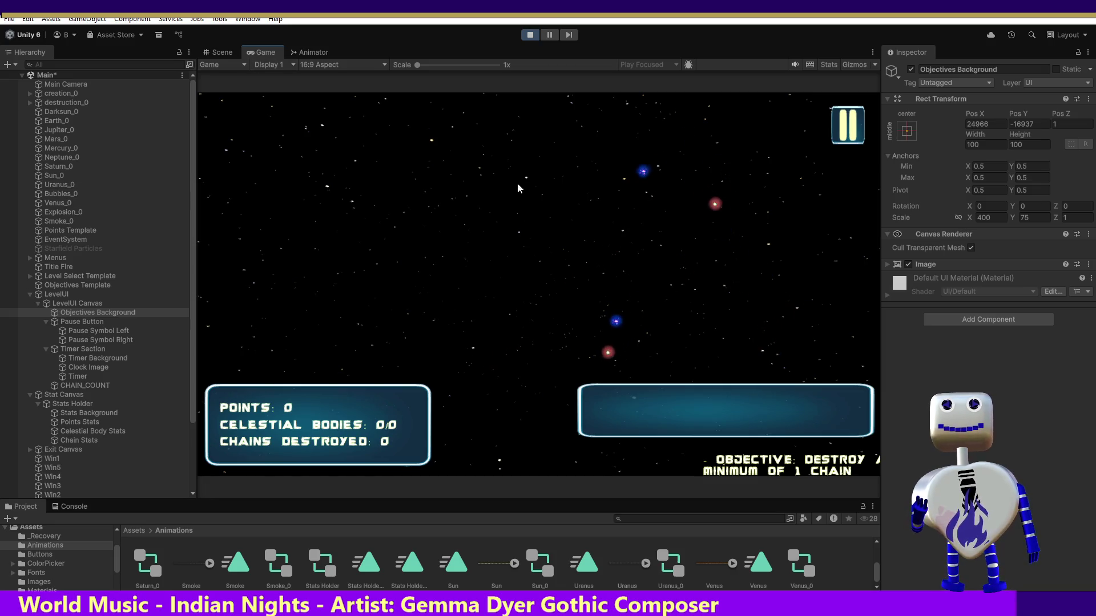
{"action": "left_click", "coordinate": [215, 52]}
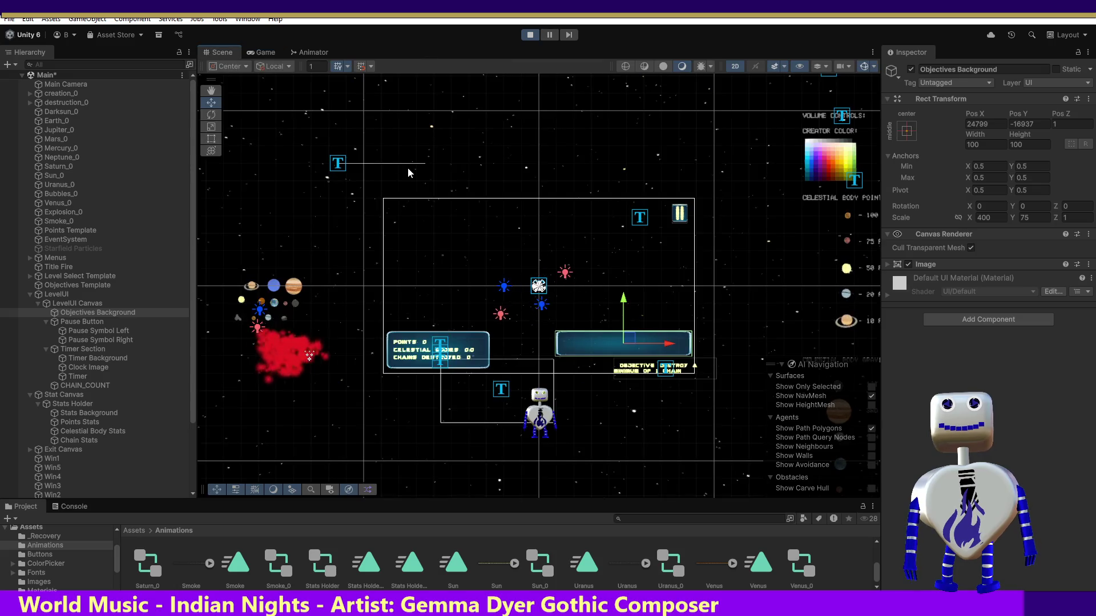
{"action": "left_click", "coordinate": [268, 52]}
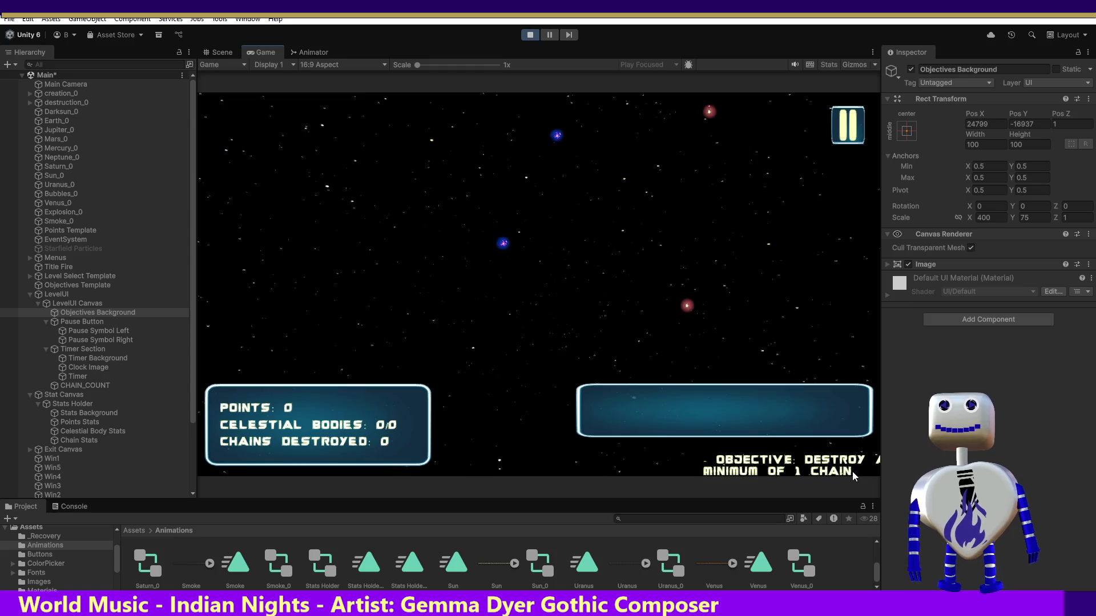
{"action": "left_click", "coordinate": [222, 52]}
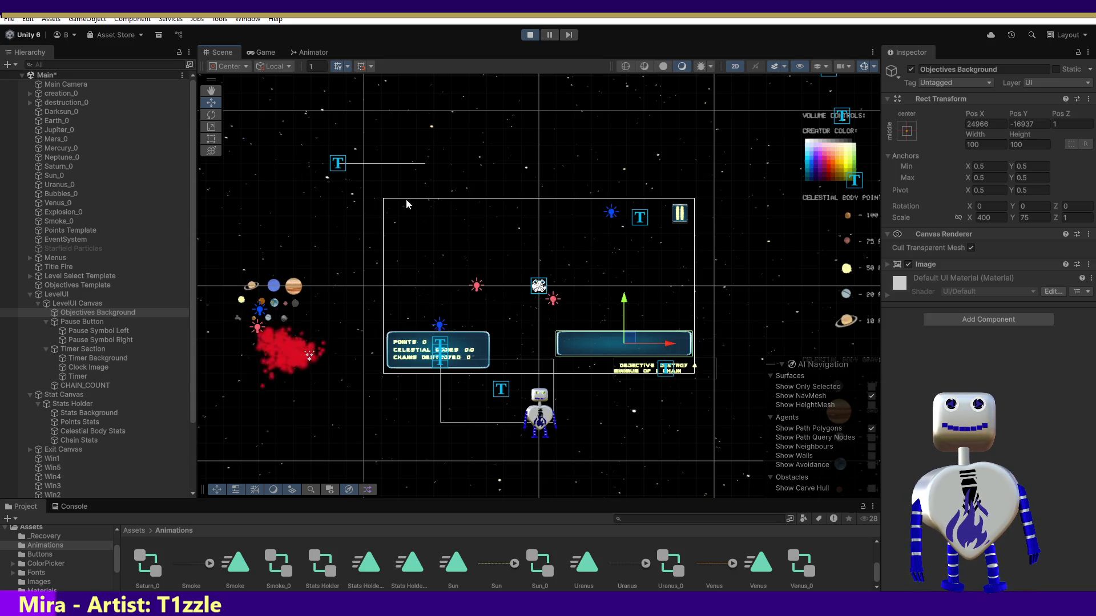
{"action": "left_click", "coordinate": [259, 54]}
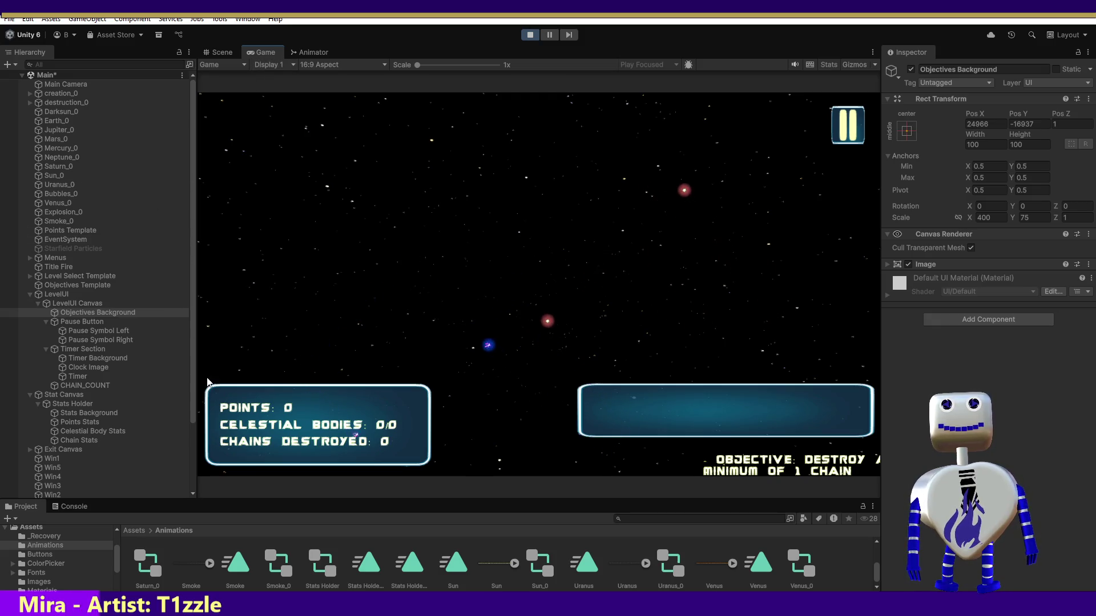
{"action": "left_click", "coordinate": [215, 52]}
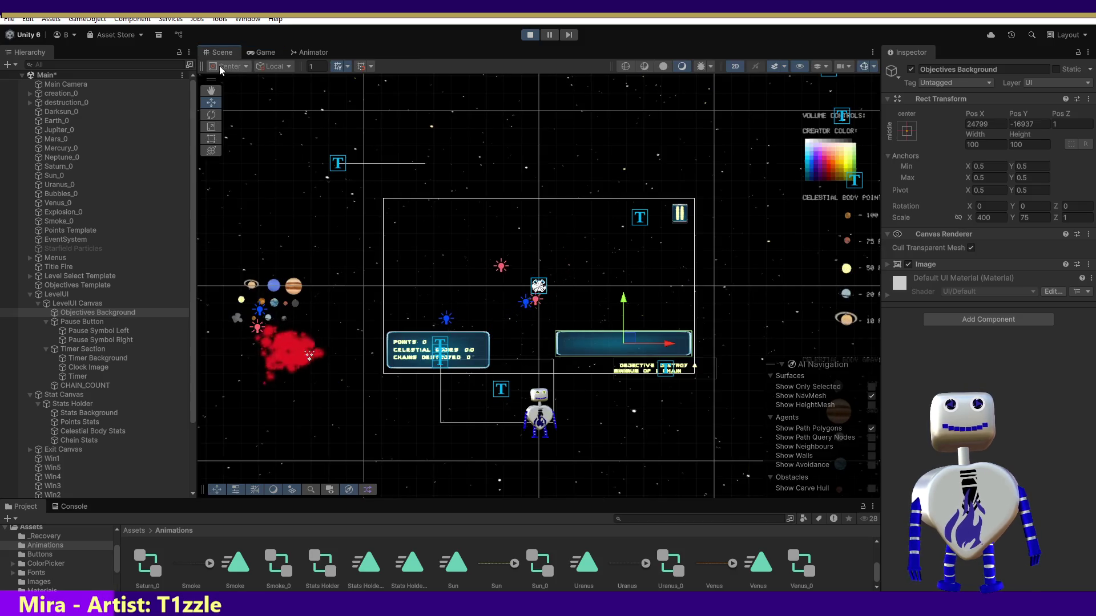
{"action": "left_click", "coordinate": [259, 53]}
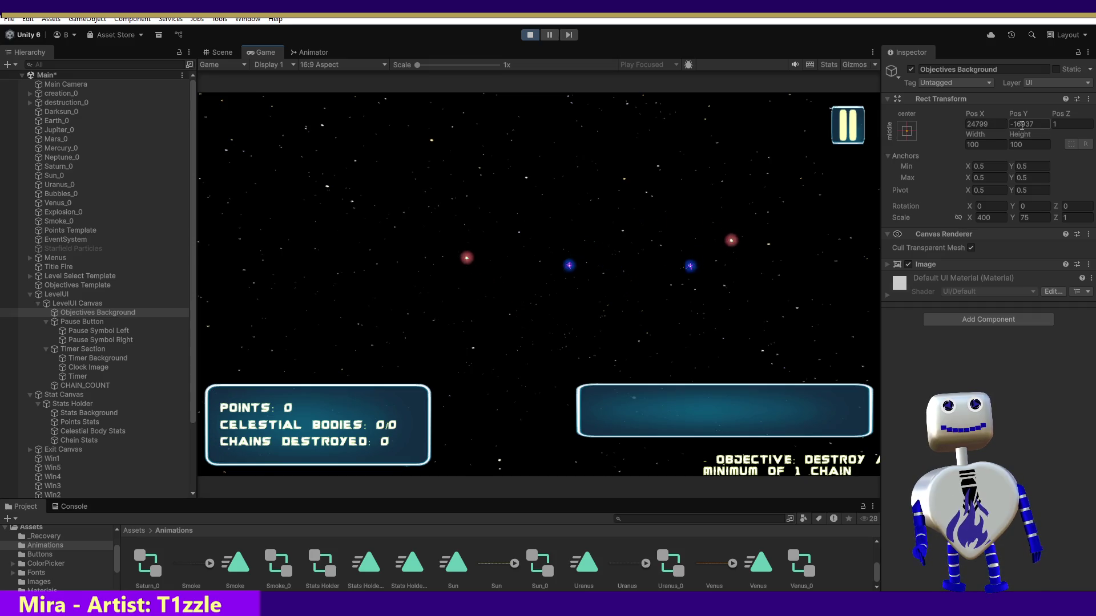
Select the background's Pos X value (24799) and stop play mode.
{"action": "left_click", "coordinate": [980, 124]}
{"action": "left_click_drag", "start_coordinate": [981, 124], "coordinate": [994, 123]}
{"action": "double_click", "coordinate": [993, 123]}
{"action": "key", "text": "ctrl+c"}
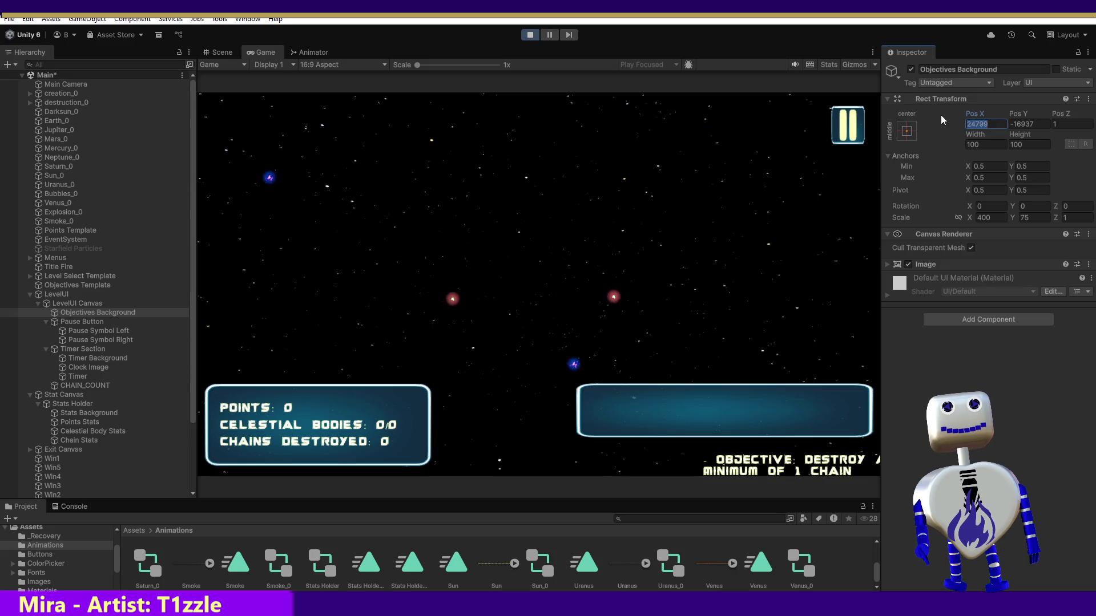
{"action": "left_click", "coordinate": [529, 34]}
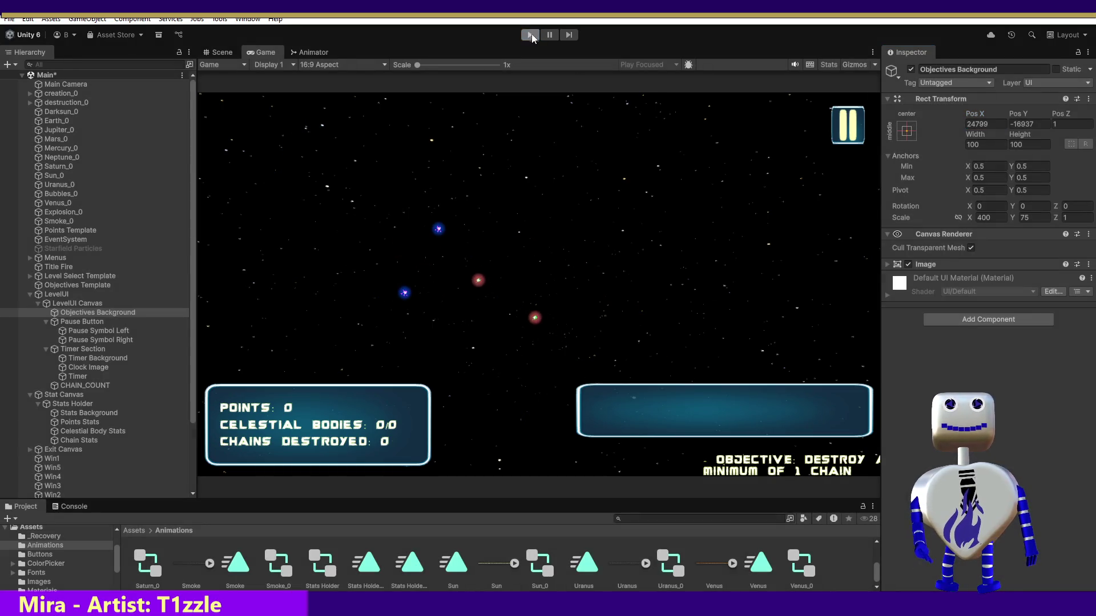
Restore Pos X to 24799 and create the 'Objectives Background Offscreen' animation clip.
{"action": "key", "text": "ctrl+v"}
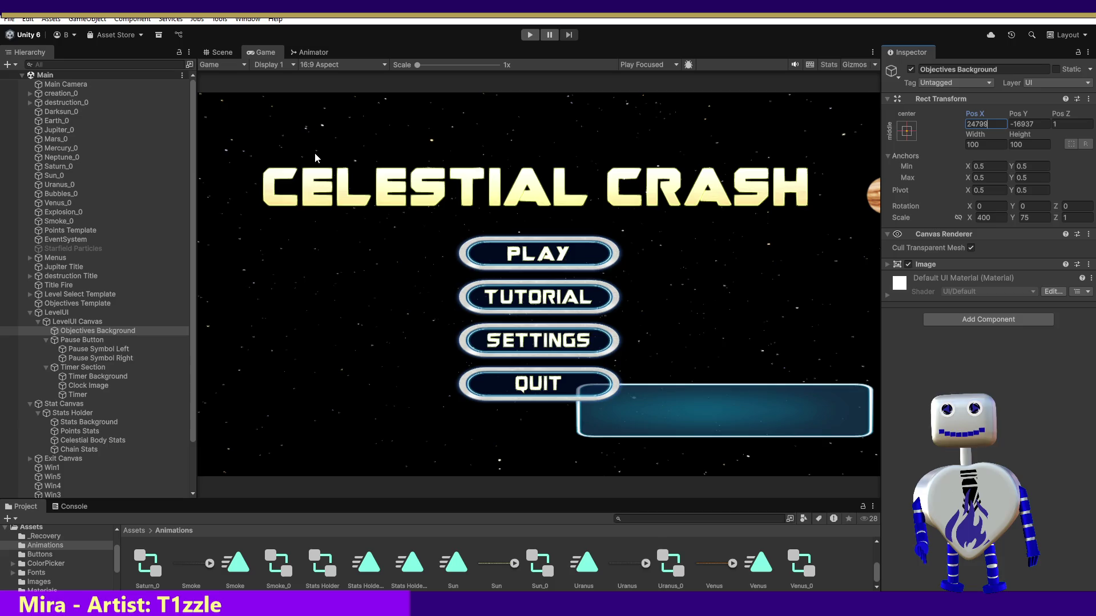
{"action": "key", "text": "ctrl+6"}
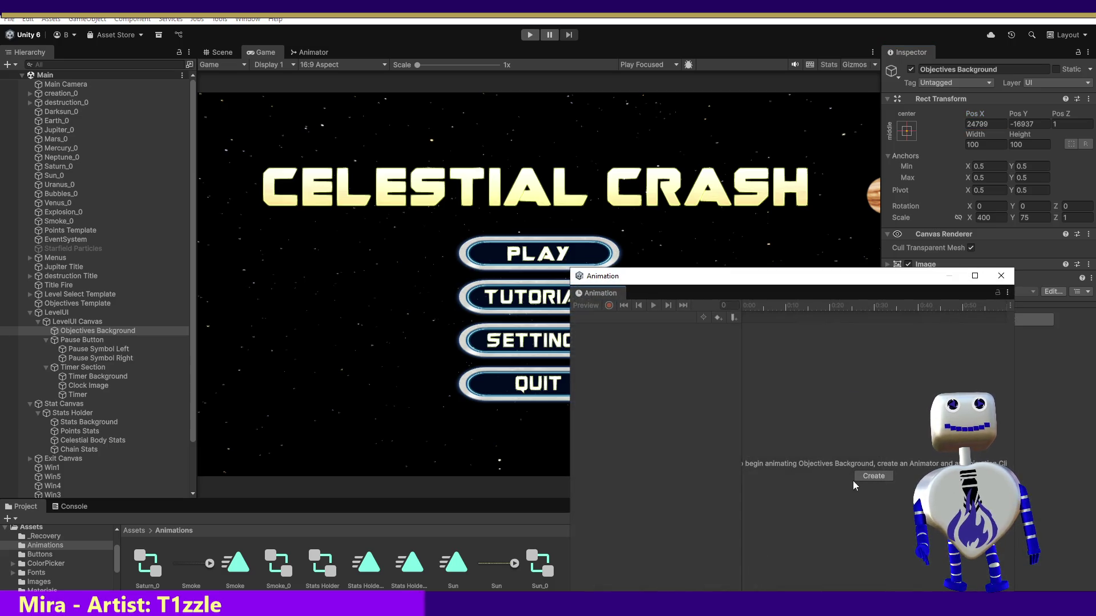
{"action": "left_click", "coordinate": [883, 477]}
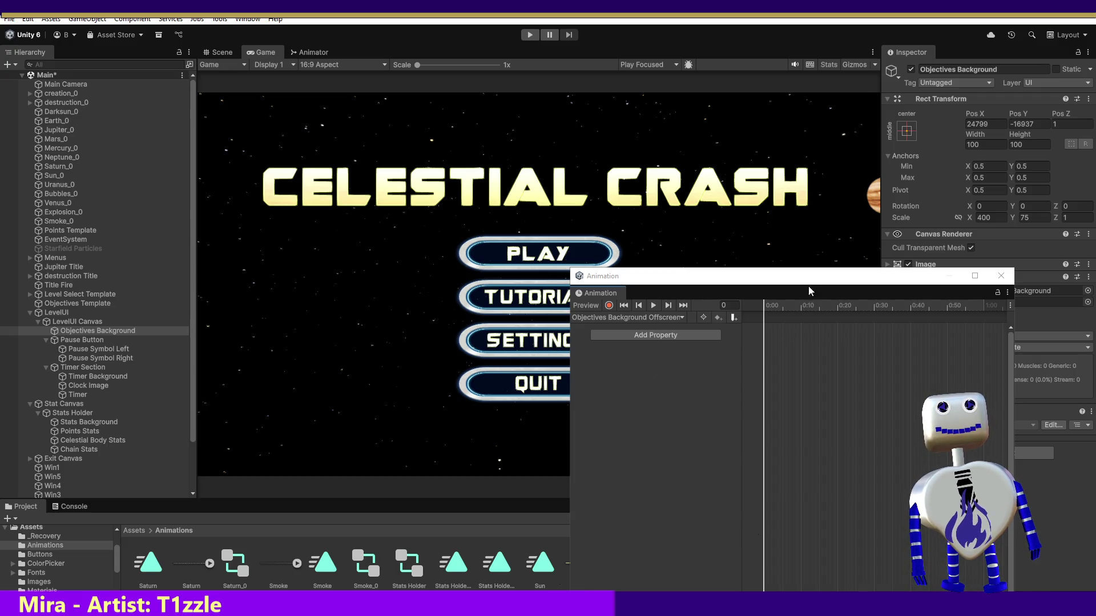
{"action": "left_click", "coordinate": [231, 53]}
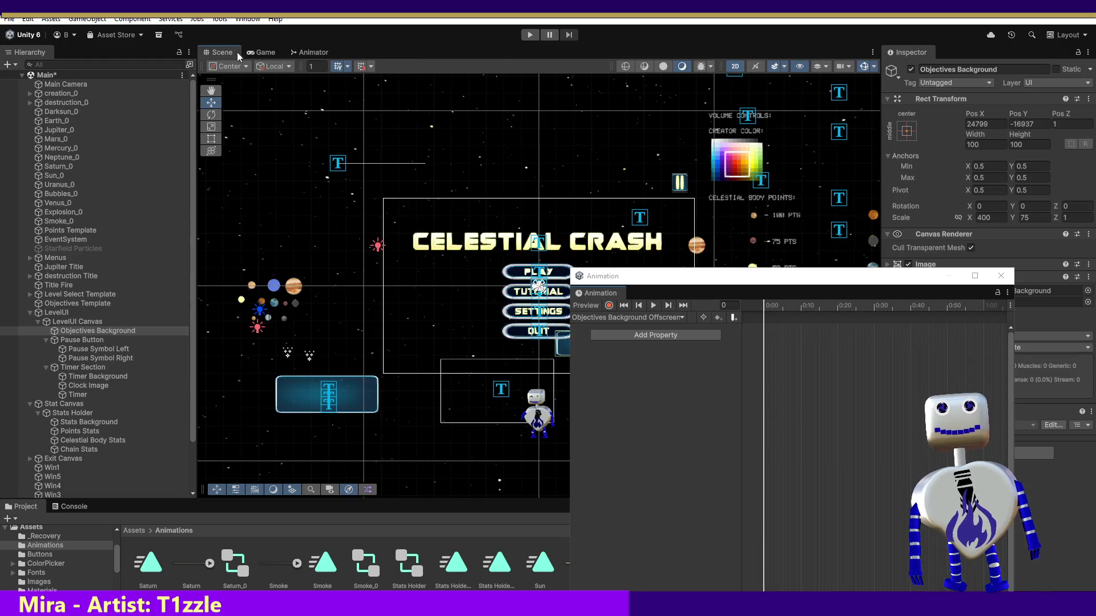
Move the Animation window aside, set the playhead to frame 5 and start keyframe recording.
{"action": "mouse_move", "coordinate": [764, 280]}
{"action": "left_mouse_down"}
{"action": "mouse_move", "coordinate": [1055, 329]}
{"action": "mouse_move", "coordinate": [988, 333]}
{"action": "left_mouse_up"}
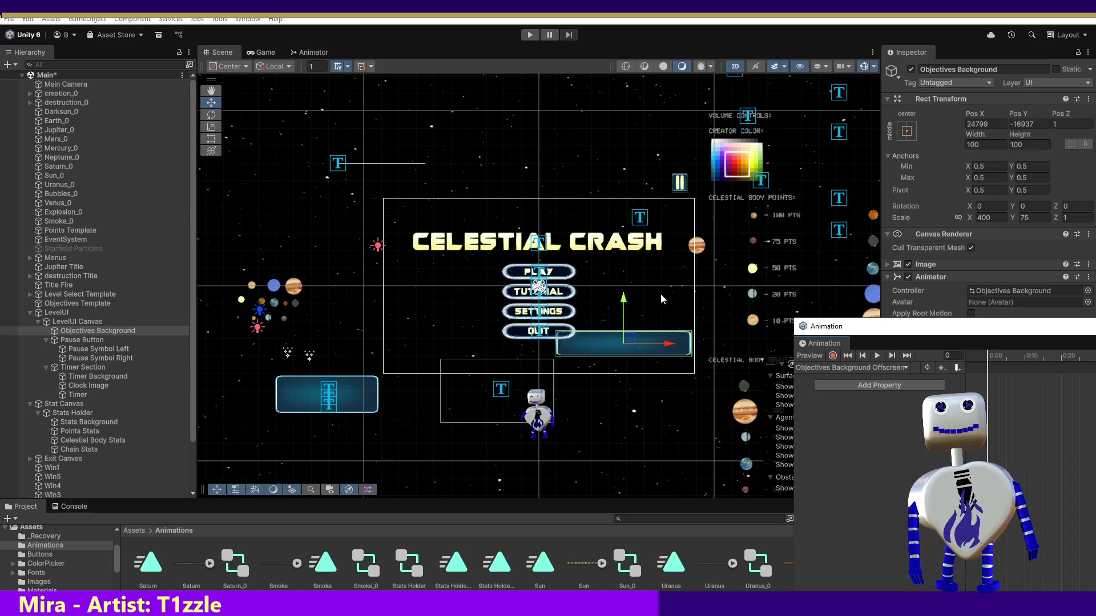
{"action": "left_click_drag", "start_coordinate": [952, 332], "coordinate": [873, 327]}
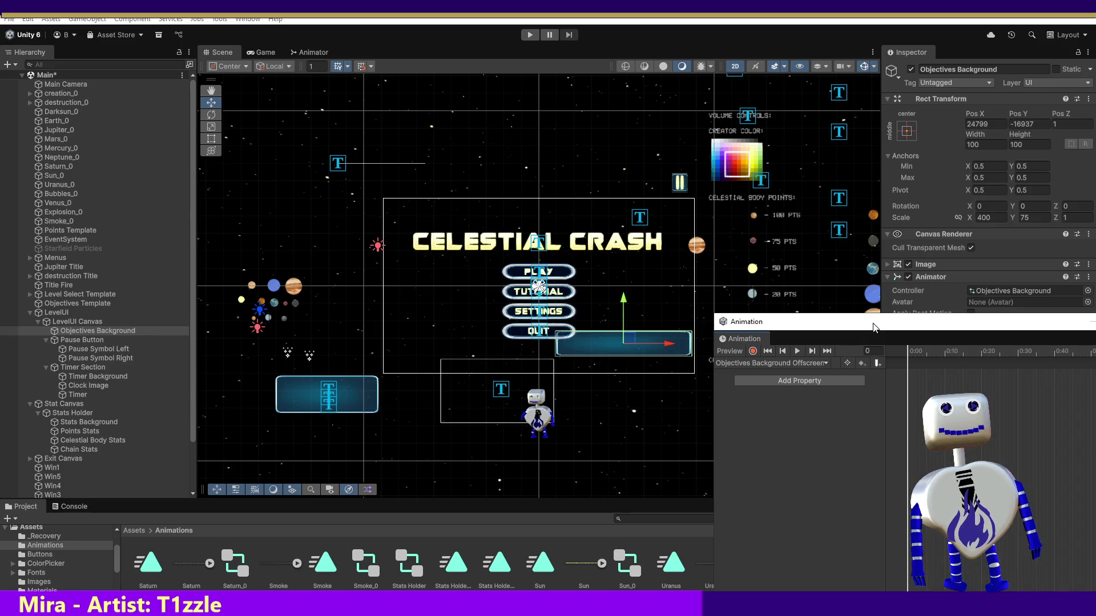
{"action": "left_click_drag", "start_coordinate": [907, 353], "coordinate": [916, 354]}
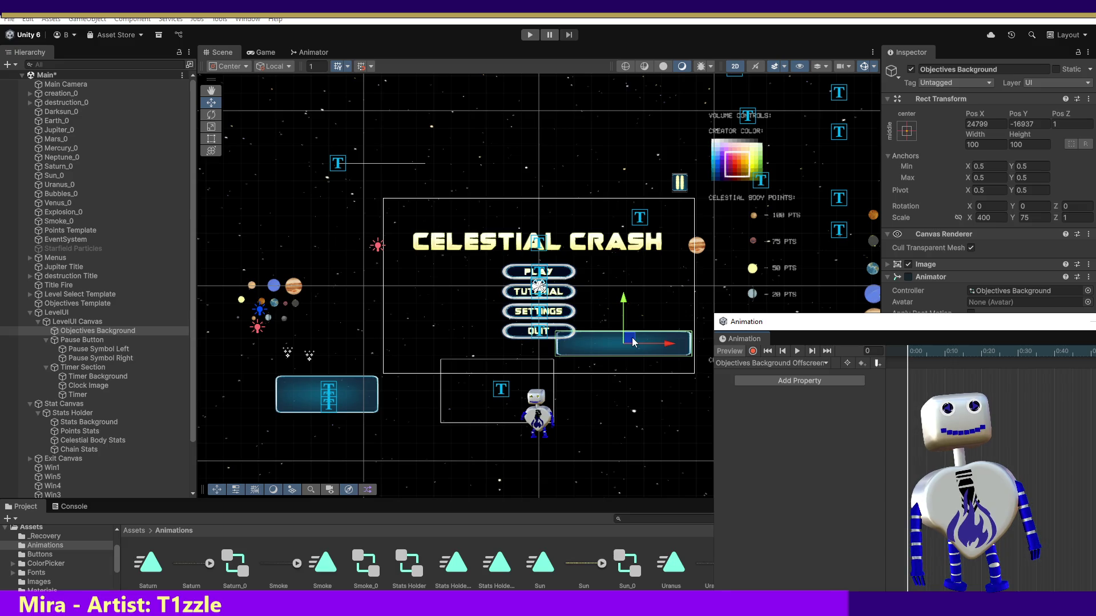
{"action": "left_click", "coordinate": [926, 354]}
{"action": "left_click", "coordinate": [753, 351]}
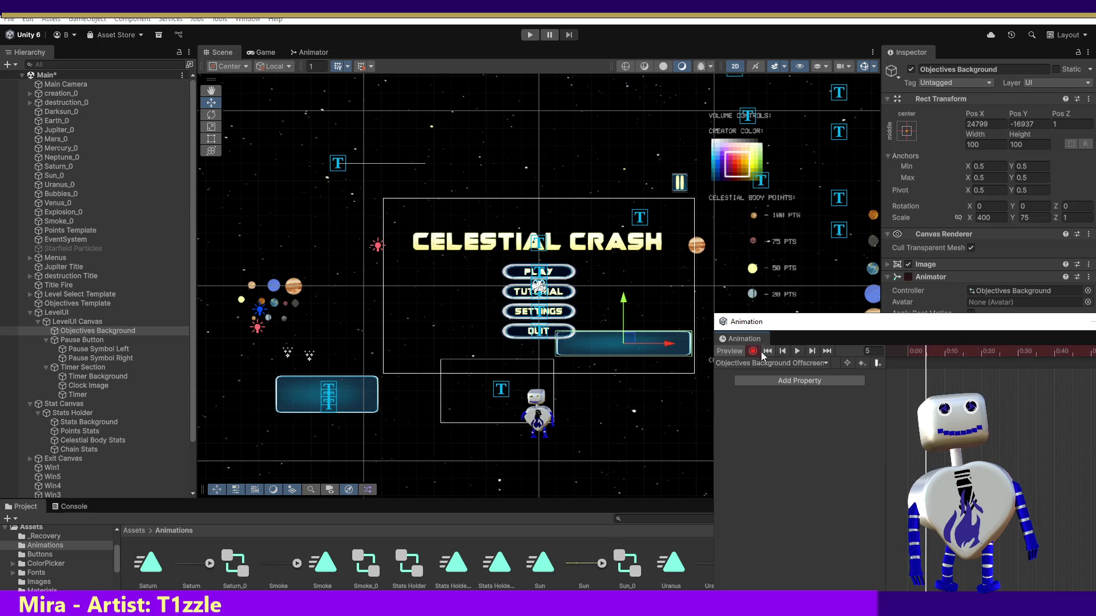
Record the background sliding offscreen to Anchored Position 66752, -30476 at frame 5, then stop recording.
{"action": "mouse_move", "coordinate": [633, 344]}
{"action": "left_mouse_down"}
{"action": "mouse_move", "coordinate": [708, 385]}
{"action": "mouse_move", "coordinate": [769, 383]}
{"action": "left_mouse_up"}
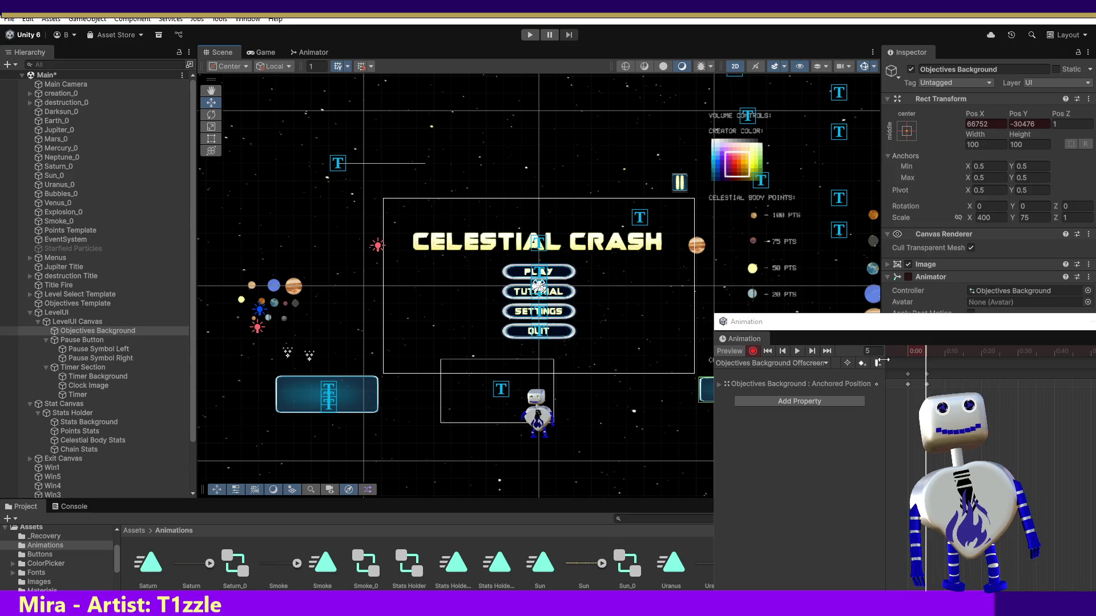
{"action": "mouse_move", "coordinate": [925, 355]}
{"action": "left_mouse_down"}
{"action": "mouse_move", "coordinate": [883, 352]}
{"action": "mouse_move", "coordinate": [881, 365]}
{"action": "left_mouse_up"}
{"action": "left_click", "coordinate": [812, 351]}
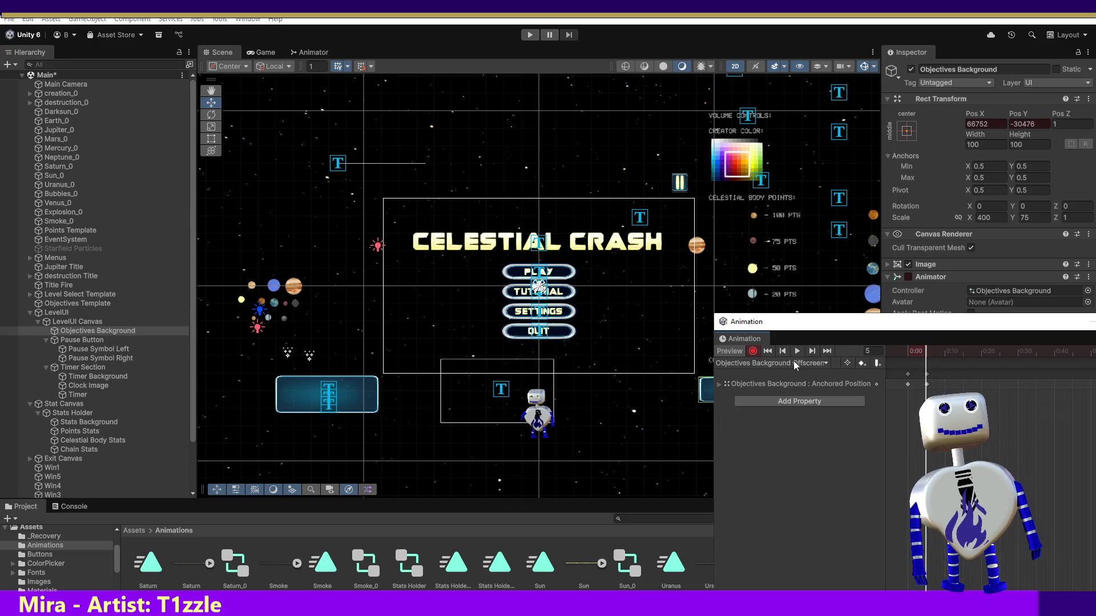
{"action": "left_click", "coordinate": [753, 351]}
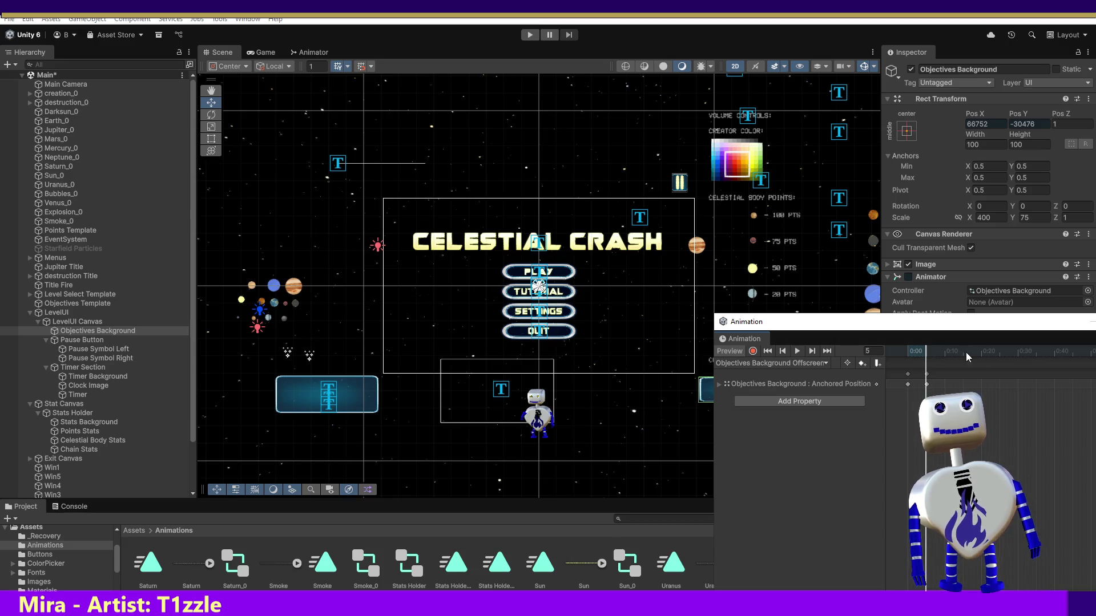
Select the end-position keyframe and check the Objectives Background clip list.
{"action": "left_click", "coordinate": [926, 384]}
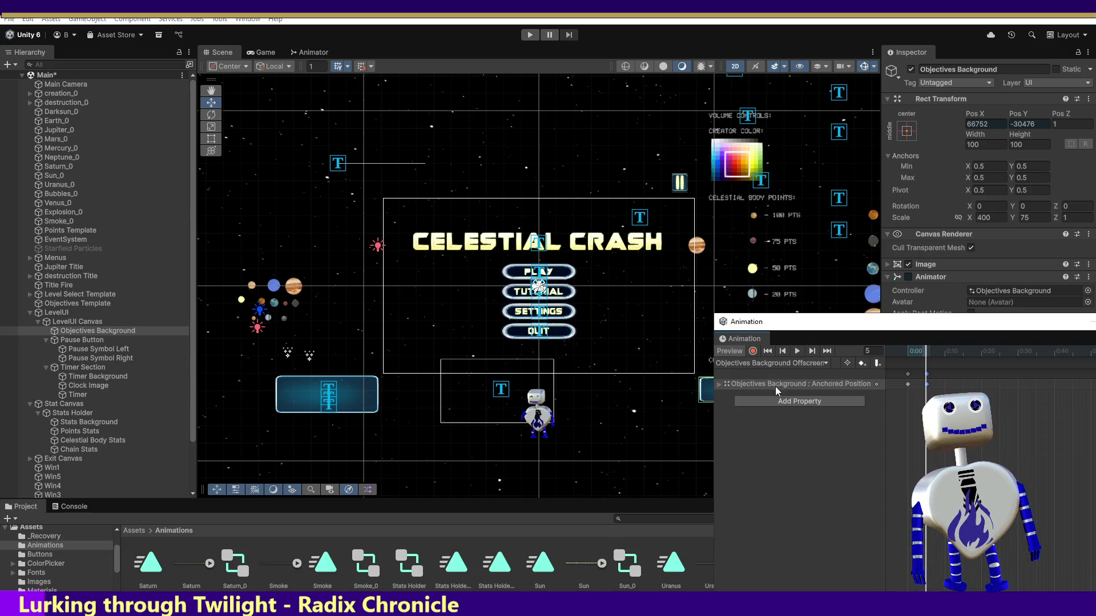
{"action": "left_click", "coordinate": [767, 363]}
{"action": "left_click", "coordinate": [769, 377]}
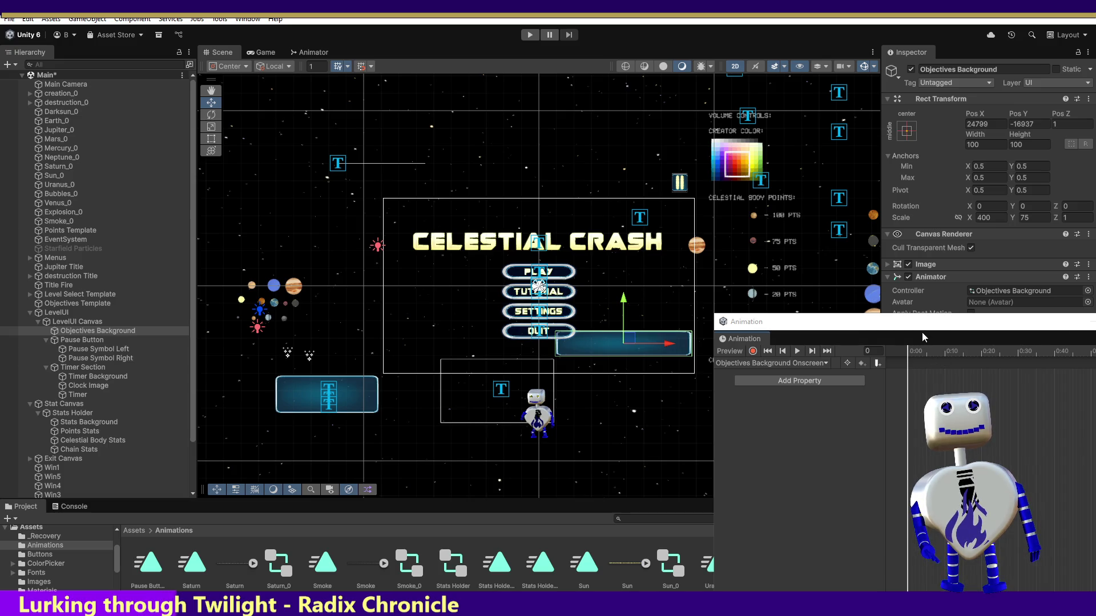
Paste the position keys into the Onscreen clip, keyed at frames 0 and 5 ending at 24799, -18937.
{"action": "key", "text": "ctrl+v"}
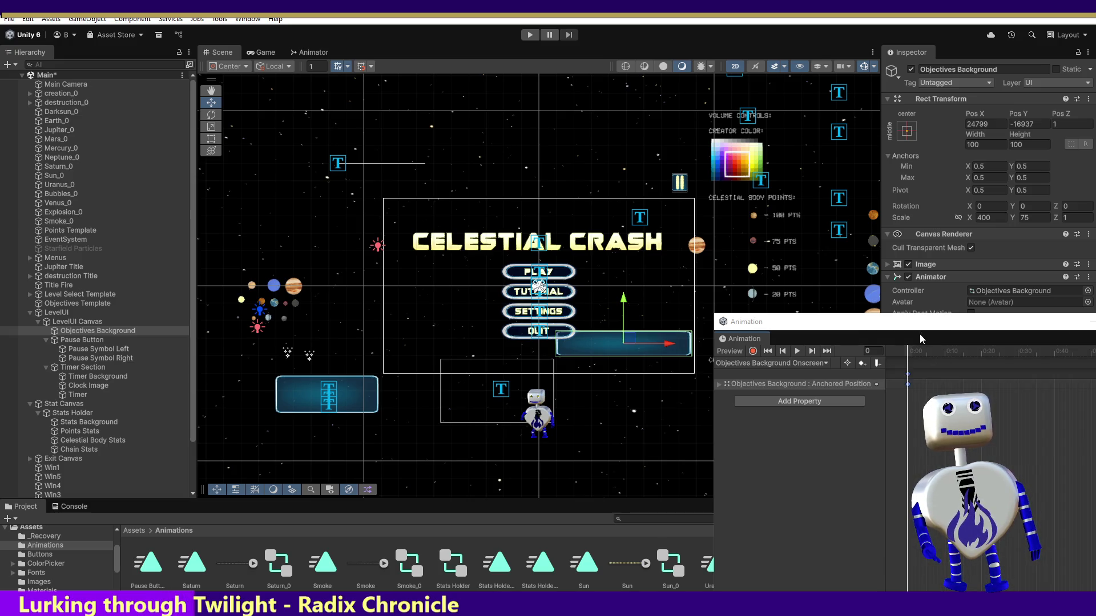
{"action": "left_click", "coordinate": [914, 352]}
{"action": "left_click_drag", "start_coordinate": [914, 352], "coordinate": [765, 367]}
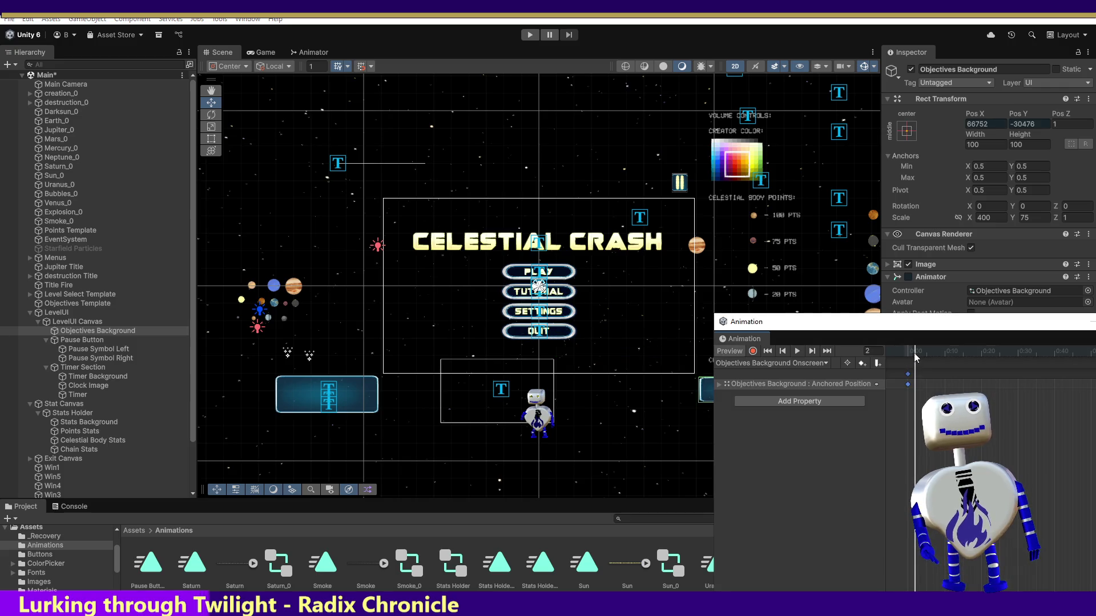
{"action": "left_click", "coordinate": [765, 366]}
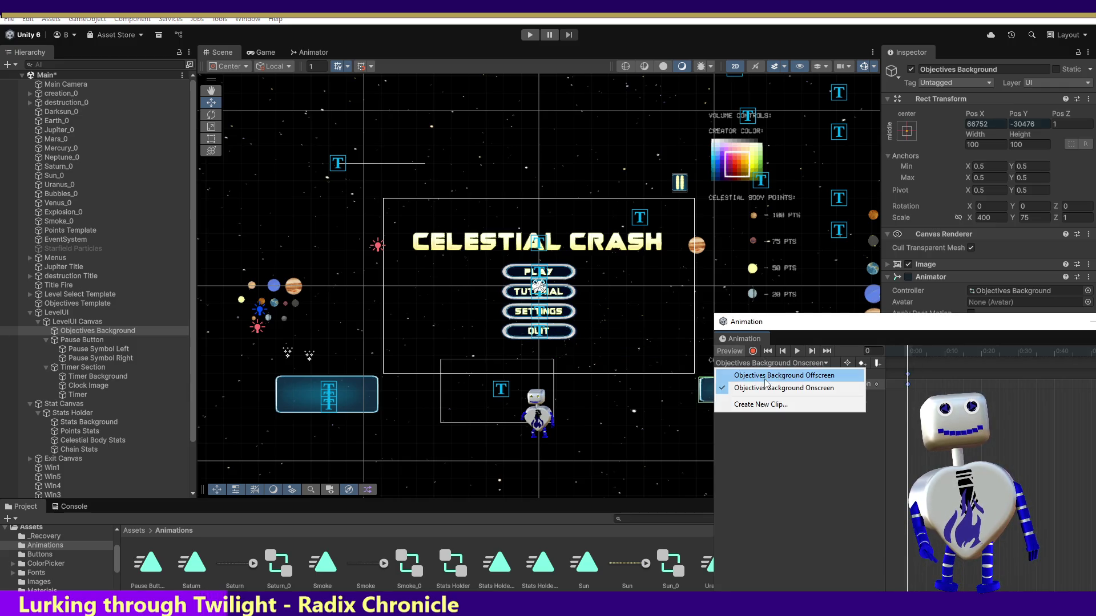
{"action": "left_click", "coordinate": [764, 373]}
{"action": "left_click", "coordinate": [1090, 384]}
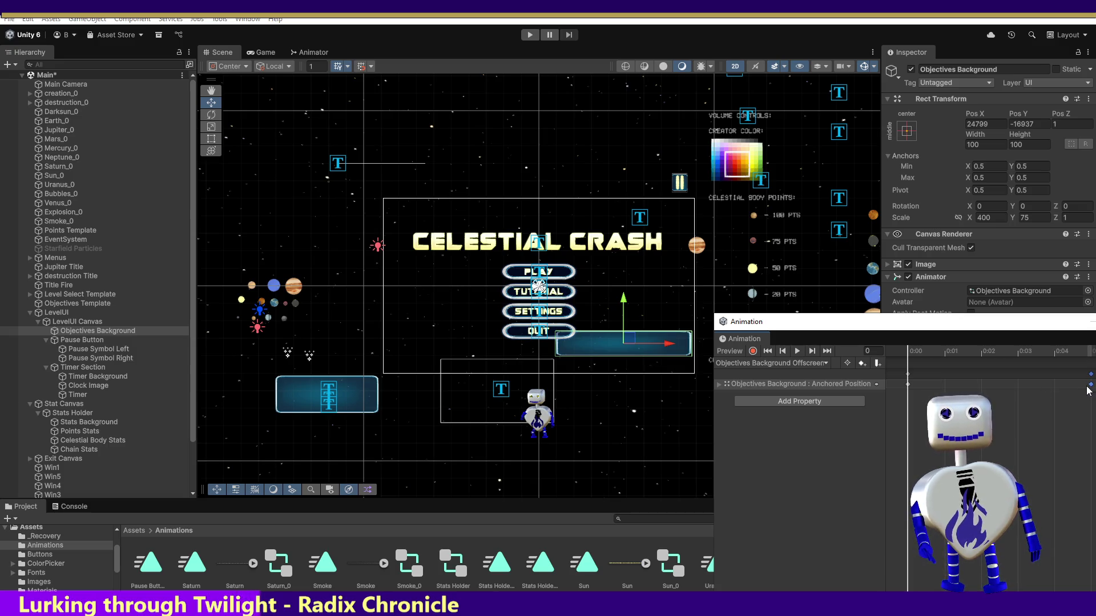
{"action": "left_click", "coordinate": [765, 364]}
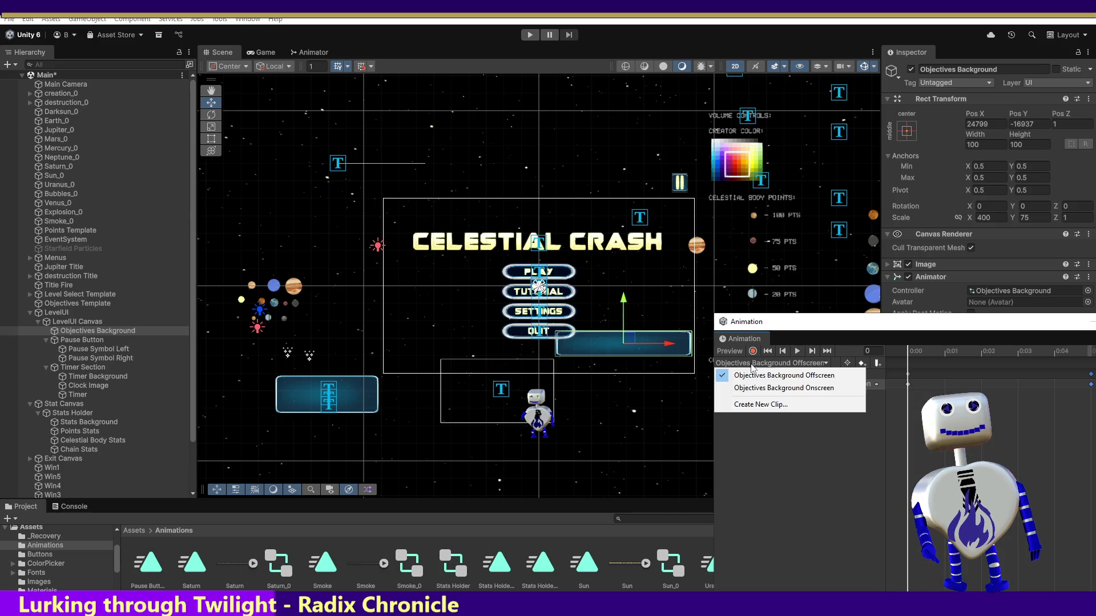
{"action": "left_click", "coordinate": [765, 384]}
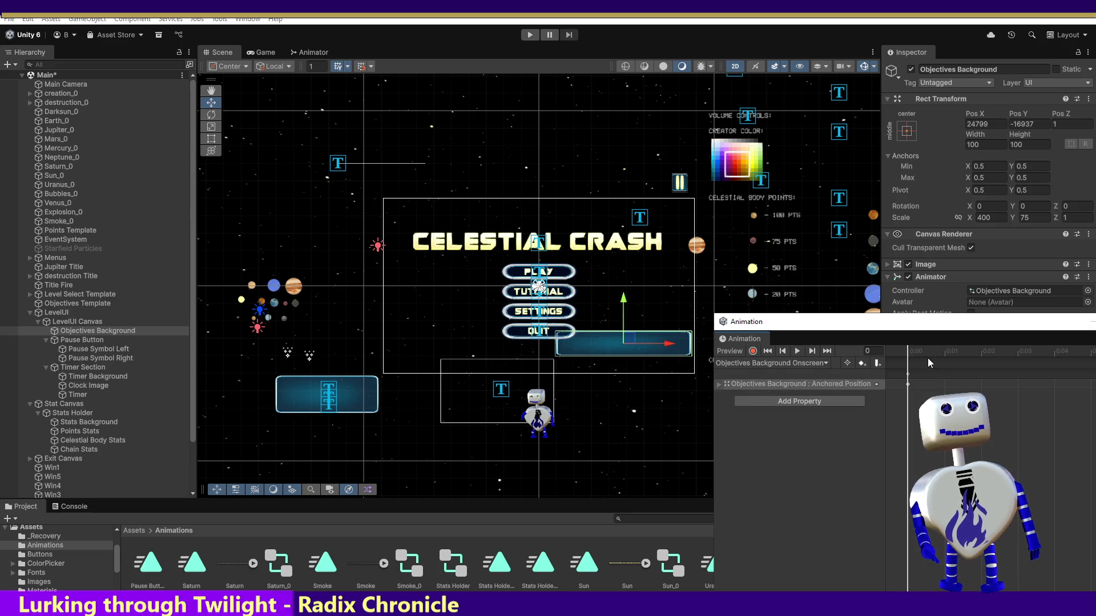
{"action": "left_click", "coordinate": [1054, 352]}
{"action": "mouse_move", "coordinate": [1065, 371]}
{"action": "left_mouse_down"}
{"action": "mouse_move", "coordinate": [1085, 376]}
{"action": "mouse_move", "coordinate": [1005, 353]}
{"action": "mouse_move", "coordinate": [909, 355]}
{"action": "mouse_move", "coordinate": [1085, 371]}
{"action": "mouse_move", "coordinate": [916, 372]}
{"action": "mouse_move", "coordinate": [1040, 387]}
{"action": "mouse_move", "coordinate": [1087, 371]}
{"action": "mouse_move", "coordinate": [910, 360]}
{"action": "mouse_move", "coordinate": [1085, 359]}
{"action": "mouse_move", "coordinate": [897, 354]}
{"action": "left_mouse_up"}
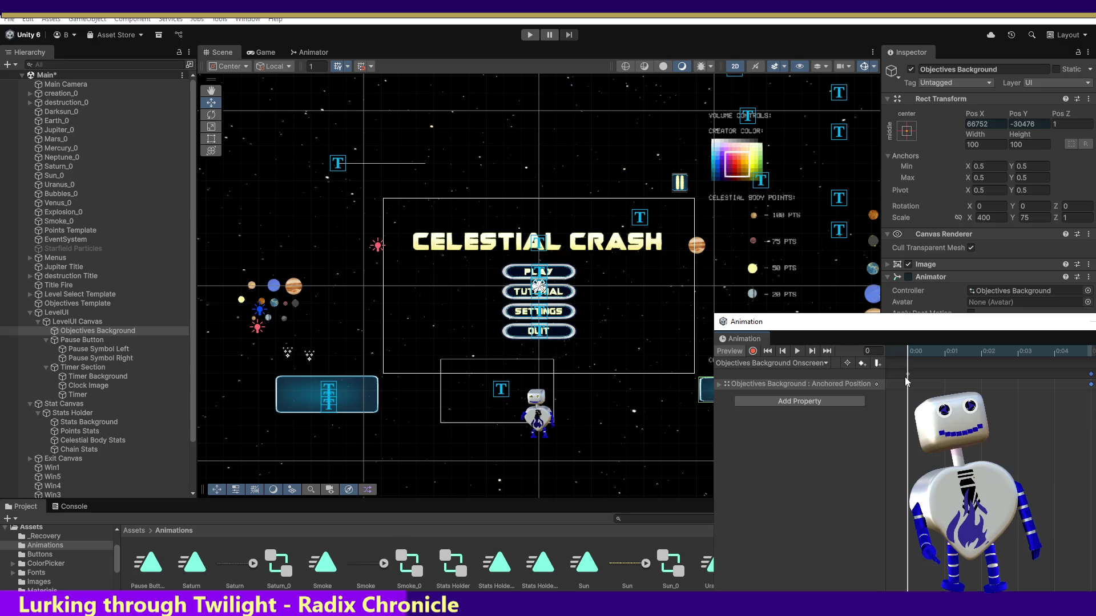
Preview the Offscreen clip sliding the panel out of view.
{"action": "left_click", "coordinate": [791, 364]}
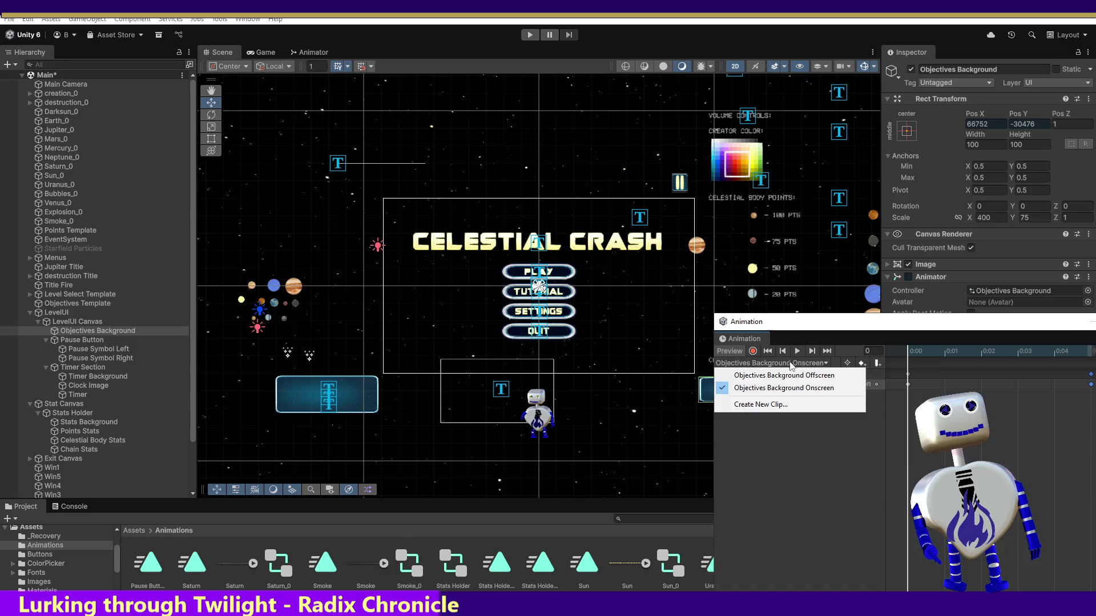
{"action": "left_click", "coordinate": [792, 375]}
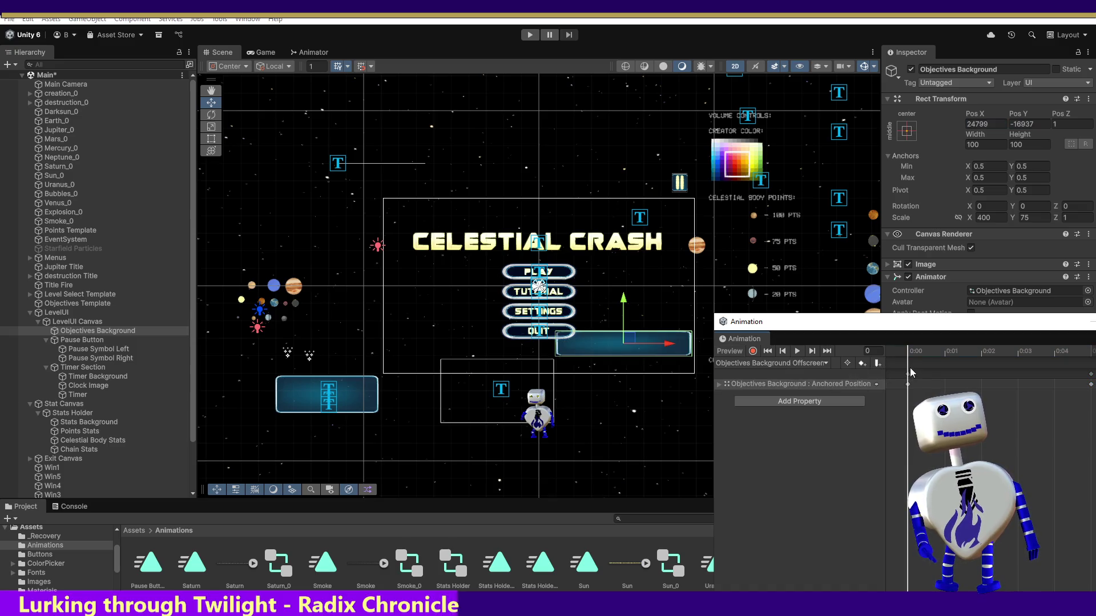
{"action": "left_click_drag", "start_coordinate": [943, 351], "coordinate": [1076, 367]}
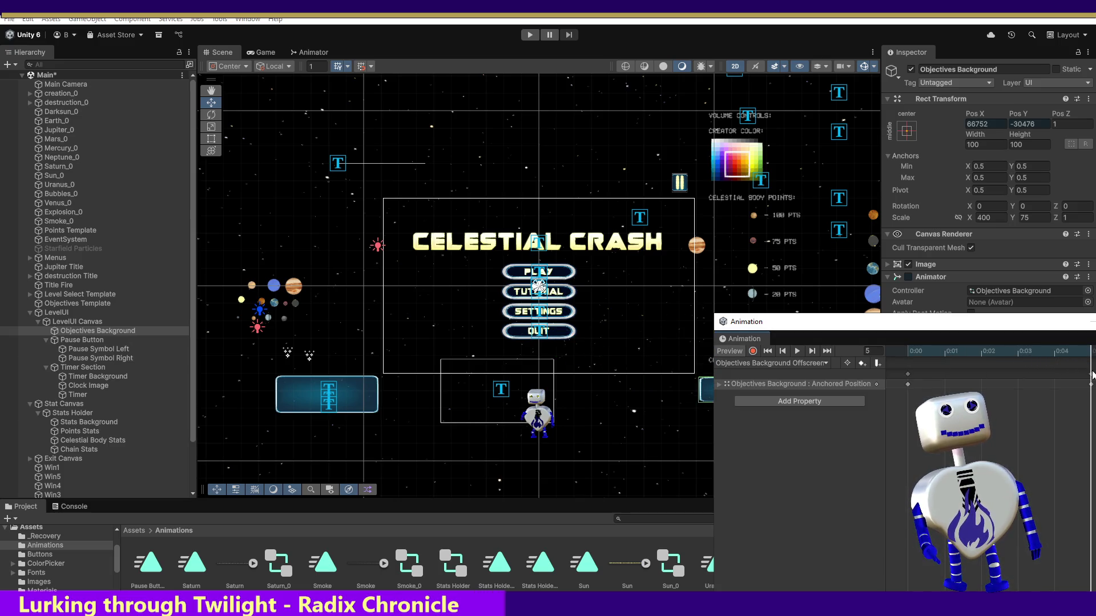
{"action": "left_click", "coordinate": [1054, 352]}
{"action": "left_click", "coordinate": [910, 351]}
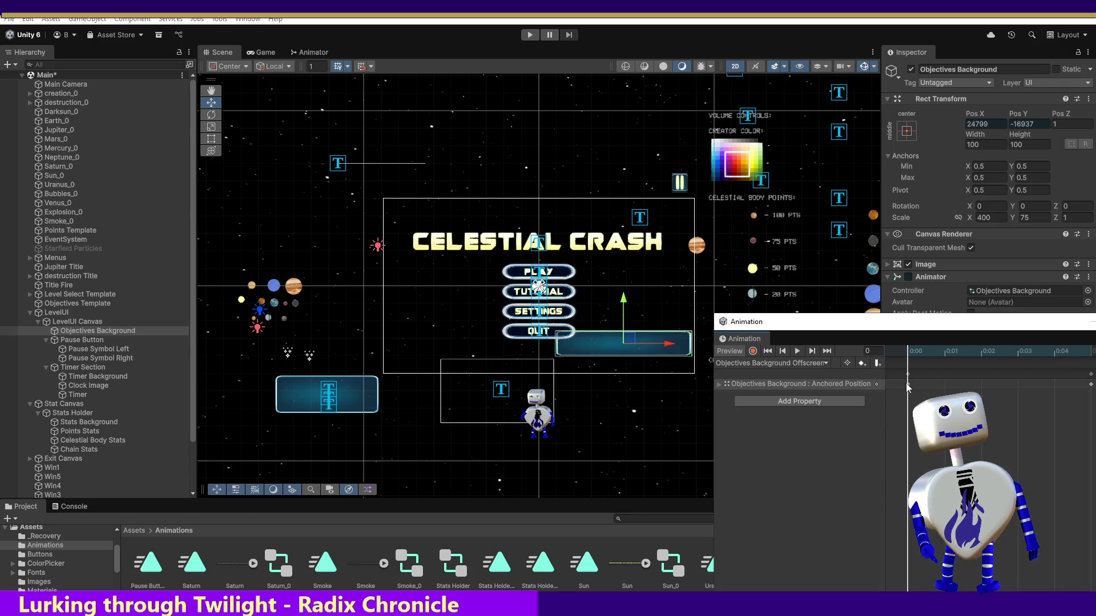
Preview the Onscreen clip sliding the panel into view, and shift the Animation timeline left.
{"action": "left_click", "coordinate": [770, 363]}
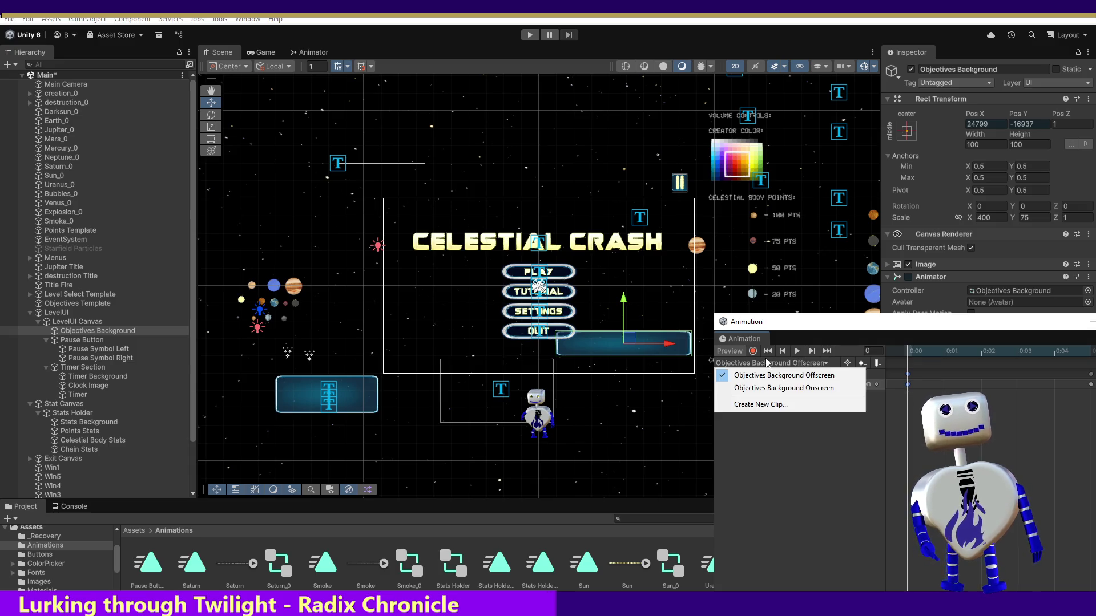
{"action": "left_click", "coordinate": [784, 387]}
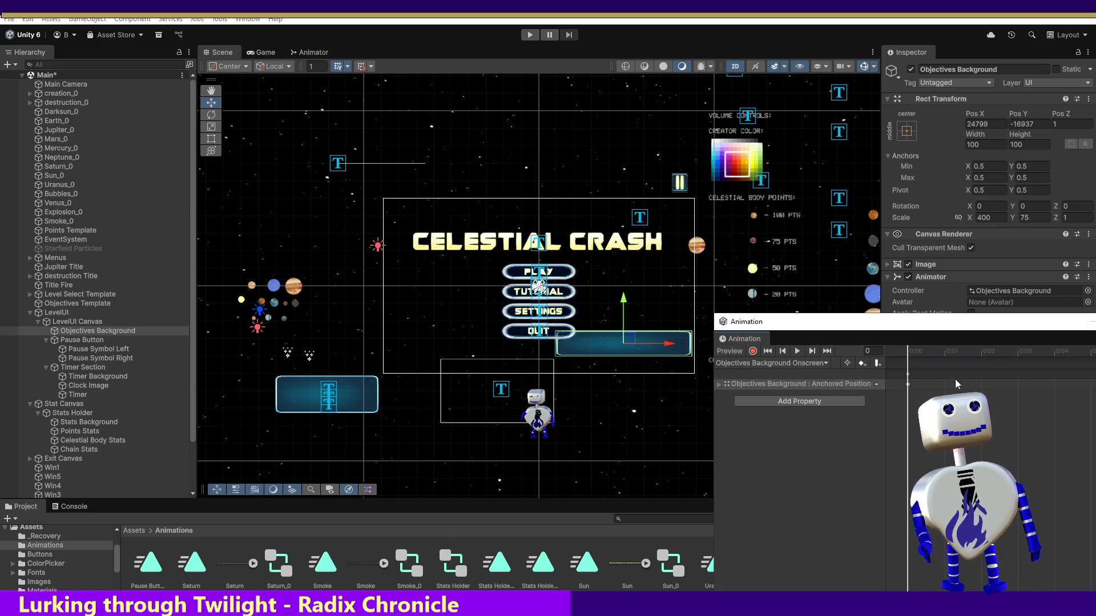
{"action": "left_click", "coordinate": [1032, 355]}
{"action": "left_click", "coordinate": [1081, 355]}
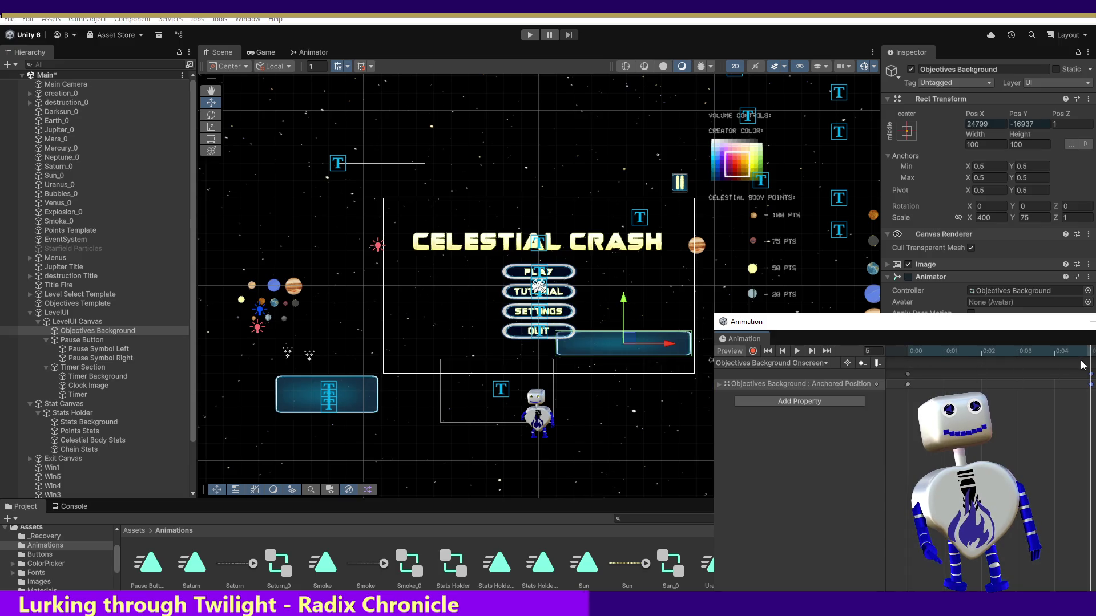
{"action": "mouse_move", "coordinate": [953, 352]}
{"action": "left_mouse_down"}
{"action": "mouse_move", "coordinate": [880, 349]}
{"action": "mouse_move", "coordinate": [1077, 360]}
{"action": "left_mouse_up"}
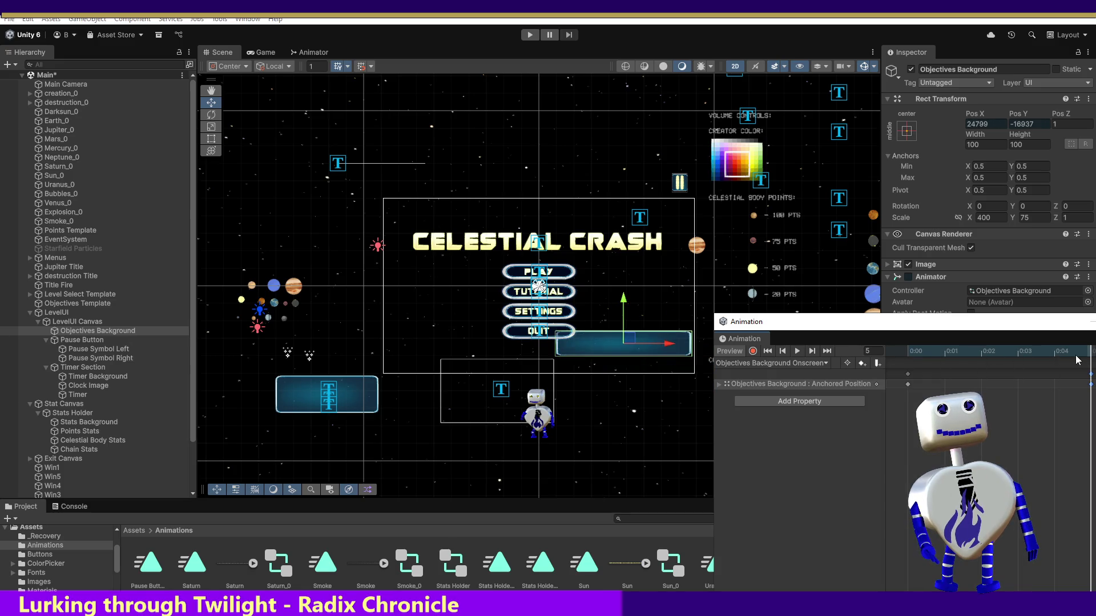
{"action": "left_click", "coordinate": [908, 352]}
{"action": "left_click_drag", "start_coordinate": [900, 352], "coordinate": [1079, 371]}
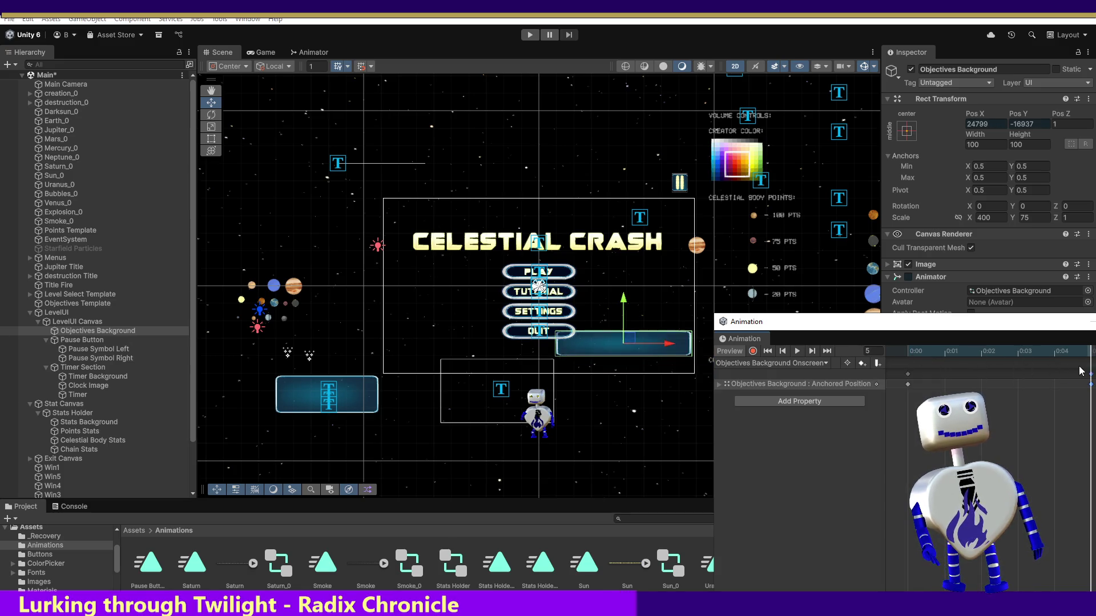
{"action": "left_click_drag", "start_coordinate": [1025, 332], "coordinate": [837, 319]}
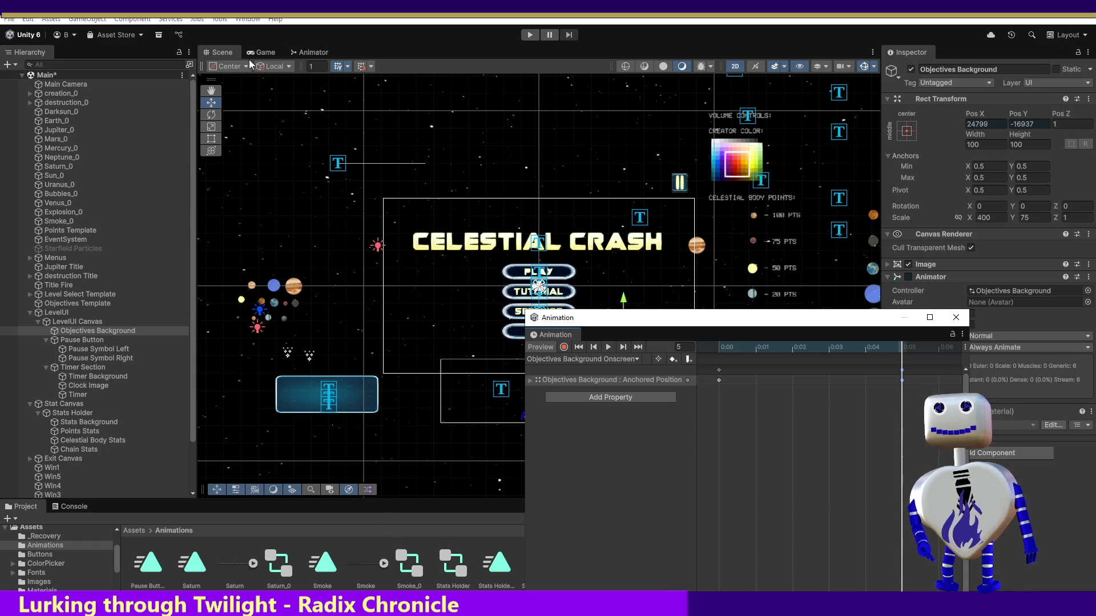
In the Animator graph, stack the Onscreen state directly above the Offscreen state.
{"action": "left_click", "coordinate": [305, 56]}
{"action": "mouse_move", "coordinate": [465, 82]}
{"action": "left_mouse_down"}
{"action": "mouse_move", "coordinate": [580, 190]}
{"action": "mouse_move", "coordinate": [584, 208]}
{"action": "left_mouse_up"}
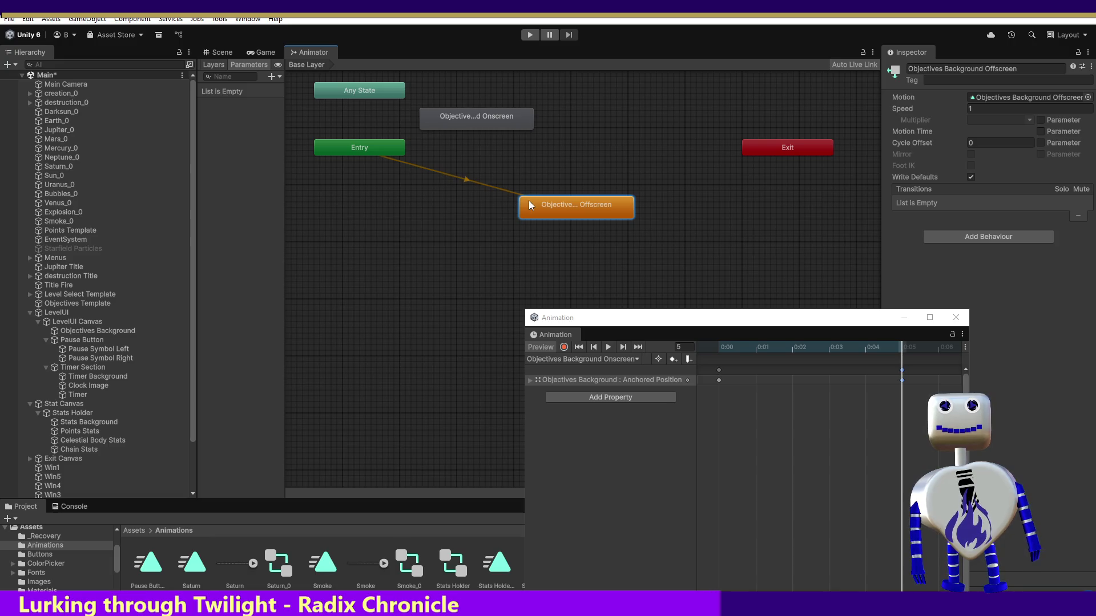
{"action": "mouse_move", "coordinate": [463, 118]}
{"action": "left_mouse_down"}
{"action": "mouse_move", "coordinate": [549, 156]}
{"action": "mouse_move", "coordinate": [564, 176]}
{"action": "left_mouse_up"}
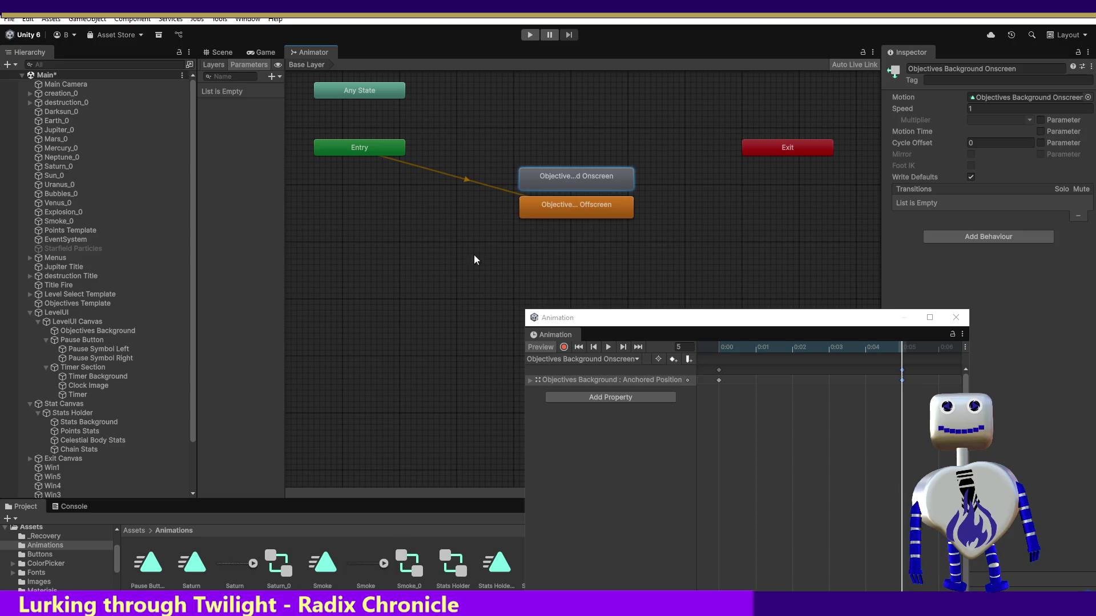
Add an empty state named 'Dummy' and place it just below Entry.
{"action": "right_click", "coordinate": [456, 269]}
{"action": "mouse_move", "coordinate": [495, 278]}
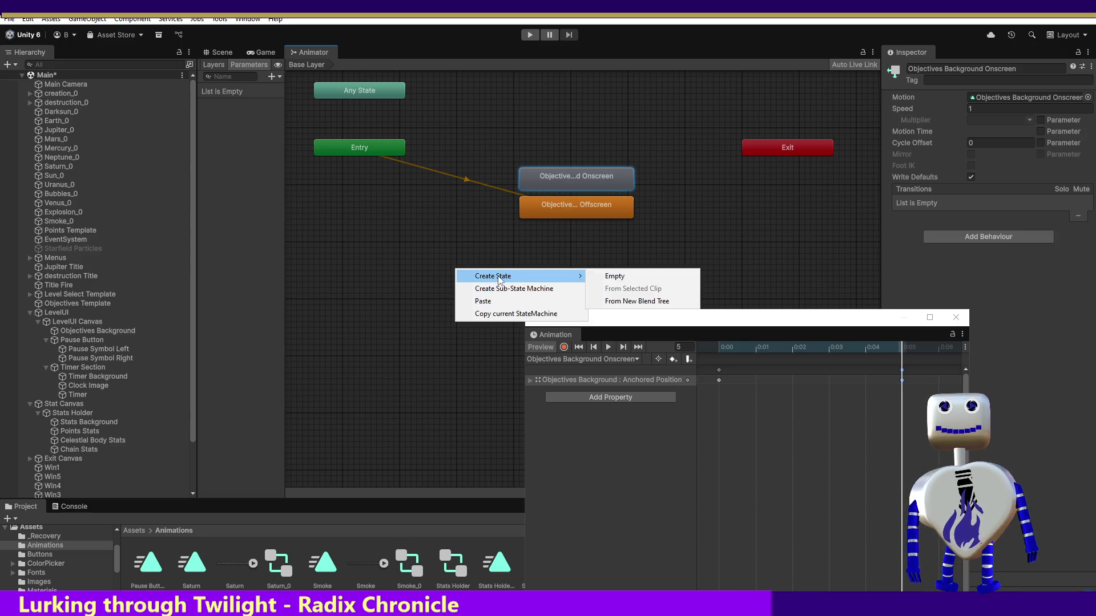
{"action": "left_click", "coordinate": [624, 274]}
{"action": "left_click", "coordinate": [538, 290]}
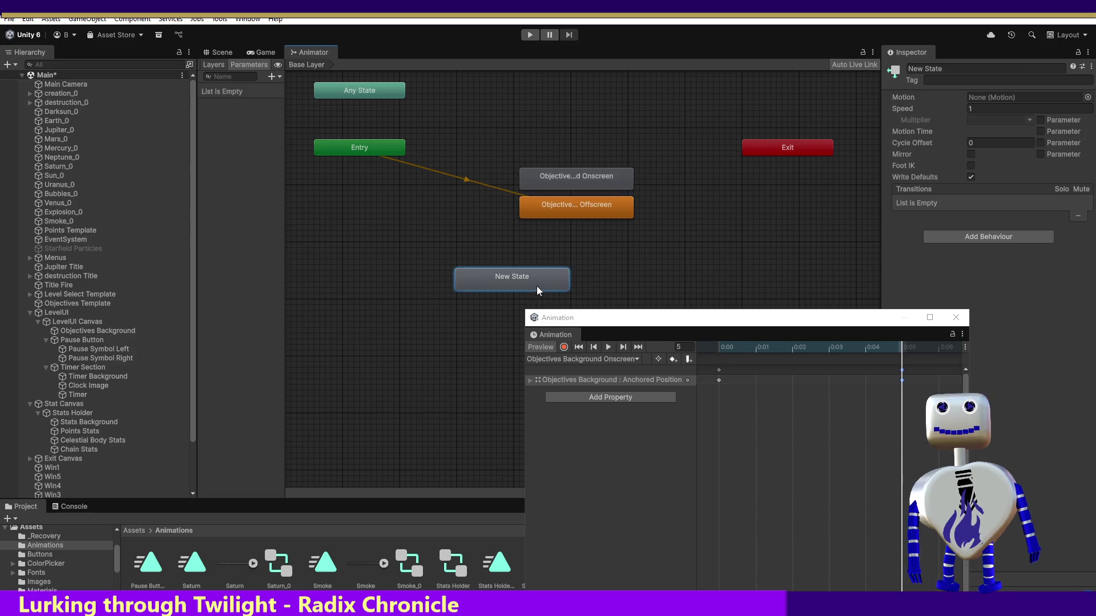
{"action": "left_click", "coordinate": [925, 69]}
{"action": "type", "text": "D"}
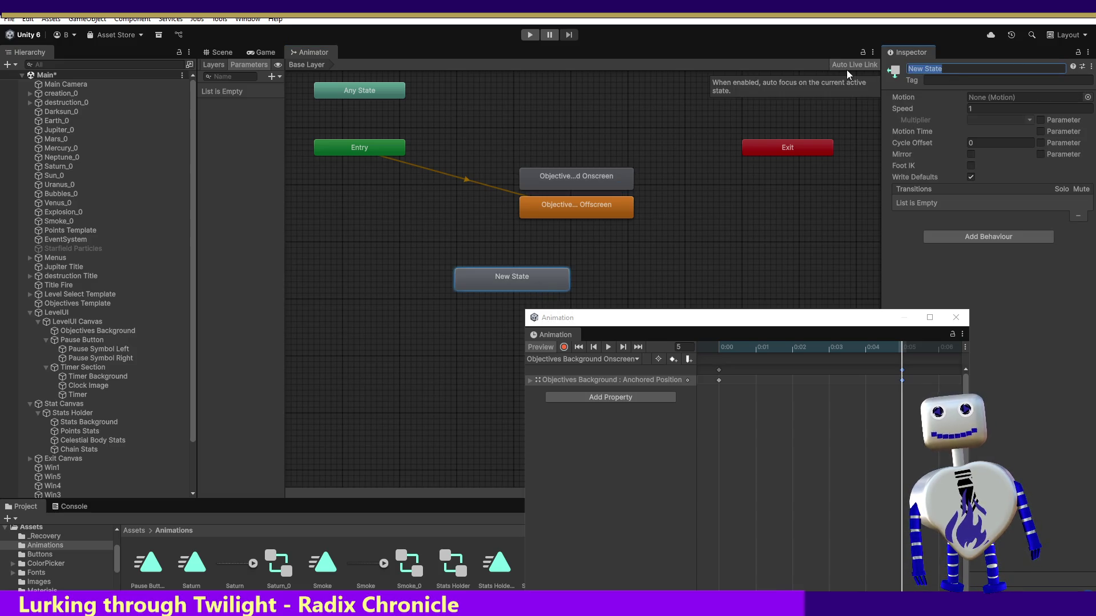
{"action": "type", "text": "ummy"}
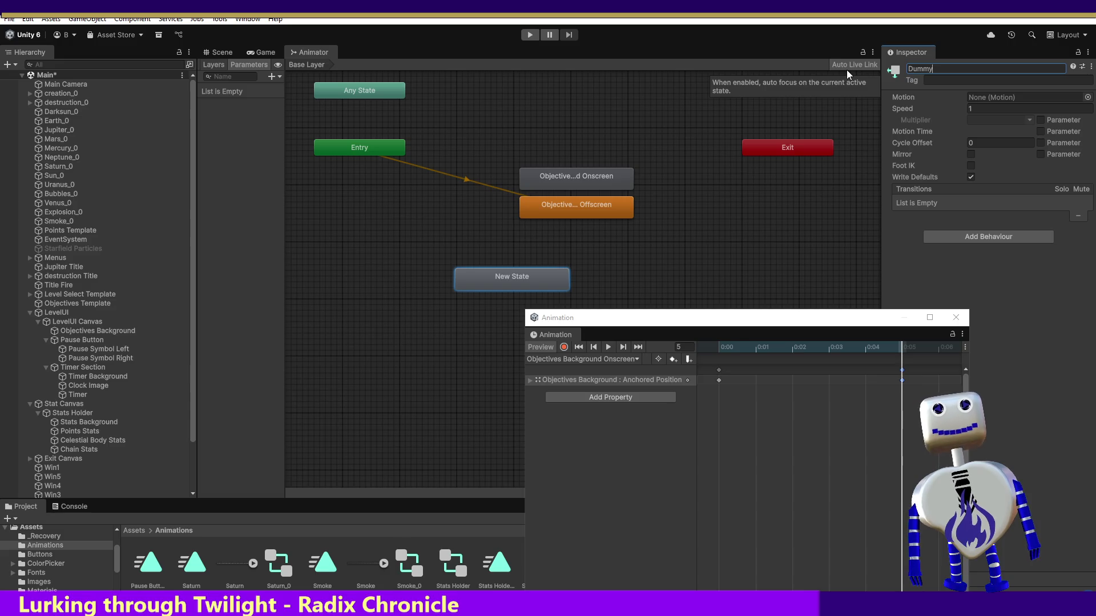
{"action": "left_click_drag", "start_coordinate": [481, 270], "coordinate": [355, 193]}
{"action": "right_click", "coordinate": [354, 193]}
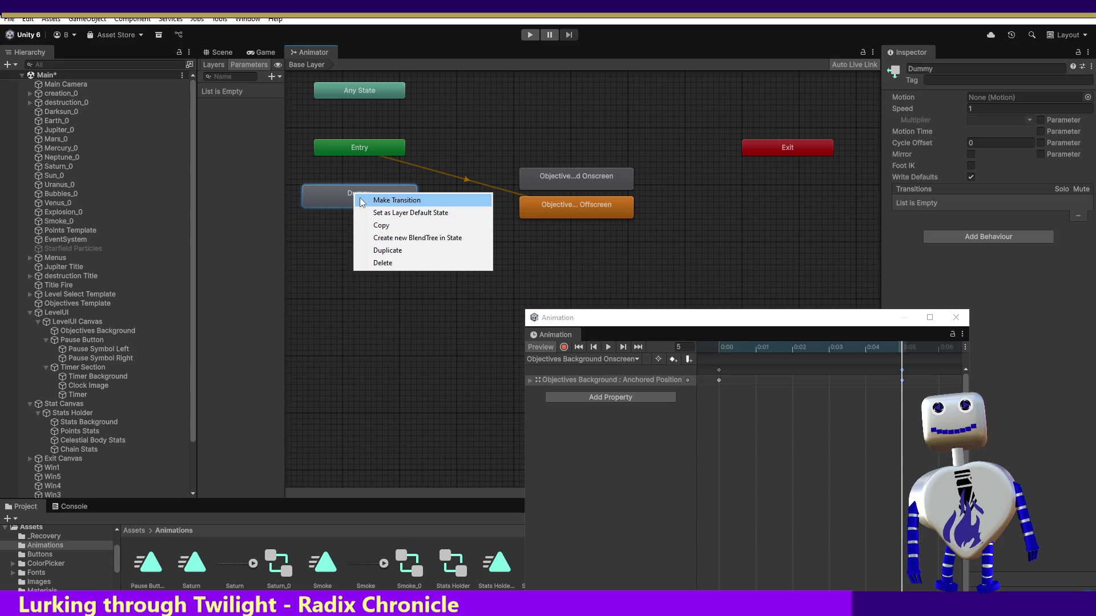
Make Dummy the layer default state and toggle Loop Time on the Onscreen and Offscreen clips.
{"action": "left_click", "coordinate": [365, 213]}
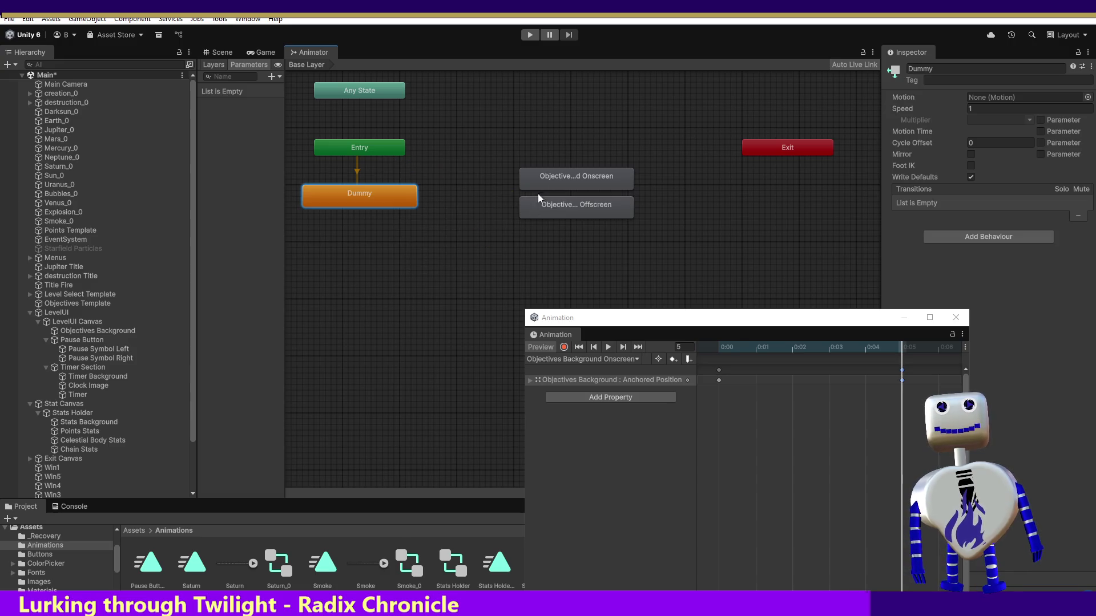
{"action": "left_click", "coordinate": [548, 172]}
{"action": "double_click", "coordinate": [547, 173]}
{"action": "left_click", "coordinate": [970, 108]}
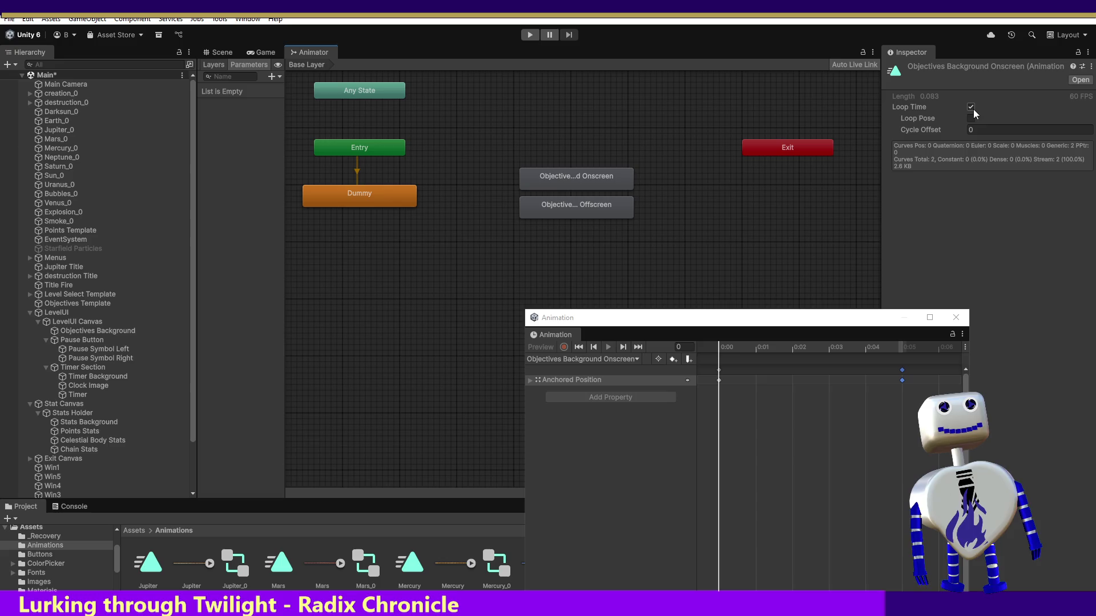
{"action": "left_click", "coordinate": [569, 199]}
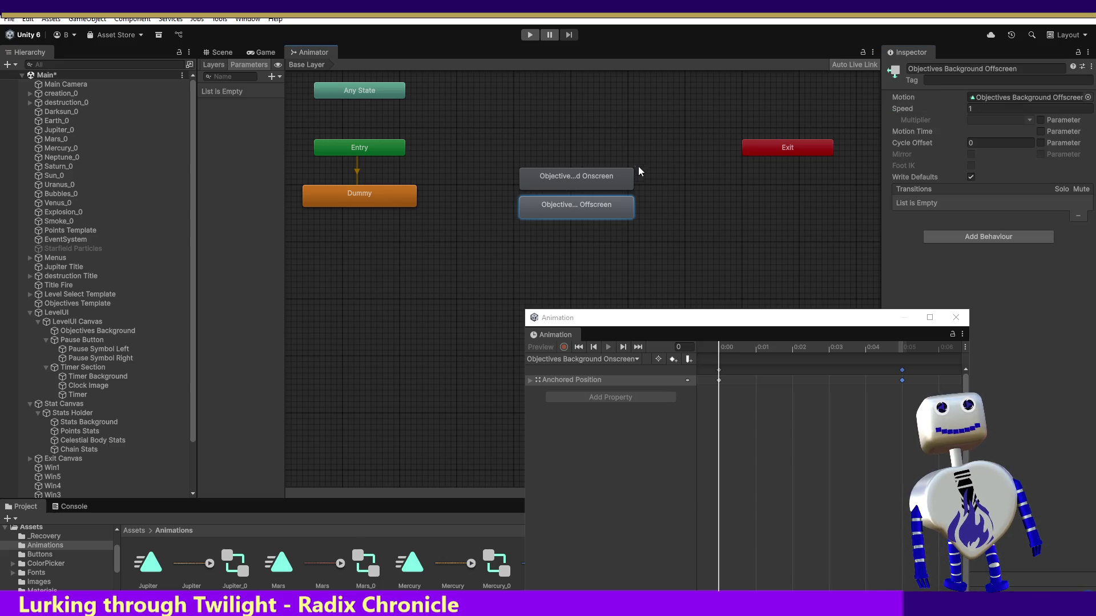
{"action": "double_click", "coordinate": [604, 216]}
{"action": "left_click", "coordinate": [970, 107]}
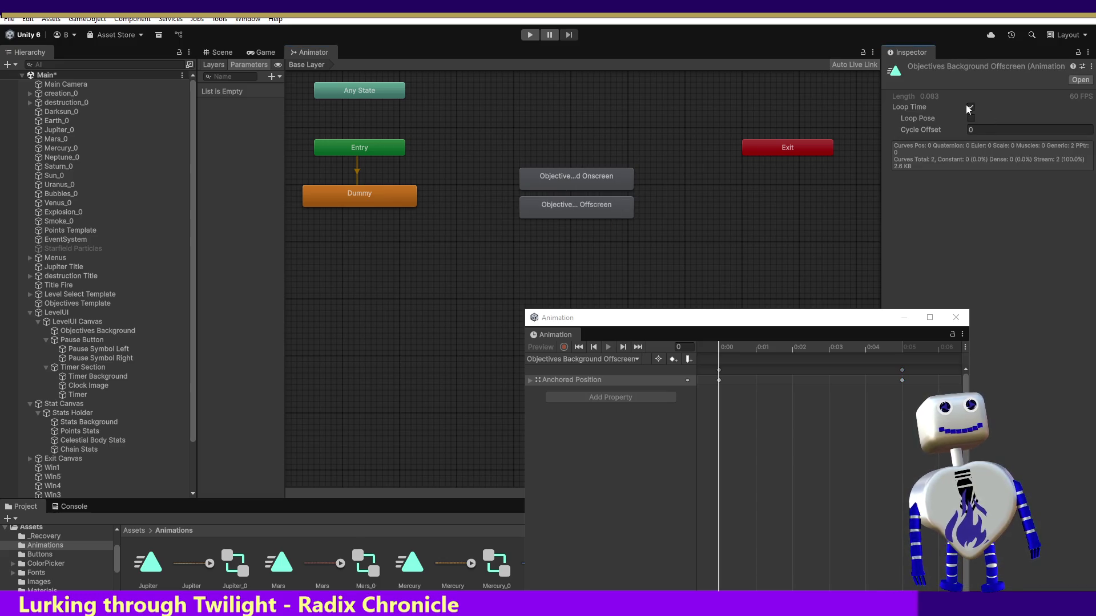
Select the Onscreen state's full name for copying and move to the code editor.
{"action": "left_click", "coordinate": [705, 194]}
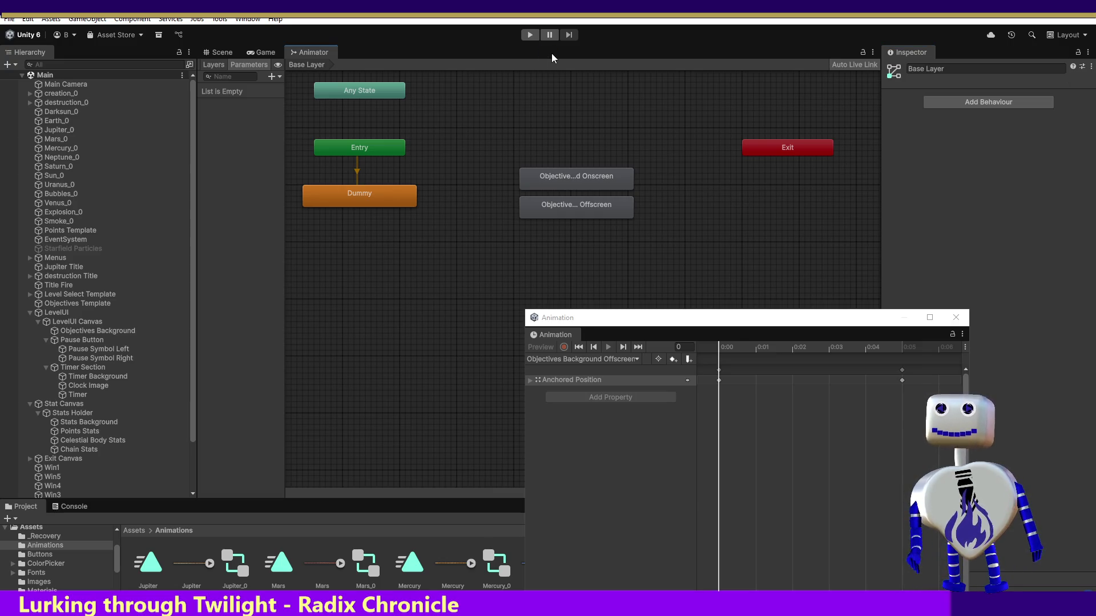
{"action": "left_click", "coordinate": [576, 179]}
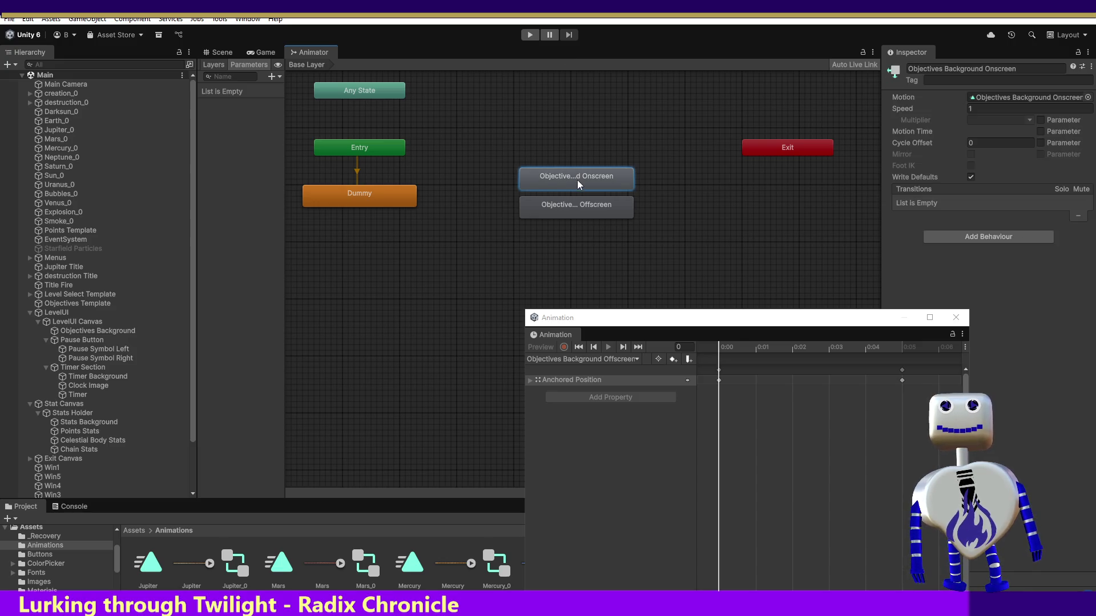
{"action": "left_click", "coordinate": [1027, 71]}
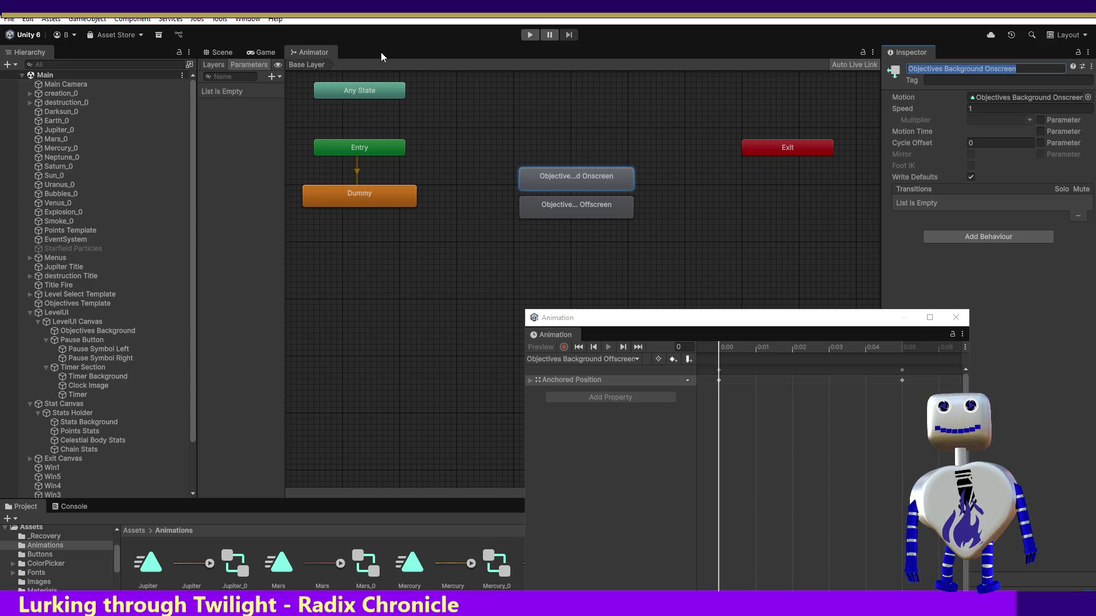
{"action": "key", "text": "alt+Tab"}
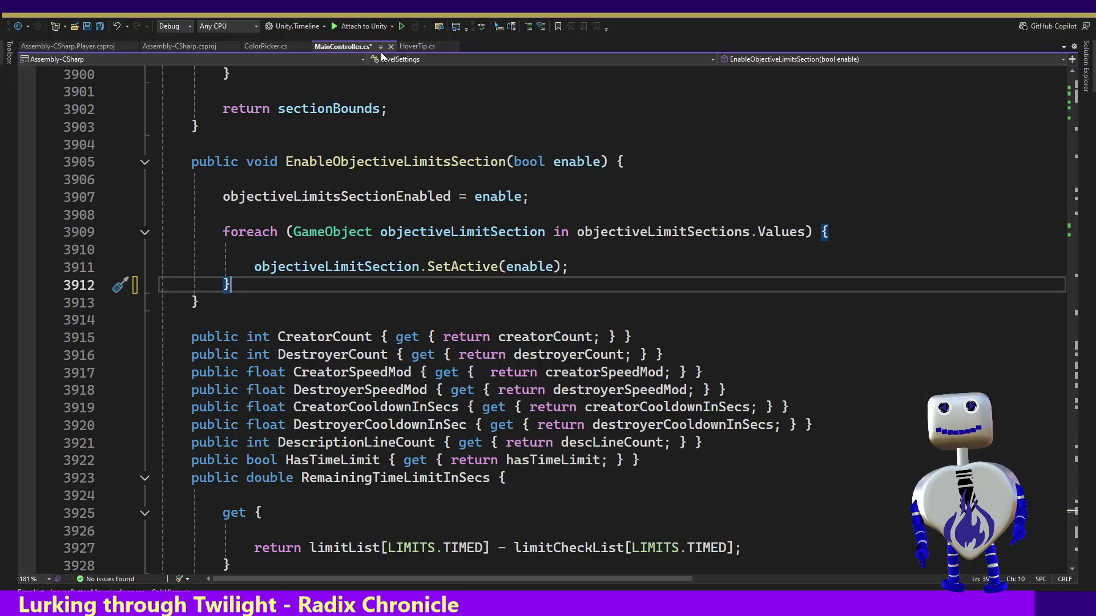
Save MainController.cs and go to the pauseButtonMover Animator field declaration.
{"action": "key", "text": "ctrl+s"}
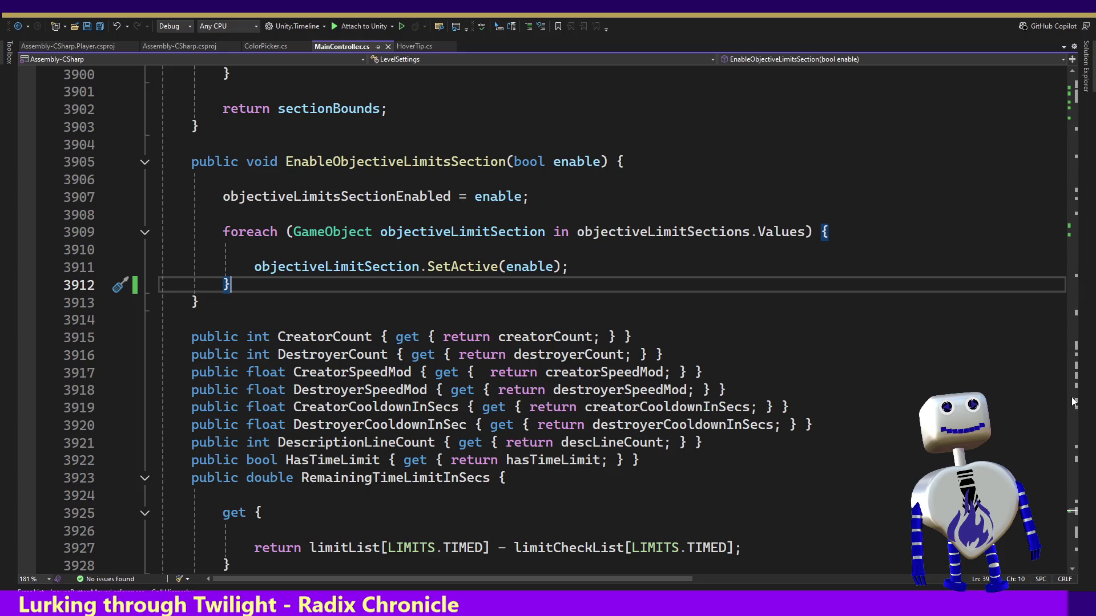
{"action": "left_click_drag", "start_coordinate": [1071, 516], "coordinate": [1078, 115]}
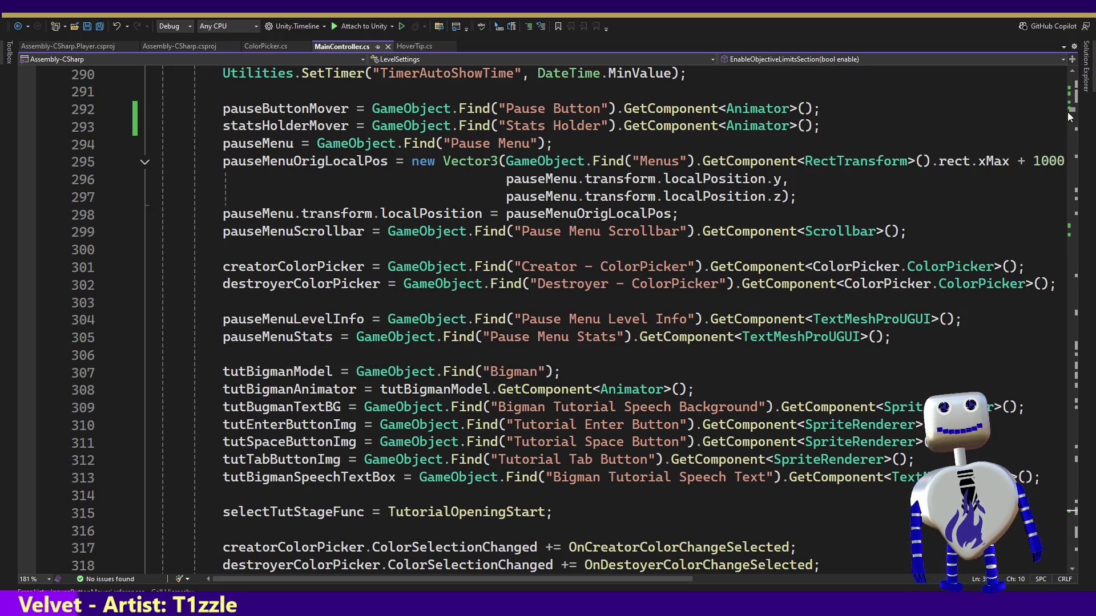
{"action": "mouse_move", "coordinate": [1068, 116]}
{"action": "left_mouse_down"}
{"action": "mouse_move", "coordinate": [1064, 106]}
{"action": "mouse_move", "coordinate": [1064, 116]}
{"action": "left_mouse_up"}
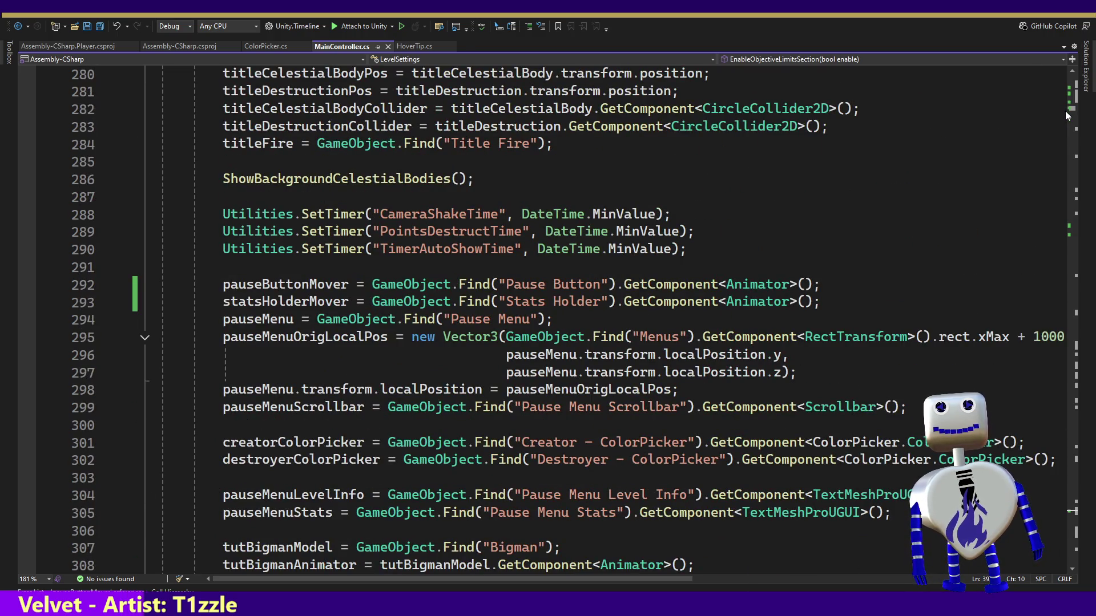
{"action": "left_click", "coordinate": [285, 284], "text": "ctrl"}
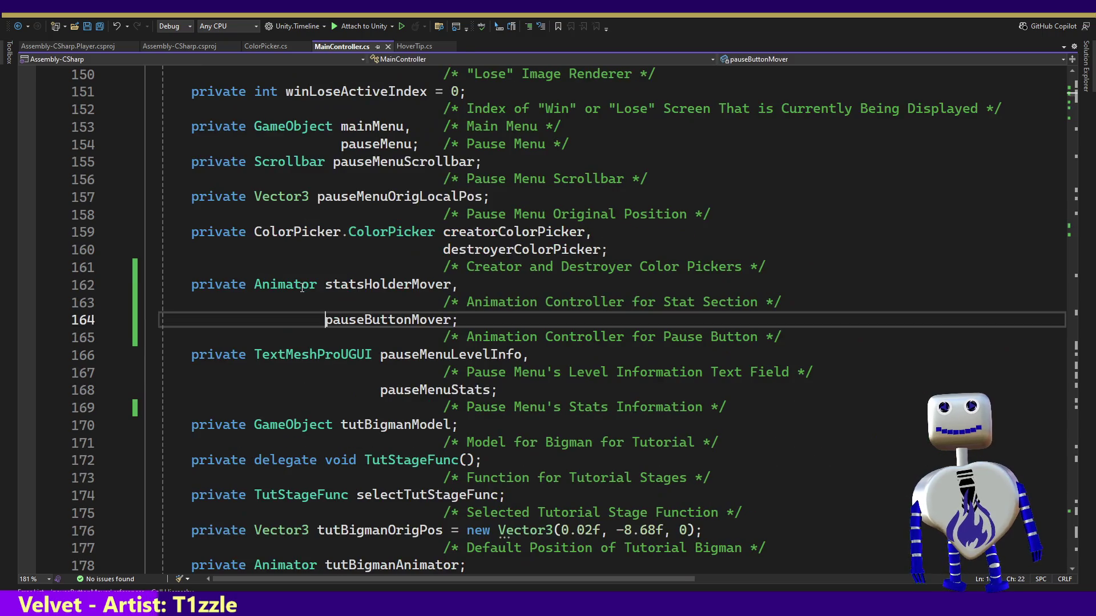
Add an 'Objectives Background Onscreen' placeholder line and paste a copy of the statsHolderMover declaration with comment.
{"action": "left_click", "coordinate": [761, 337]}
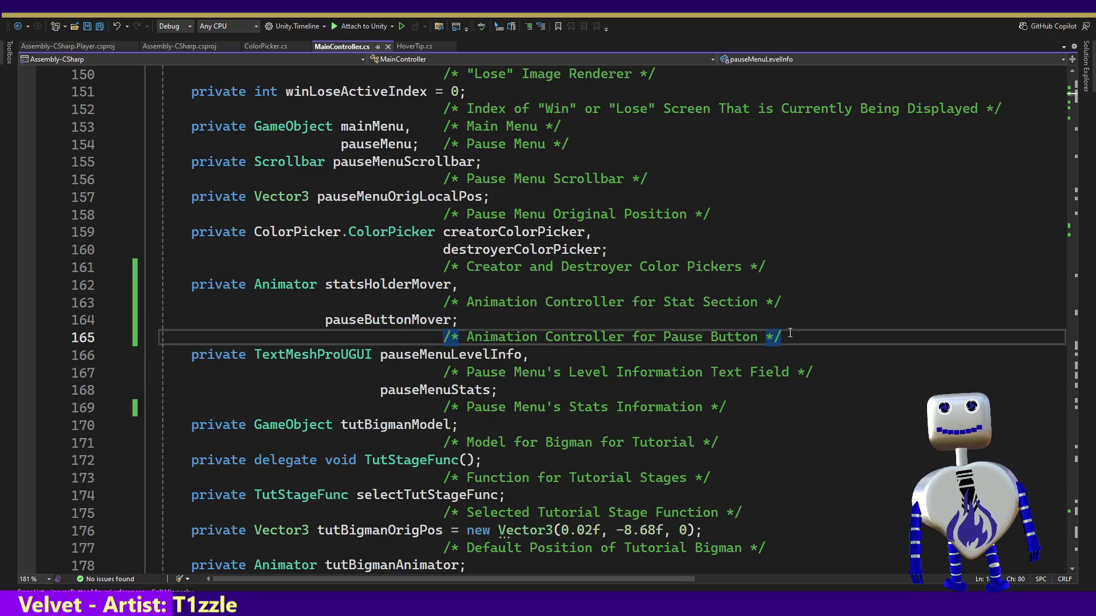
{"action": "key", "text": "Return"}
{"action": "key", "text": "Return"}
{"action": "key", "text": "Return"}
{"action": "type", "text": "Objectives Background Onscreen"}
{"action": "key", "text": "ctrl+z"}
{"action": "key", "text": "ctrl+z"}
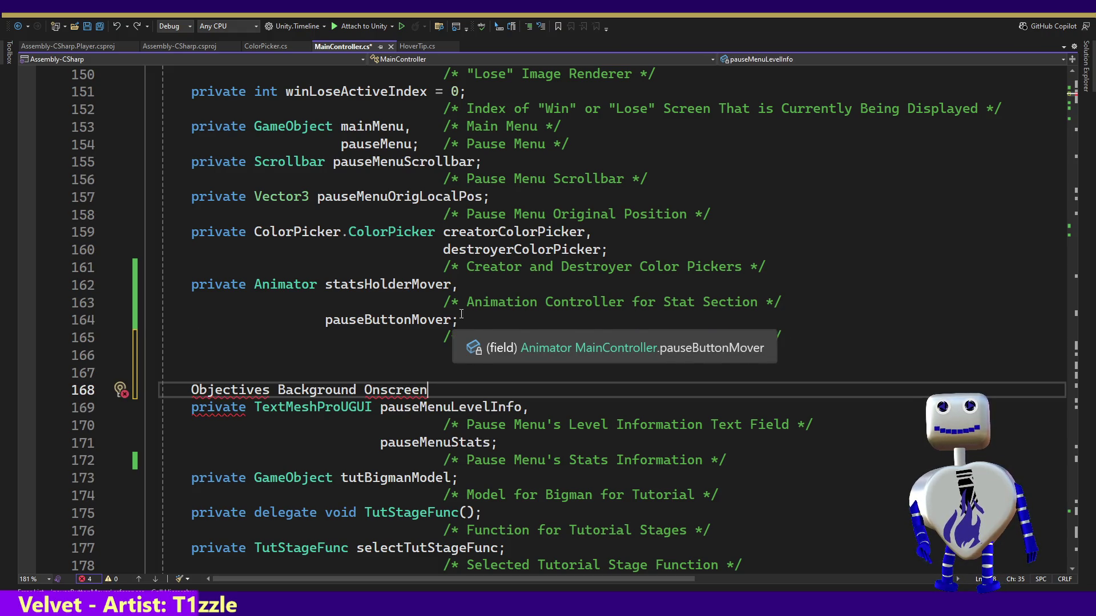
{"action": "left_click_drag", "start_coordinate": [810, 301], "coordinate": [328, 288]}
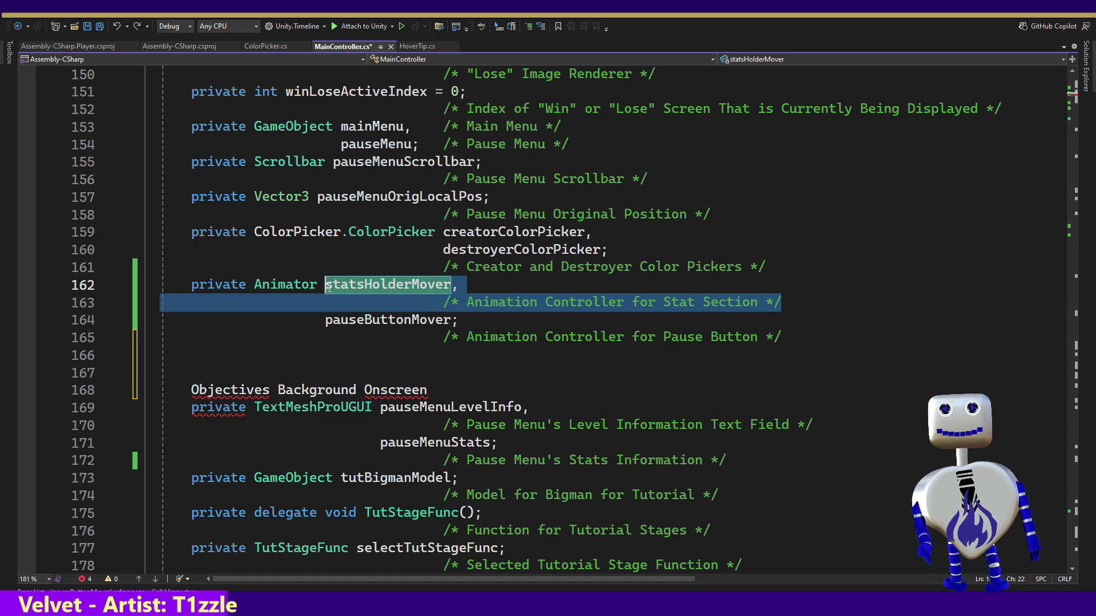
{"action": "key", "text": "ctrl+c"}
{"action": "left_click", "coordinate": [795, 301]}
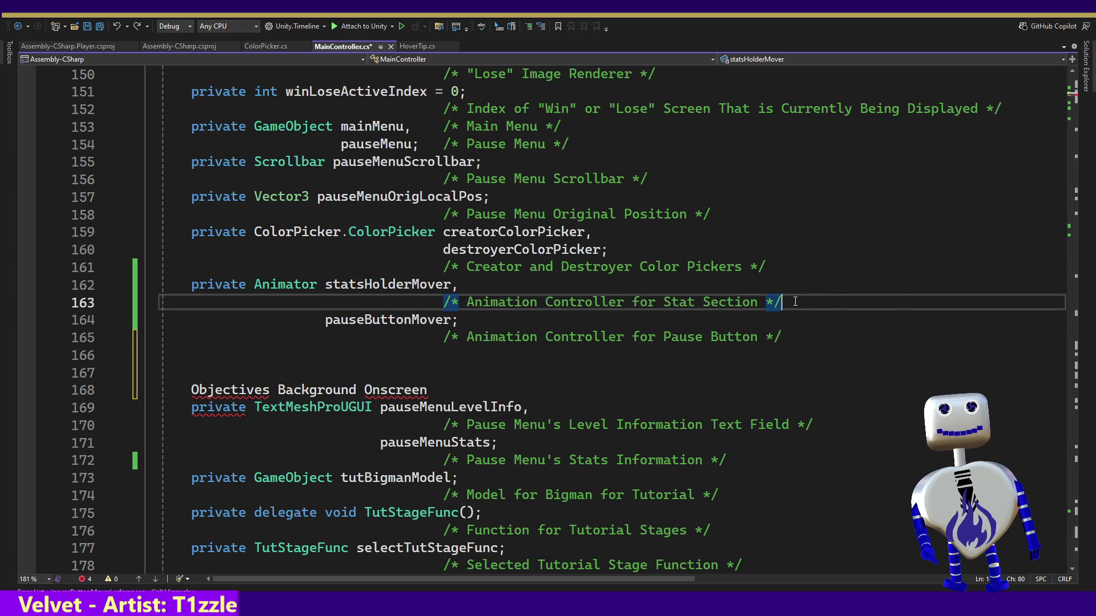
{"action": "key", "text": "ctrl+v"}
Fix the duplicated field's line breaks and indentation, then copy 'Objectives Background' from the placeholder.
{"action": "left_click", "coordinate": [779, 302]}
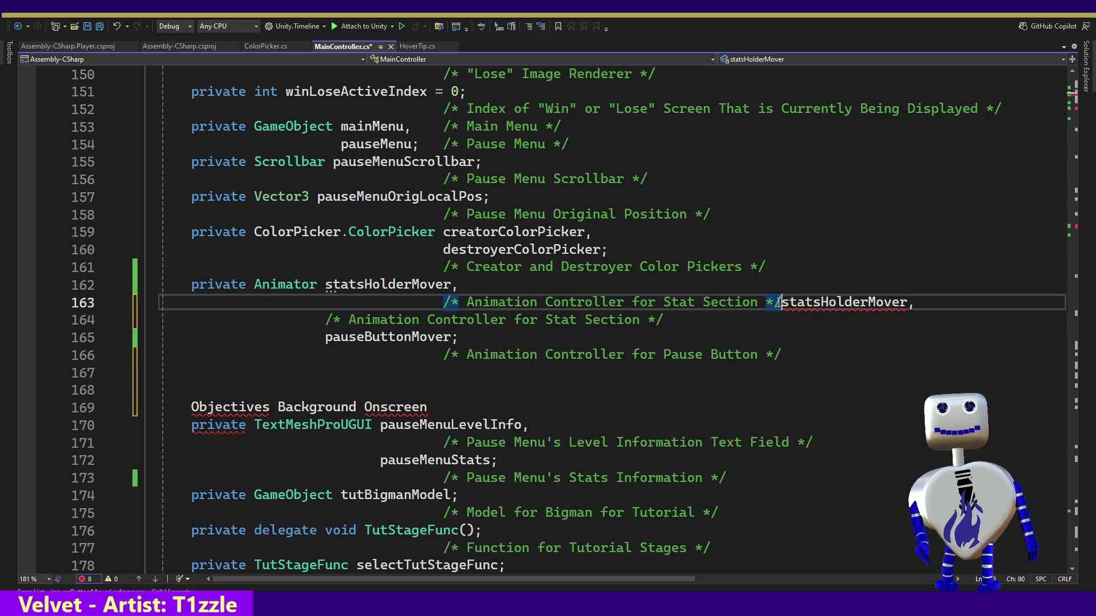
{"action": "key", "text": "Return"}
{"action": "key", "text": "BackSpace"}
{"action": "key", "text": "BackSpace"}
{"action": "key", "text": "BackSpace"}
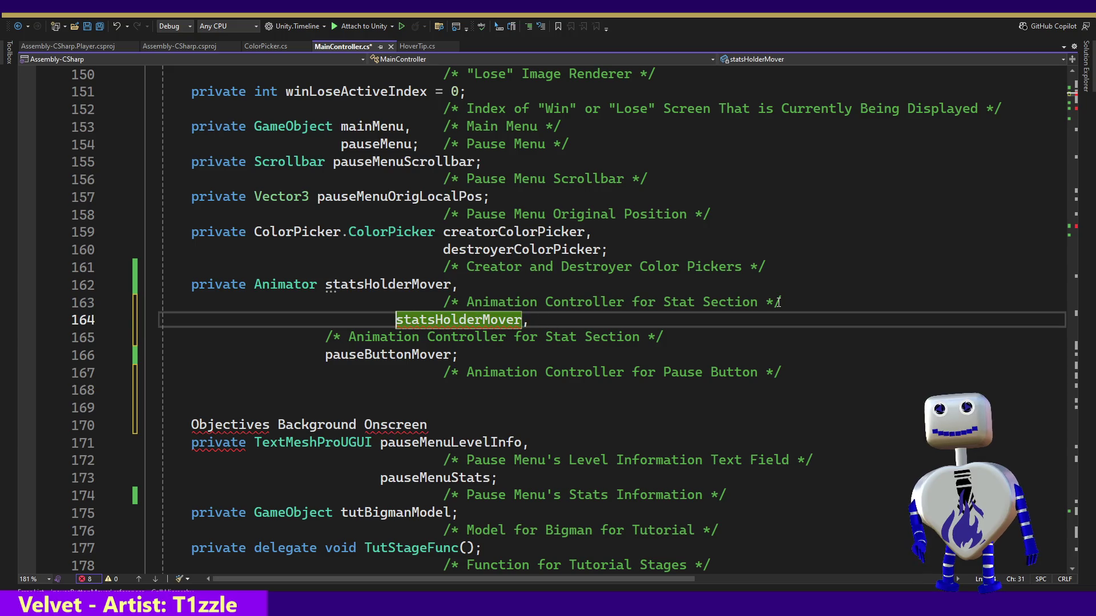
{"action": "key", "text": "BackSpace"}
{"action": "key", "text": "BackSpace"}
{"action": "key", "text": "BackSpace"}
{"action": "key", "text": "Down"}
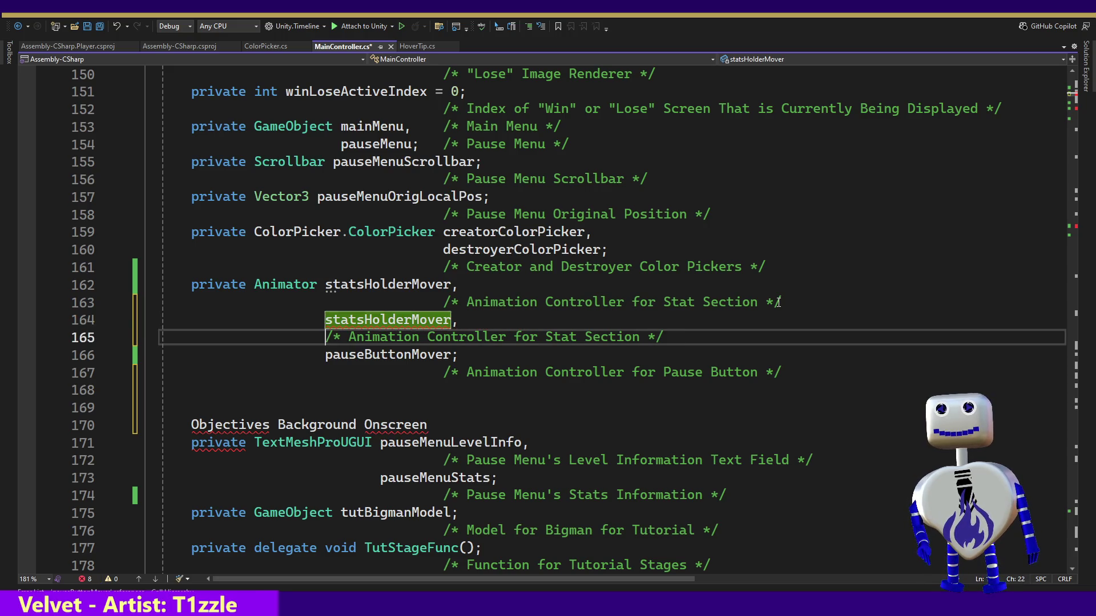
{"action": "key", "text": "Tab"}
{"action": "key", "text": "Tab"}
{"action": "key", "text": "Tab"}
{"action": "key", "text": "Tab"}
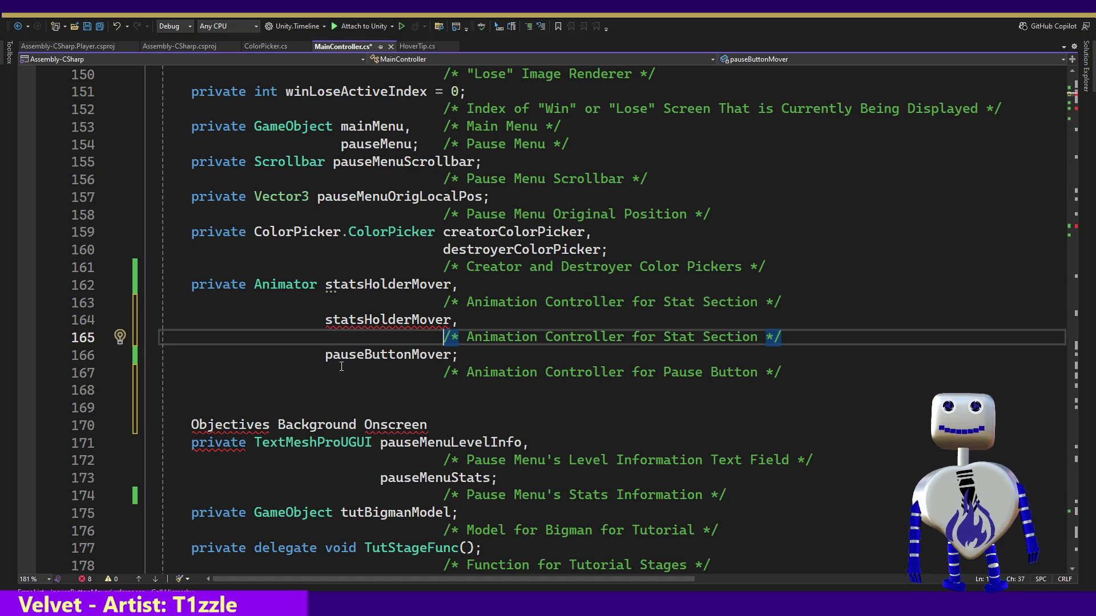
{"action": "left_click_drag", "start_coordinate": [451, 319], "coordinate": [326, 320]}
{"action": "left_click_drag", "start_coordinate": [191, 425], "coordinate": [357, 425]}
{"action": "key", "text": "ctrl+c"}
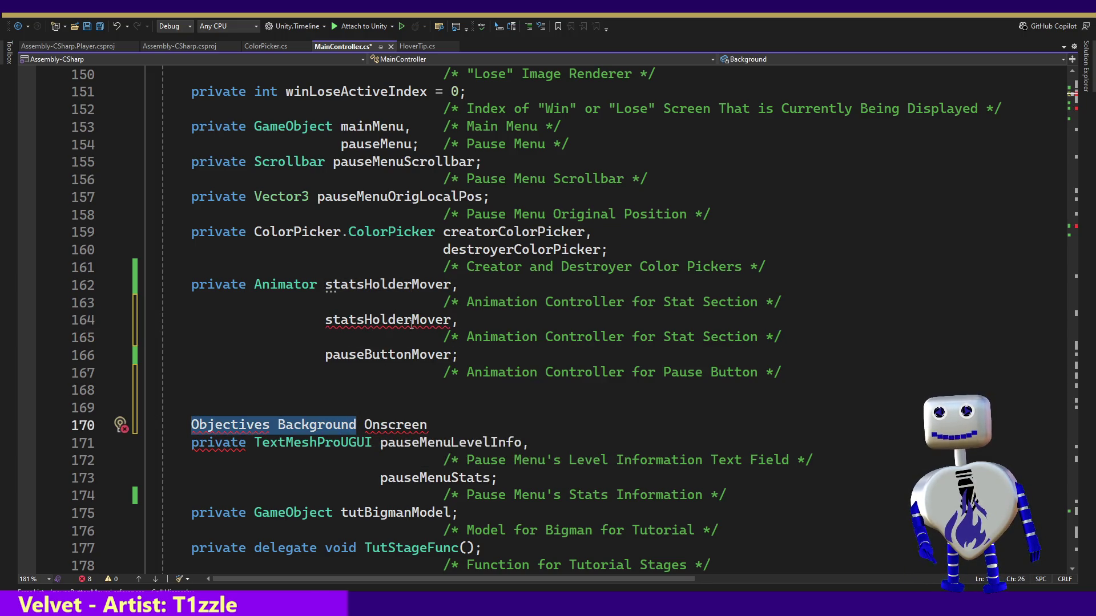
Rename the duplicated Animator field to objectivesBGMover.
{"action": "left_click_drag", "start_coordinate": [411, 320], "coordinate": [326, 320]}
{"action": "key", "text": "ctrl+v"}
{"action": "left_click", "coordinate": [334, 321]}
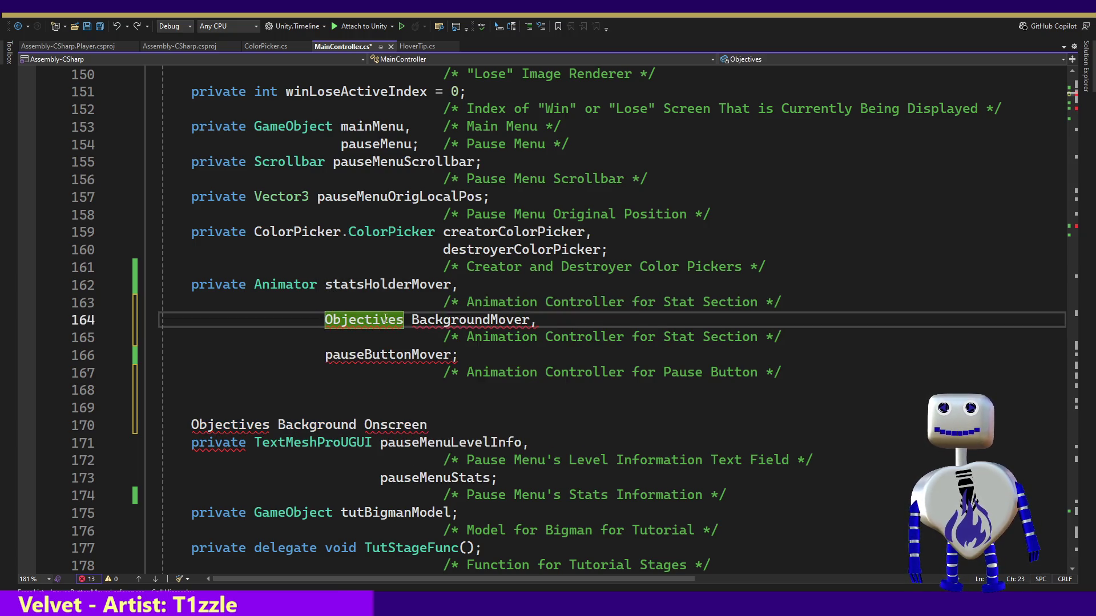
{"action": "left_click", "coordinate": [411, 321]}
{"action": "left_click_drag", "start_coordinate": [411, 321], "coordinate": [352, 325]}
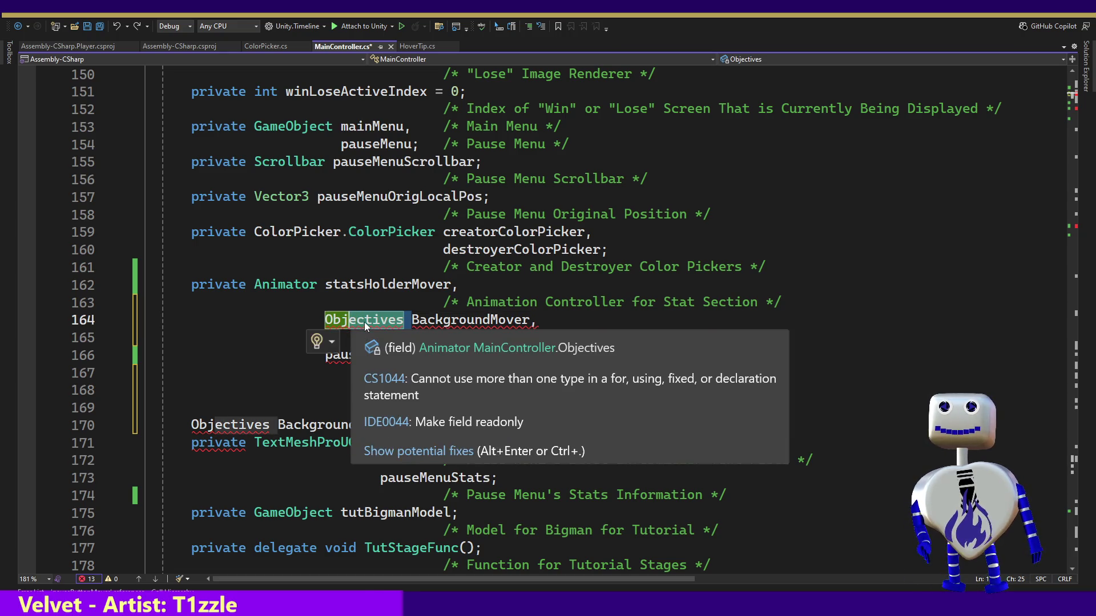
{"action": "left_click", "coordinate": [351, 324]}
{"action": "left_click", "coordinate": [328, 319]}
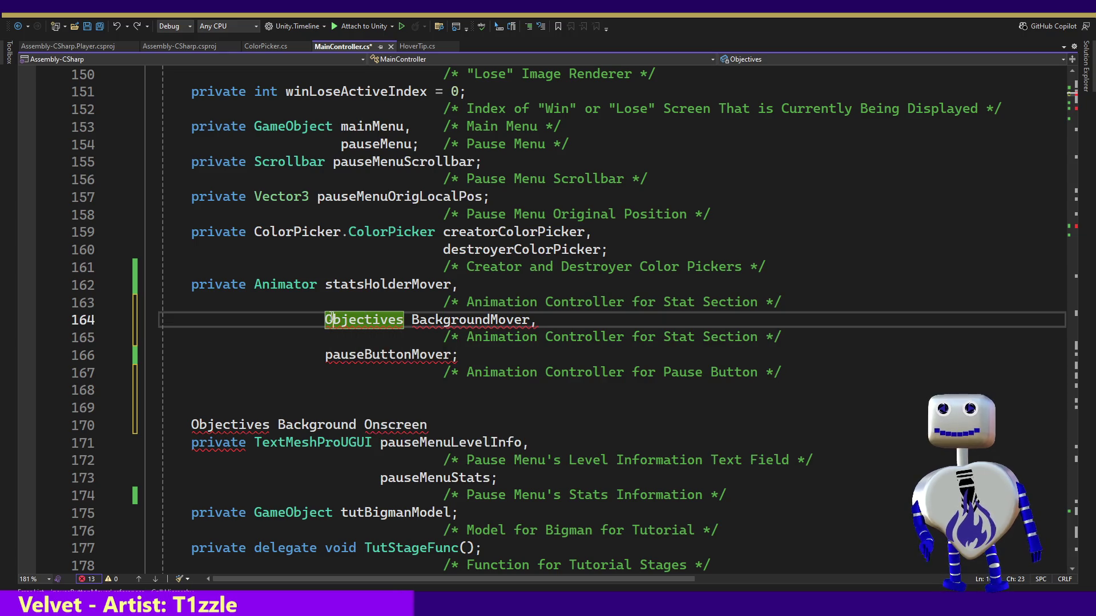
{"action": "key", "text": "Delete"}
{"action": "key", "text": "BackSpace"}
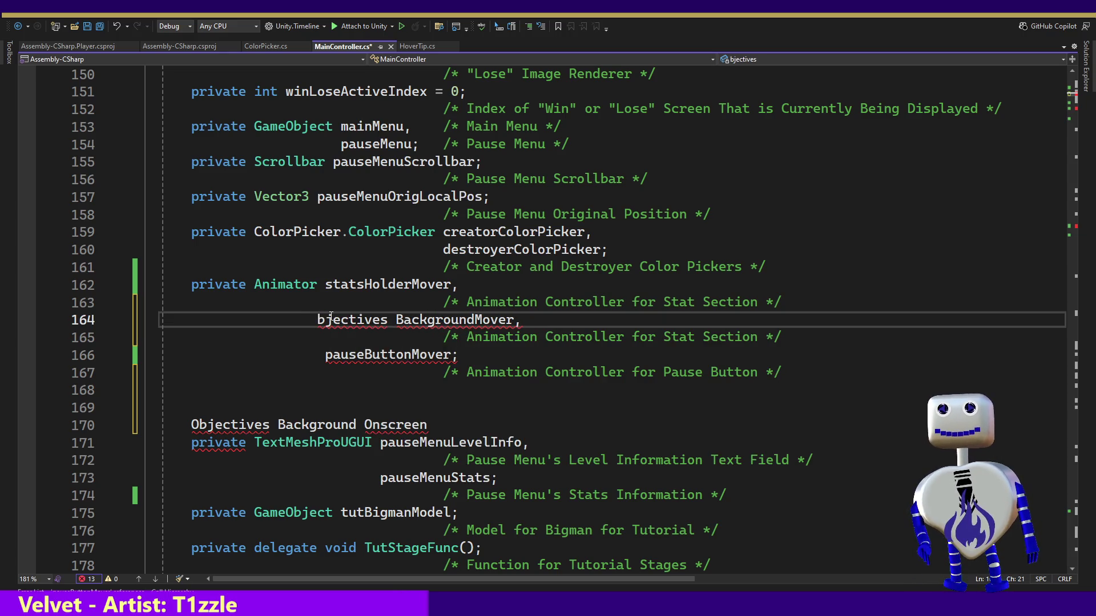
{"action": "type", "text": "o"}
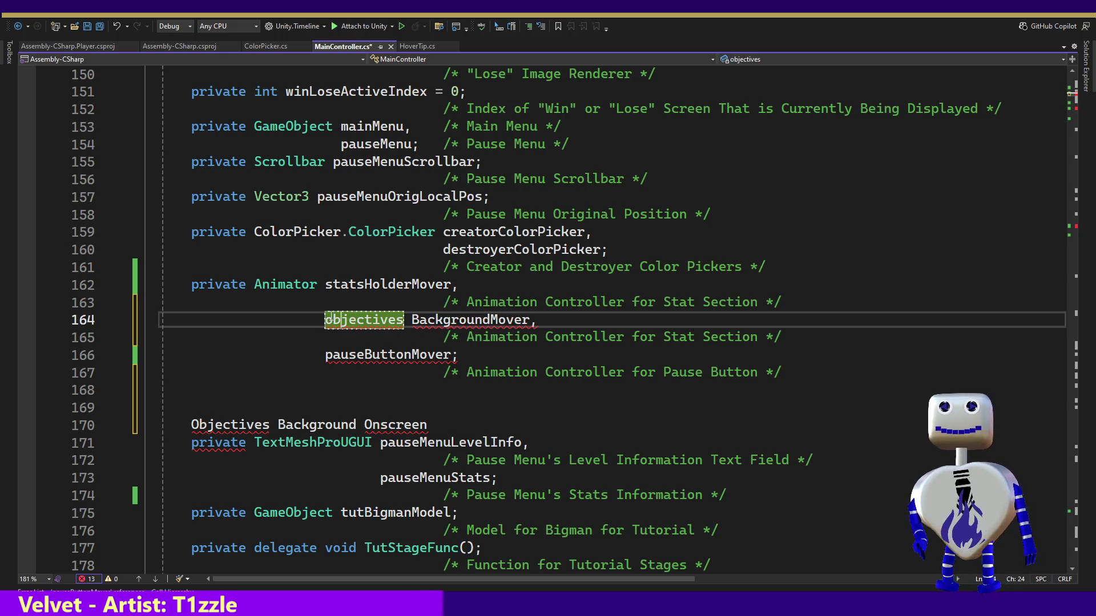
{"action": "key", "text": "Right"}
{"action": "key", "text": "Right"}
{"action": "key", "text": "Right"}
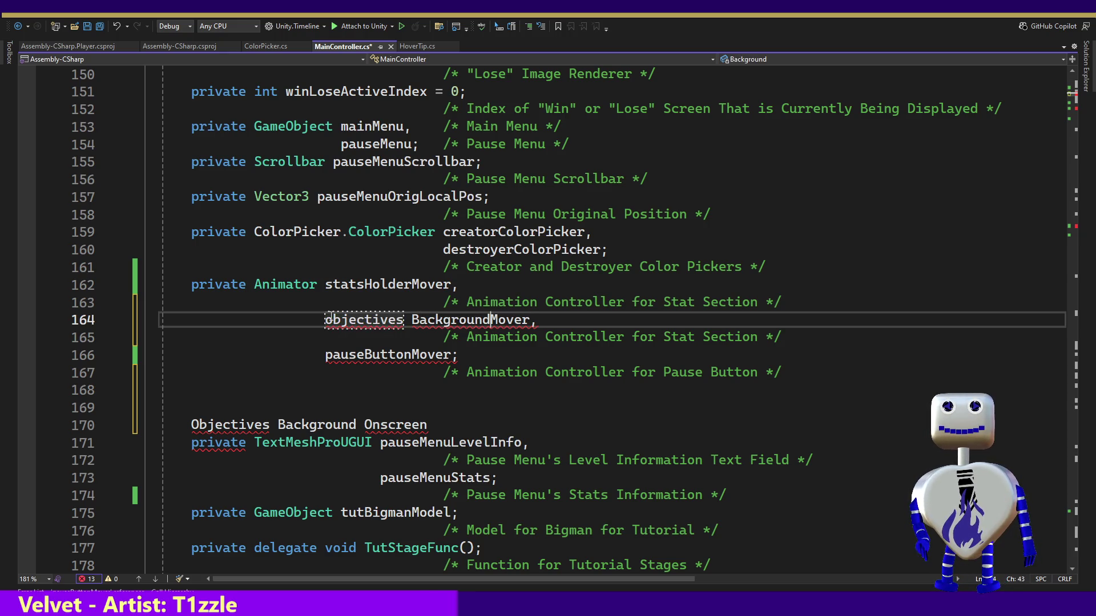
{"action": "key", "text": "BackSpace"}
{"action": "key", "text": "BackSpace"}
{"action": "key", "text": "BackSpace"}
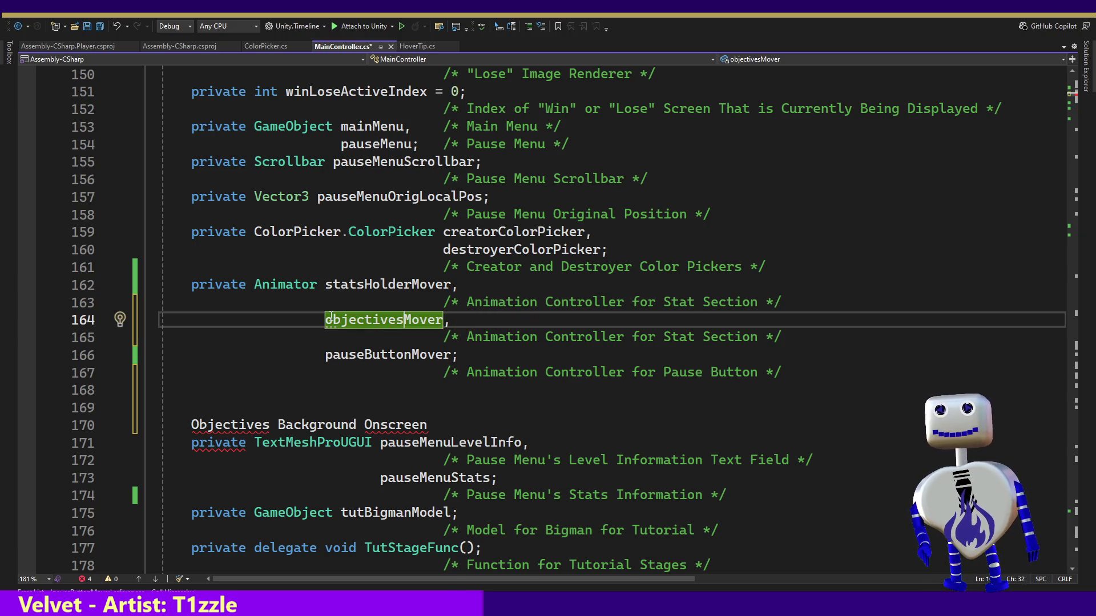
{"action": "type", "text": "BG"}
Change the new field's comment from Stat Section to Objectives Background.
{"action": "key", "text": "Down"}
{"action": "key", "text": "Right"}
{"action": "left_click", "coordinate": [427, 425]}
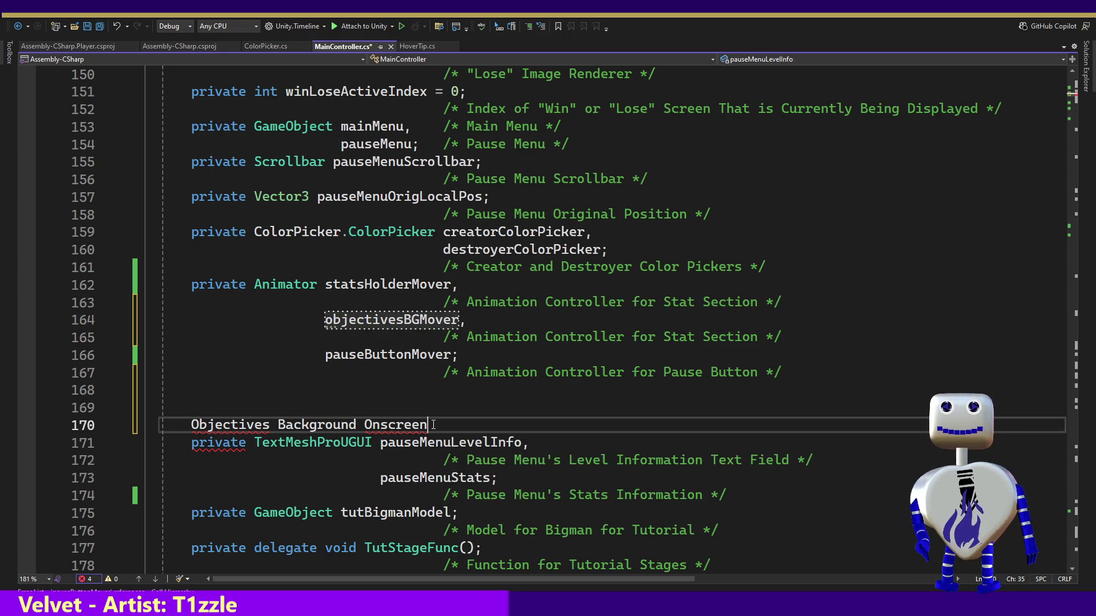
{"action": "left_click_drag", "start_coordinate": [356, 425], "coordinate": [184, 424]}
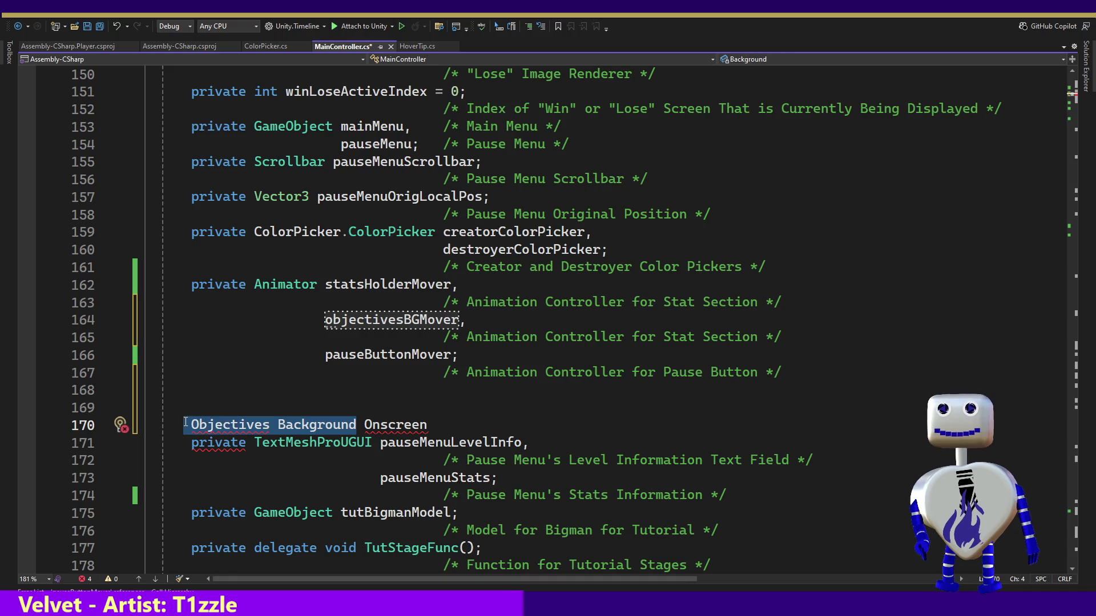
{"action": "left_click_drag", "start_coordinate": [760, 337], "coordinate": [662, 338]}
{"action": "key", "text": "ctrl+v"}
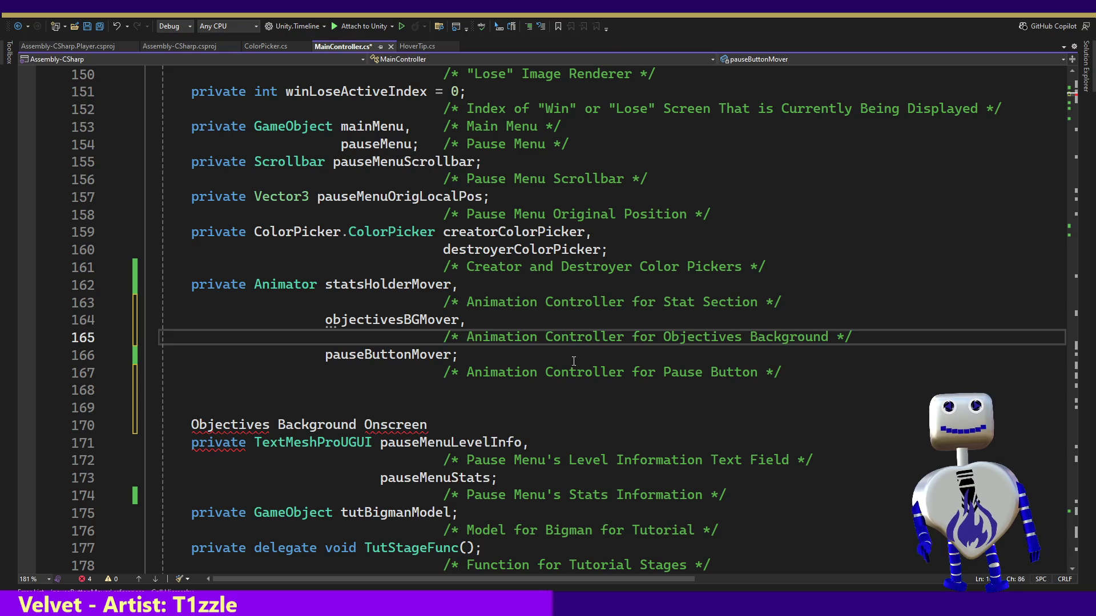
Delete the placeholder line and search the file for the statsHolderMover assignment.
{"action": "left_click_drag", "start_coordinate": [428, 425], "coordinate": [440, 388]}
{"action": "key", "text": "BackSpace"}
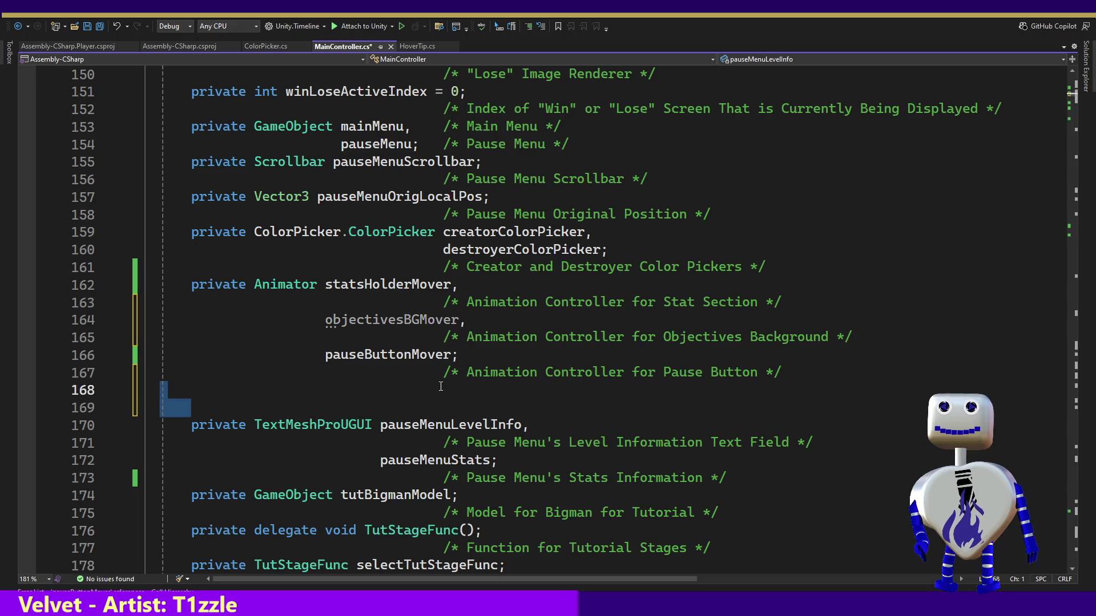
{"action": "key", "text": "BackSpace"}
{"action": "key", "text": "BackSpace"}
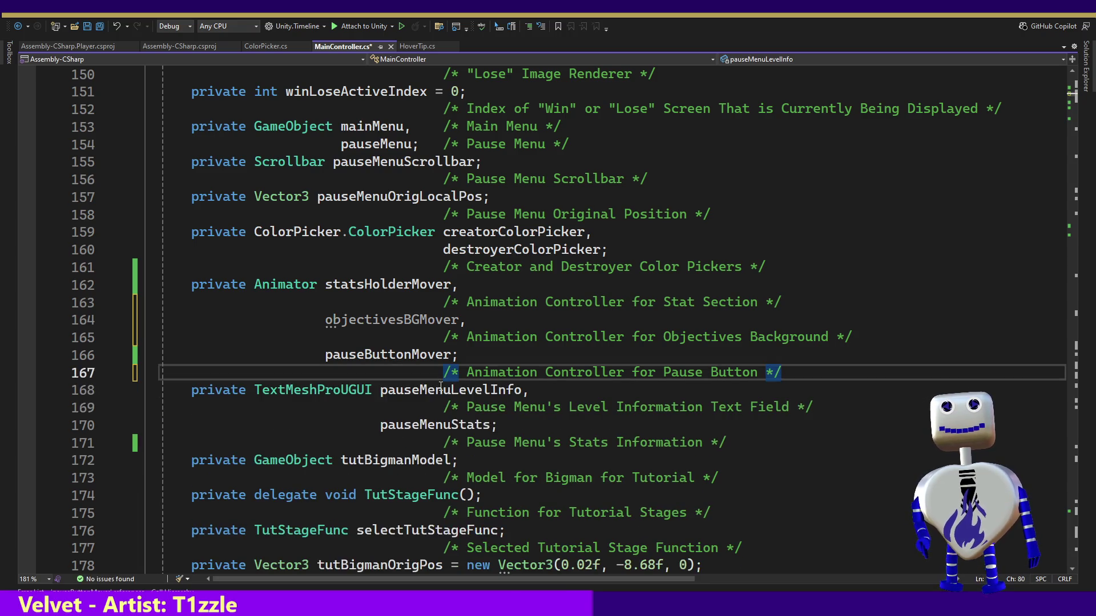
{"action": "double_click", "coordinate": [379, 287]}
{"action": "key", "text": "ctrl+f"}
{"action": "key", "text": "Return"}
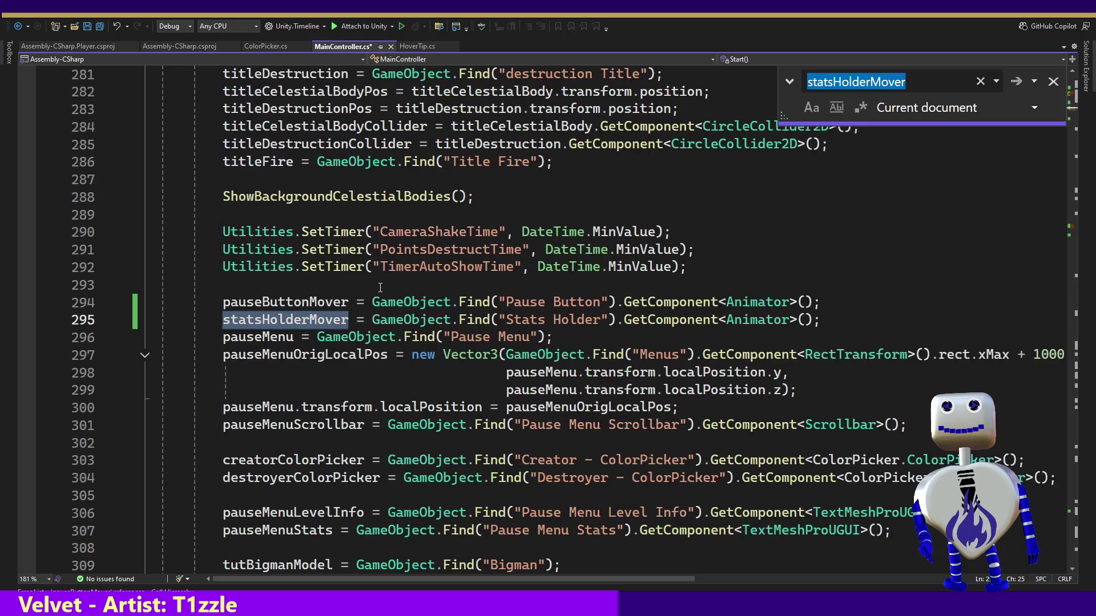
Duplicate the statsHolderMover assignment in Start() and make it find 'Objectives Background'.
{"action": "left_click", "coordinate": [839, 321]}
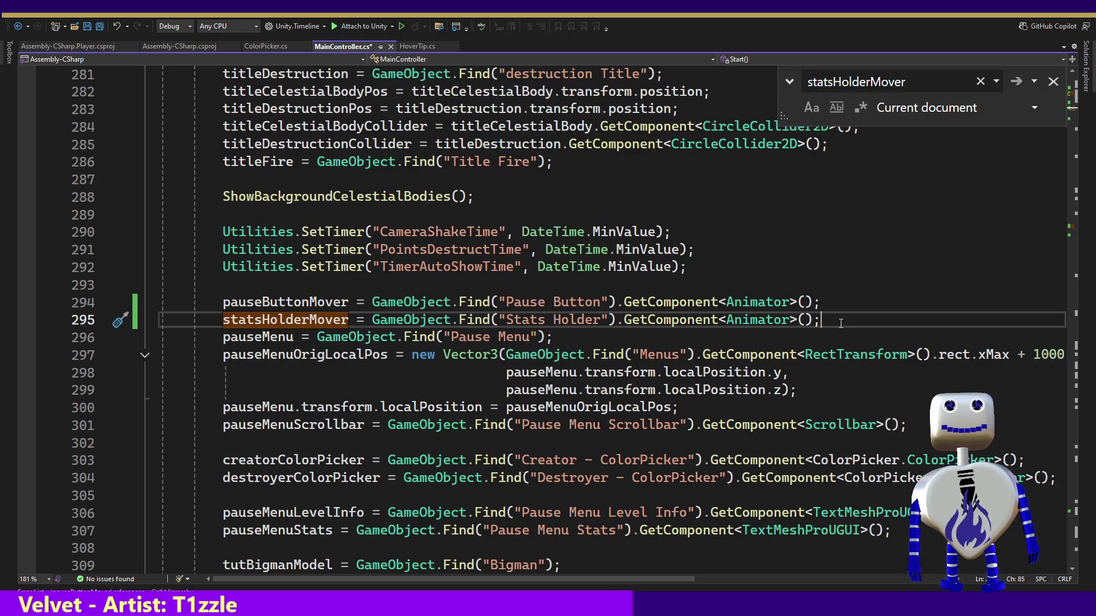
{"action": "key", "text": "ctrl+v"}
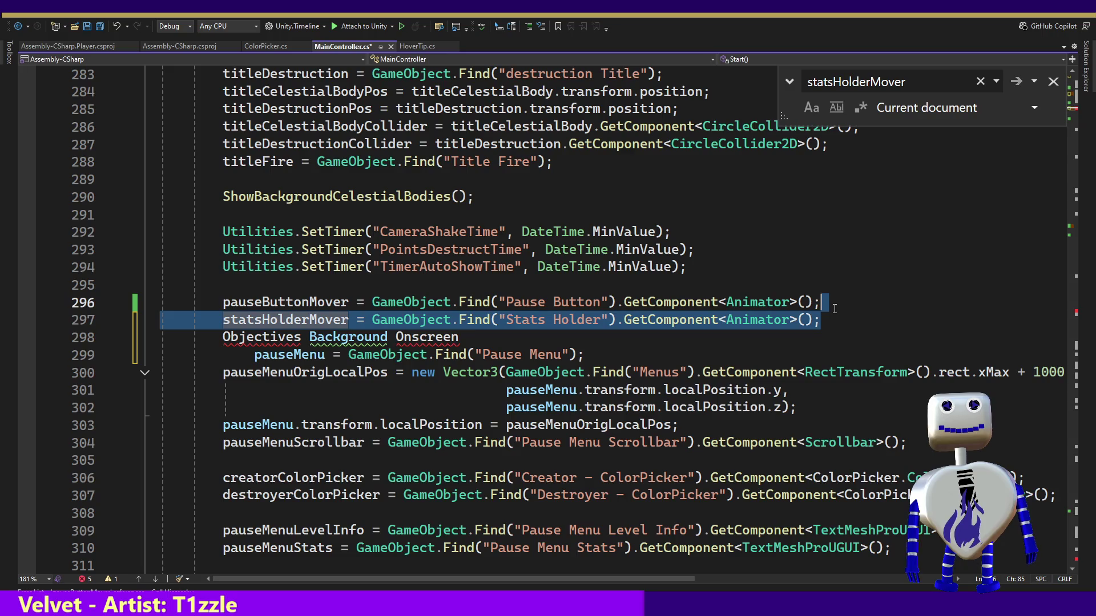
{"action": "key", "text": "ctrl+d"}
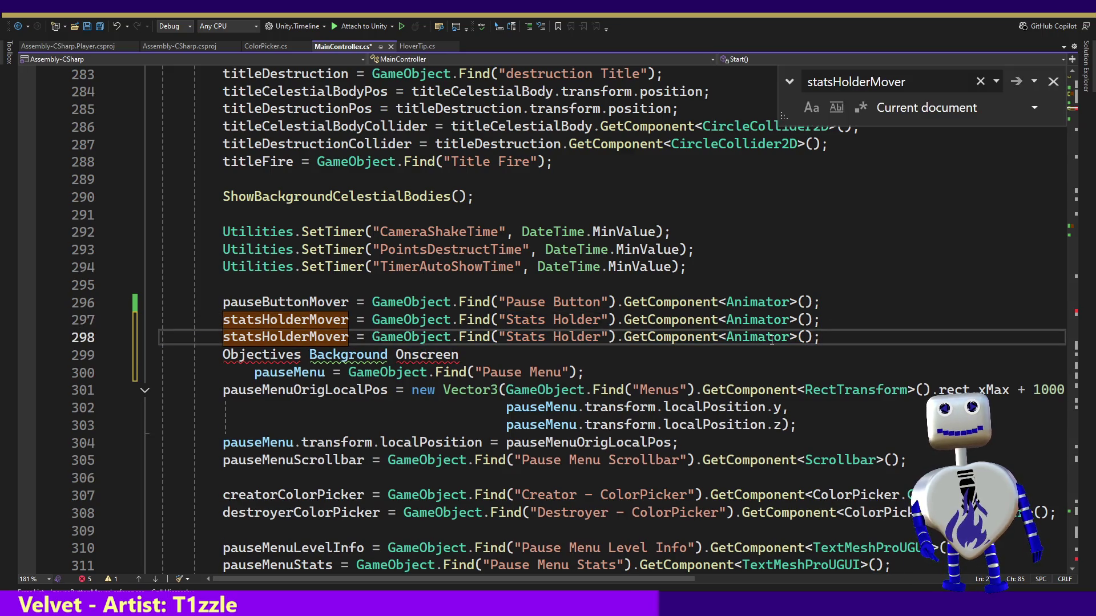
{"action": "left_click", "coordinate": [1053, 81]}
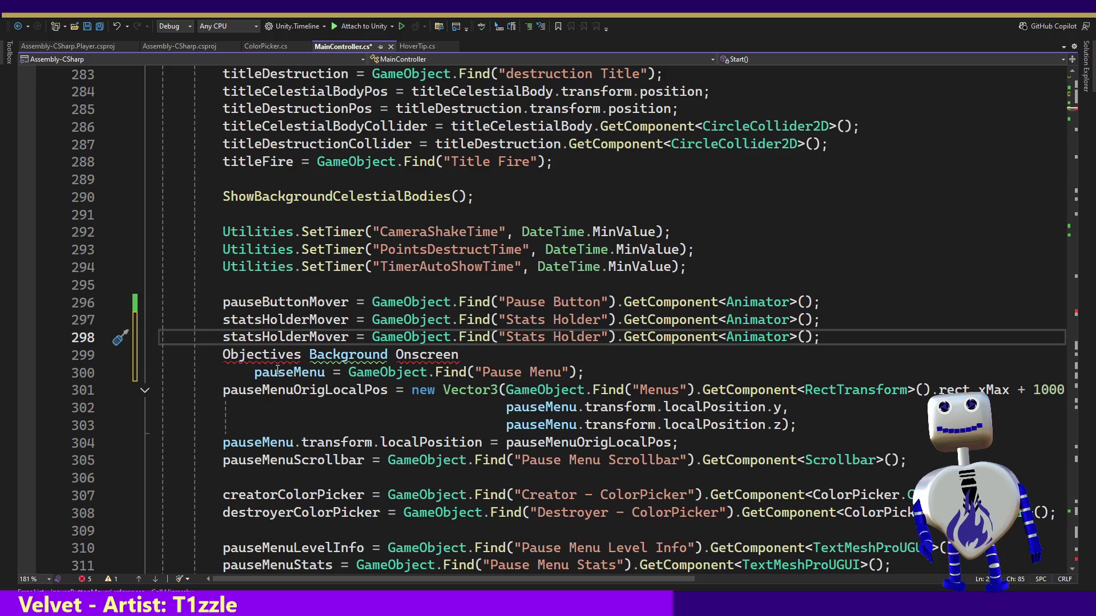
{"action": "left_click_drag", "start_coordinate": [224, 354], "coordinate": [388, 360]}
{"action": "key", "text": "ctrl+c"}
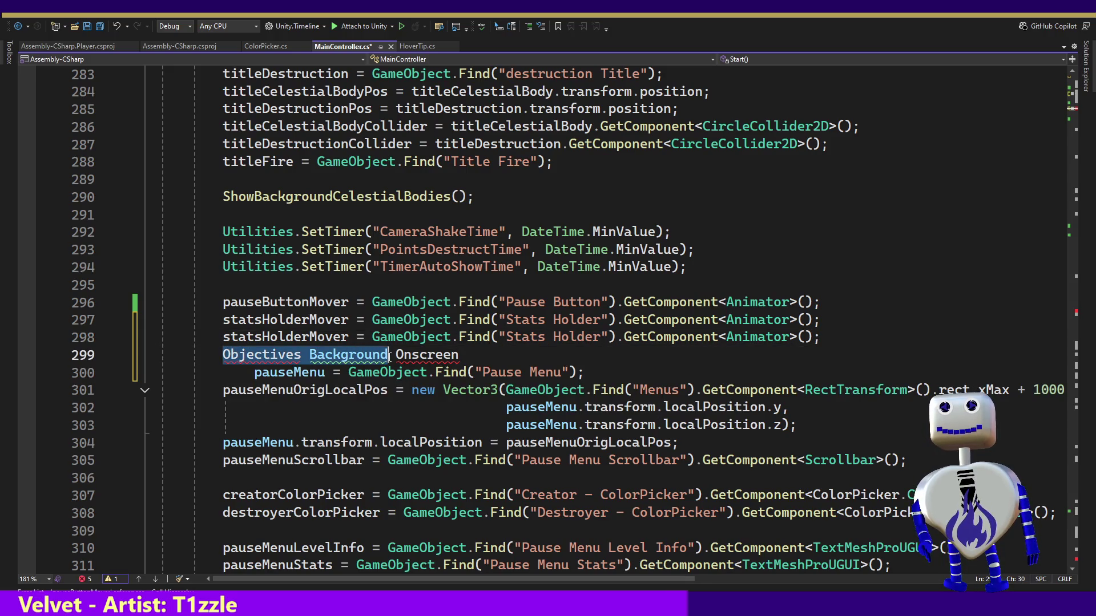
{"action": "key", "text": "BackSpace"}
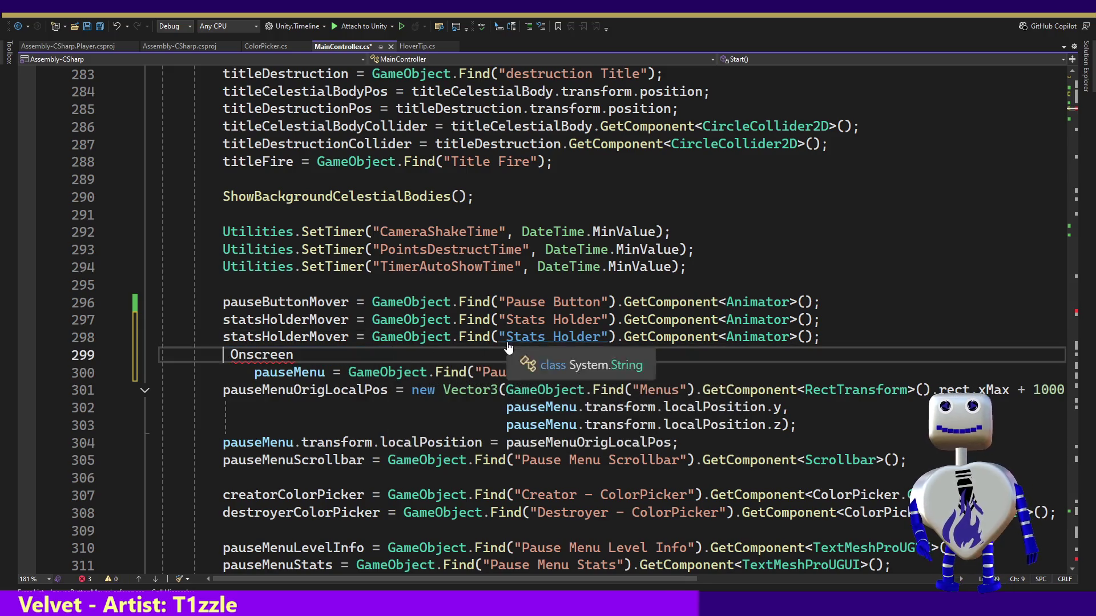
{"action": "key", "text": "ctrl+z"}
{"action": "left_click_drag", "start_coordinate": [600, 337], "coordinate": [506, 340]}
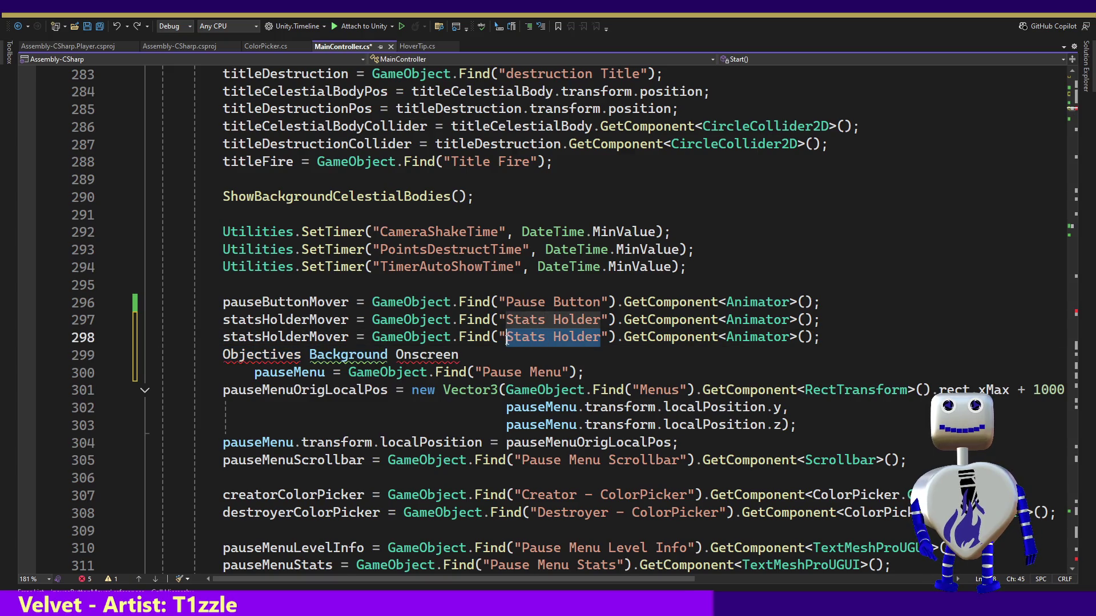
{"action": "key", "text": "ctrl+v"}
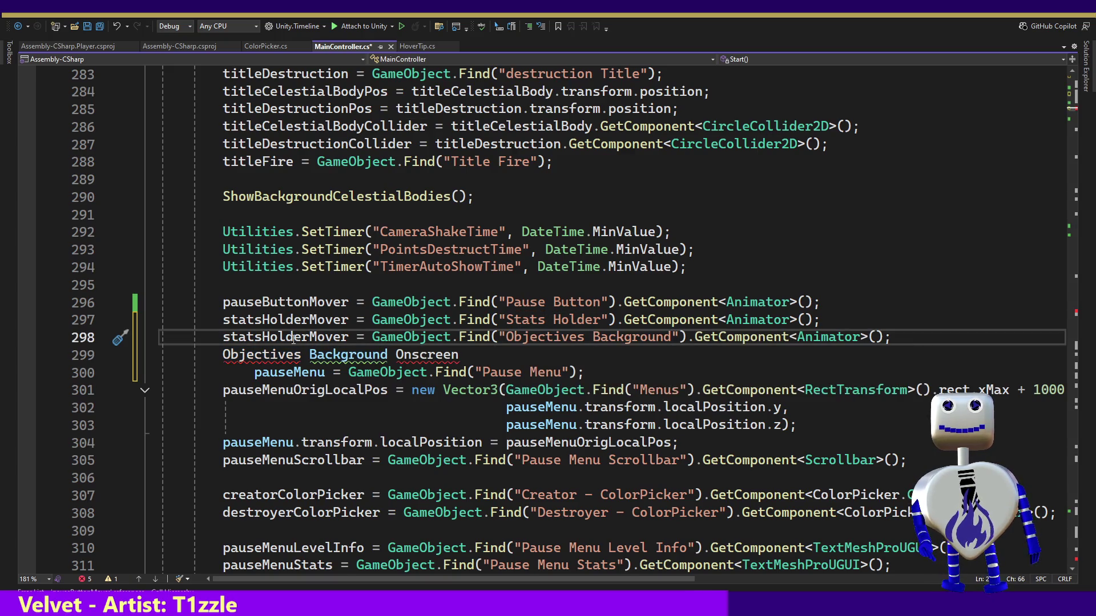
Assign the copied line to objectivesBGMover, delete the leftover note line, and save MainController.cs.
{"action": "double_click", "coordinate": [314, 339]}
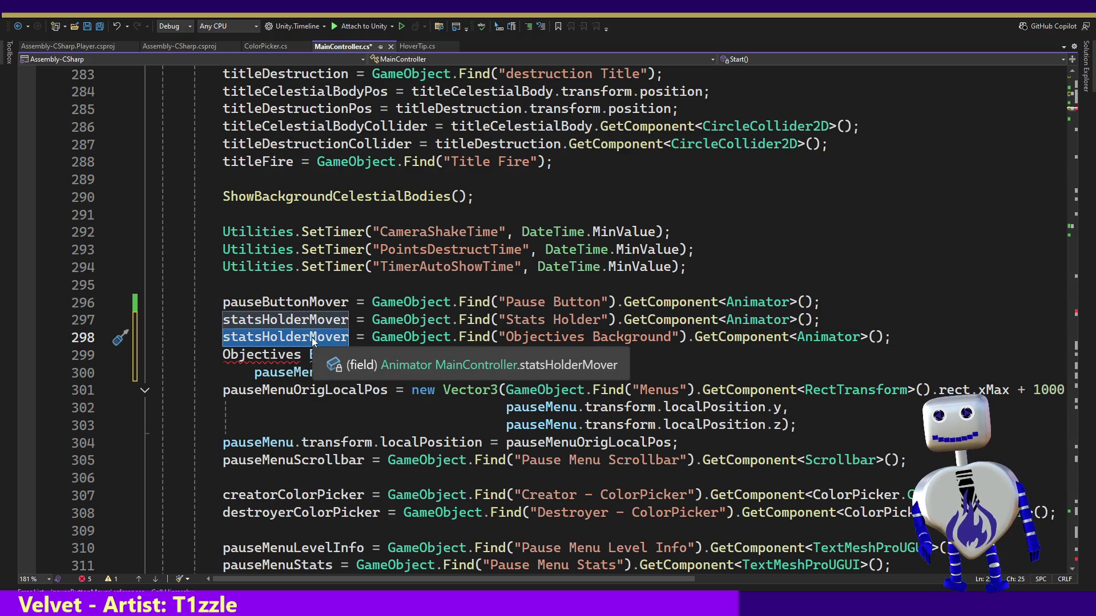
{"action": "type", "text": "o"}
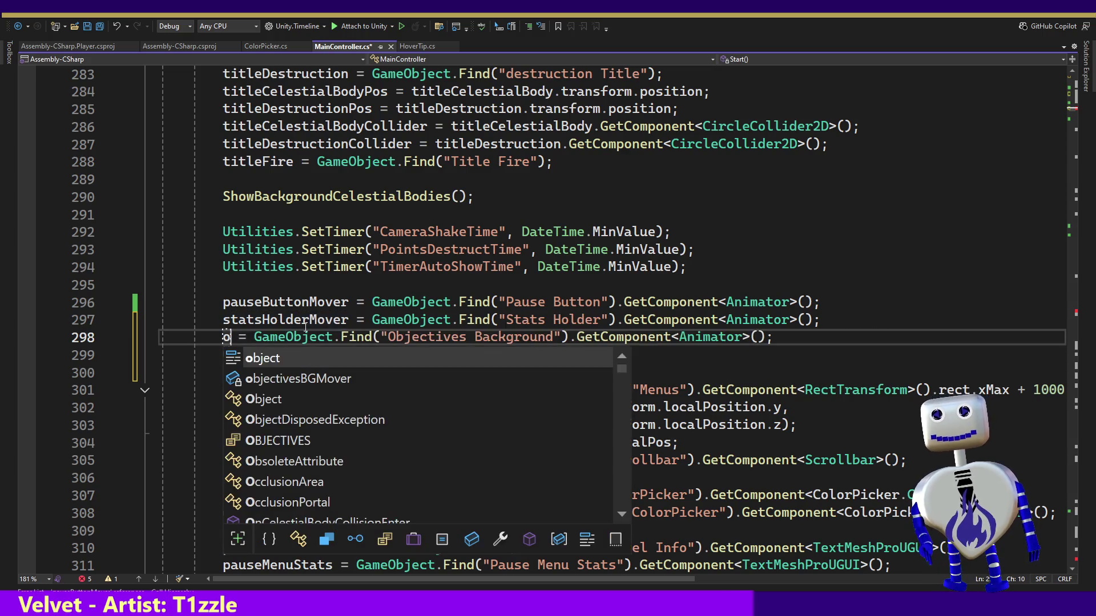
{"action": "key", "text": "Down"}
{"action": "key", "text": "Tab"}
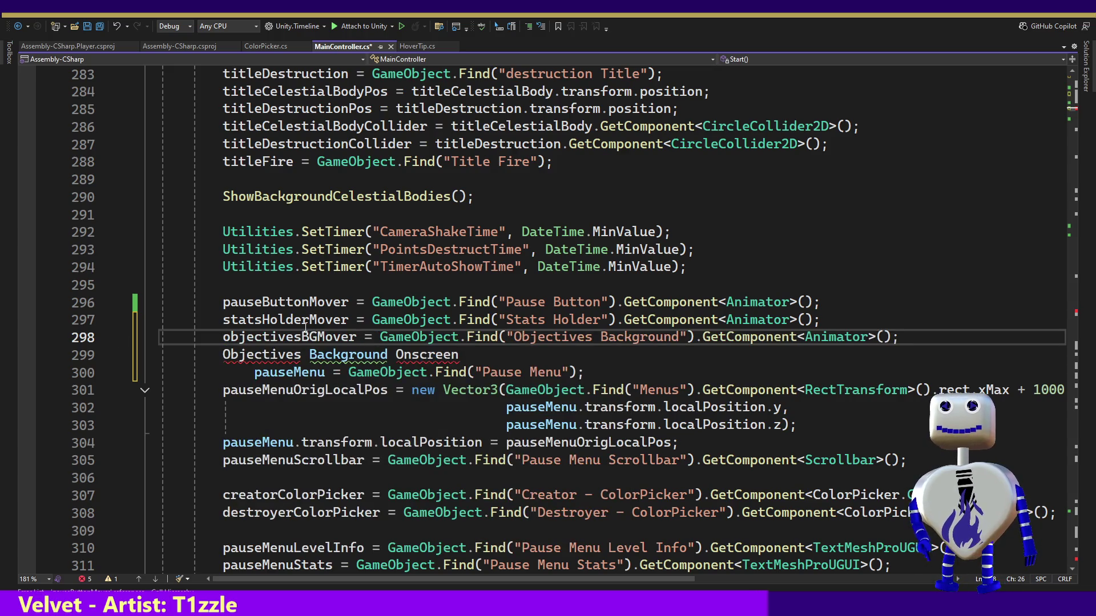
{"action": "mouse_move", "coordinate": [459, 355]}
{"action": "left_mouse_down"}
{"action": "mouse_move", "coordinate": [215, 359]}
{"action": "mouse_move", "coordinate": [249, 358]}
{"action": "left_mouse_up"}
{"action": "key", "text": "BackSpace"}
{"action": "key", "text": "BackSpace"}
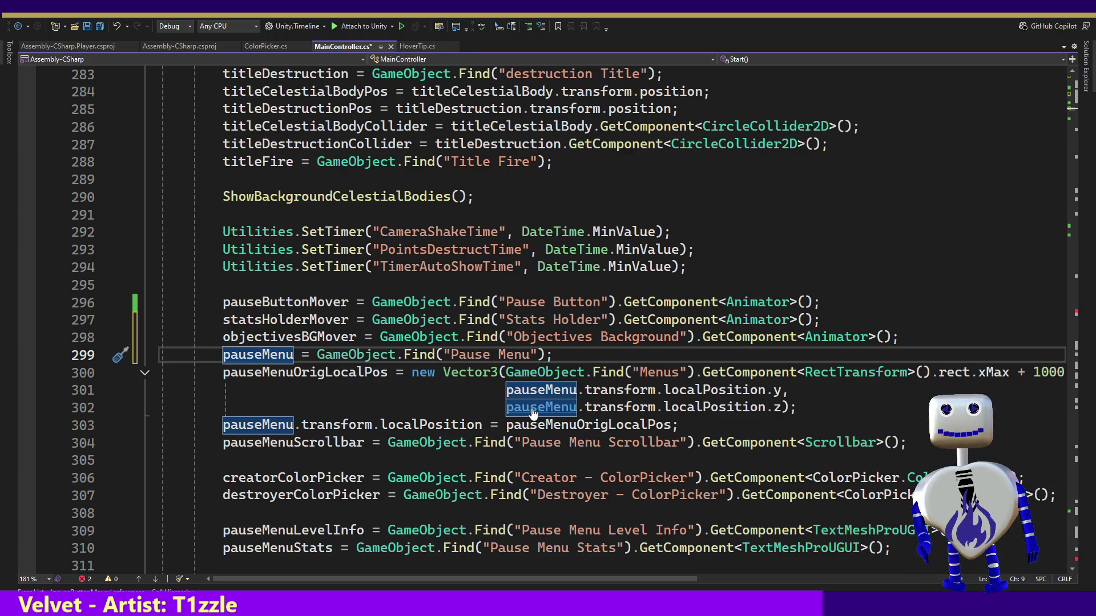
{"action": "key", "text": "ctrl+s"}
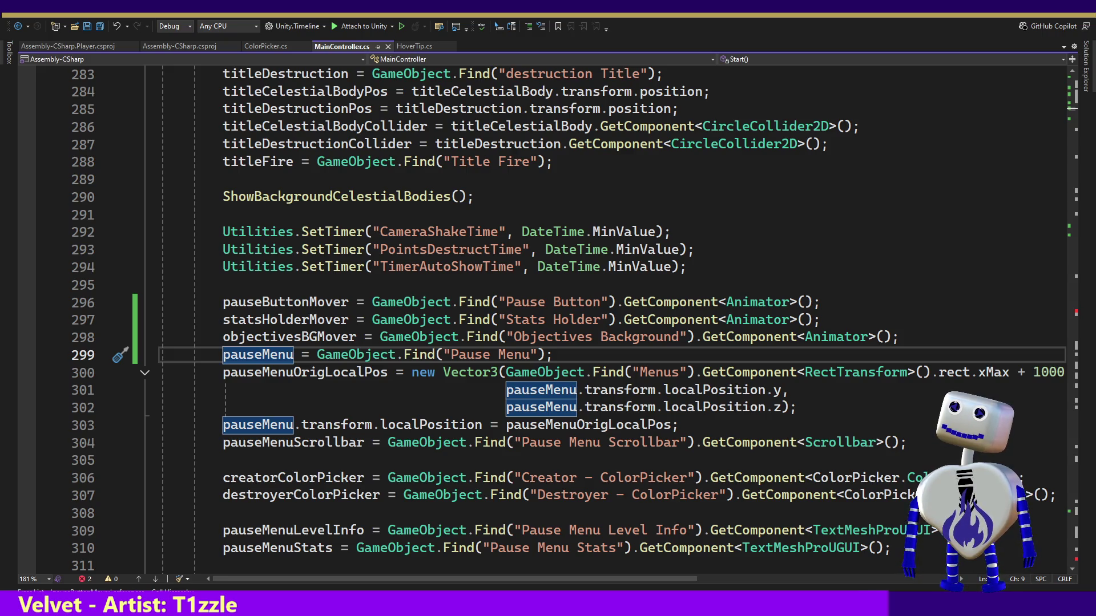
{"action": "left_click", "coordinate": [811, 492]}
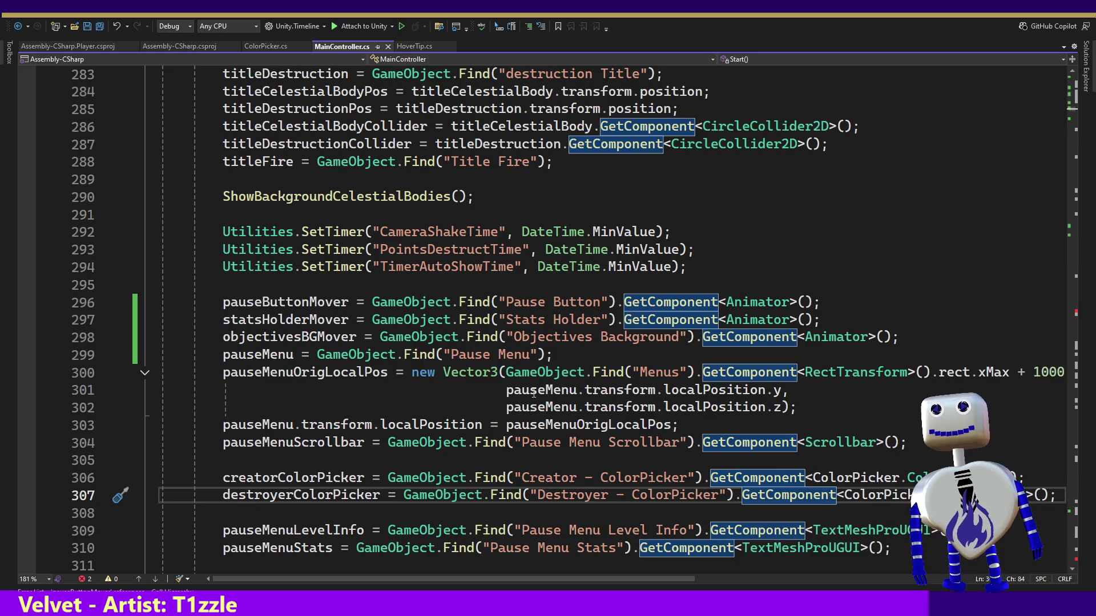
{"action": "double_click", "coordinate": [310, 321]}
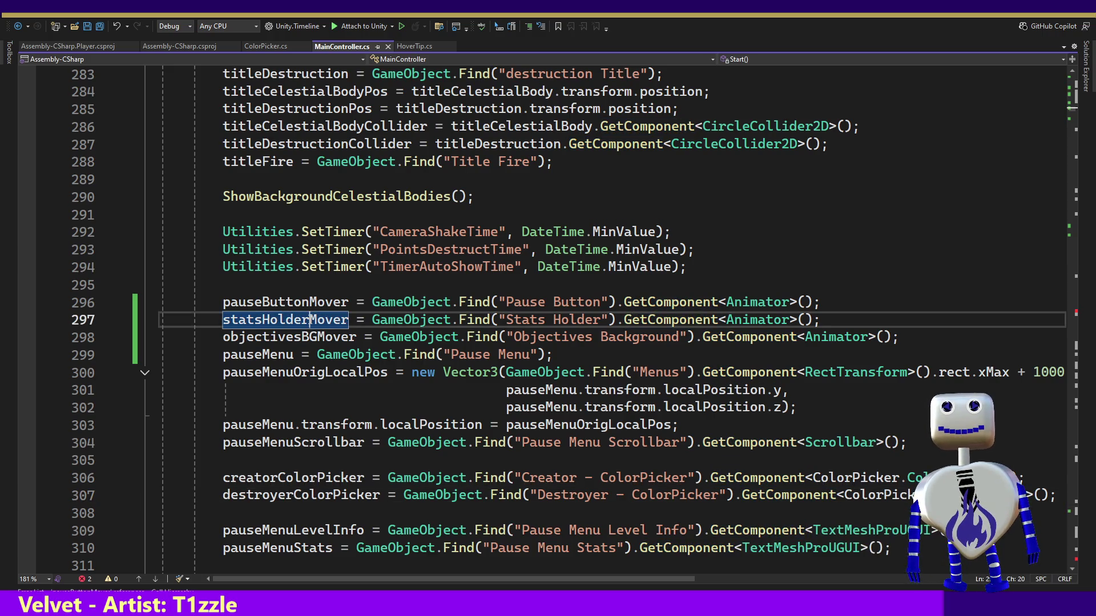
Paste 'Objectives Background Onscreen' on a new line below the statsHolderMover Play call.
{"action": "key", "text": "ctrl+f"}
{"action": "key", "text": "Return"}
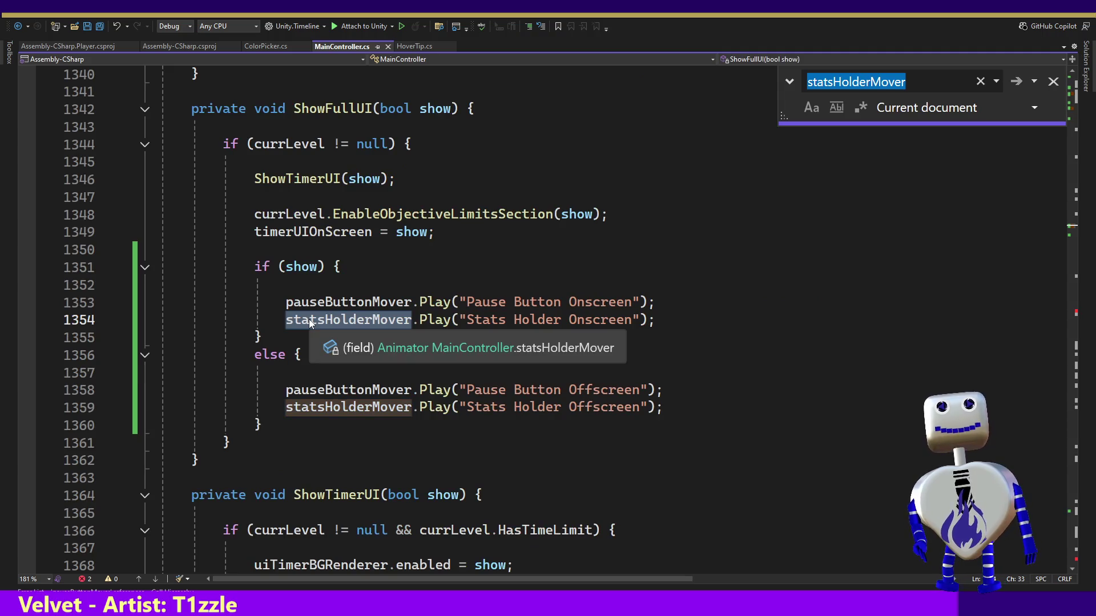
{"action": "left_click", "coordinate": [679, 325]}
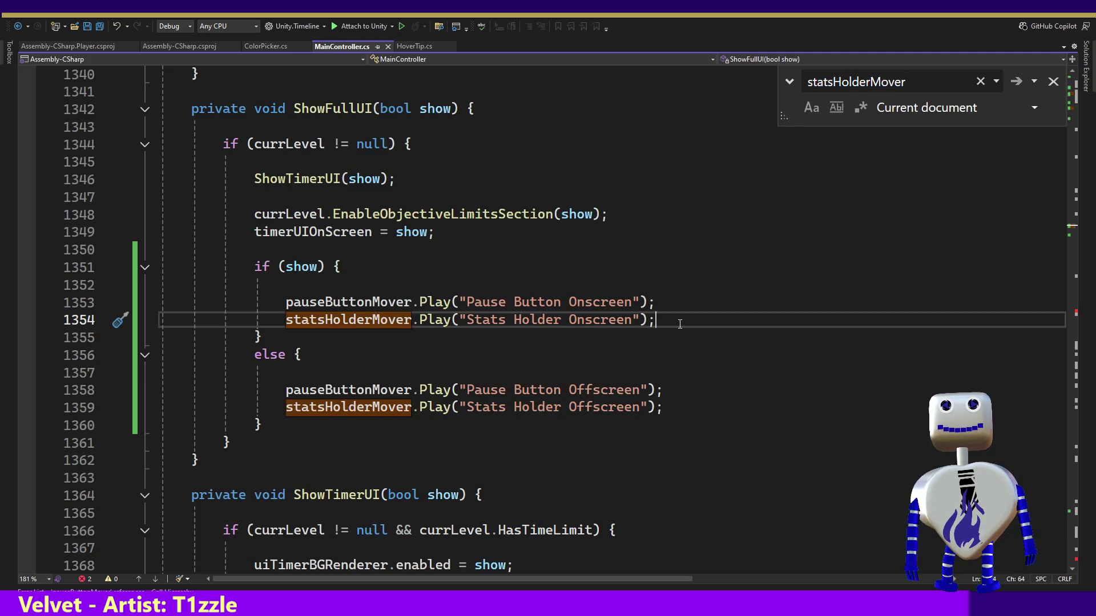
{"action": "key", "text": "Return"}
{"action": "type", "text": "Objectives Background Onscreen"}
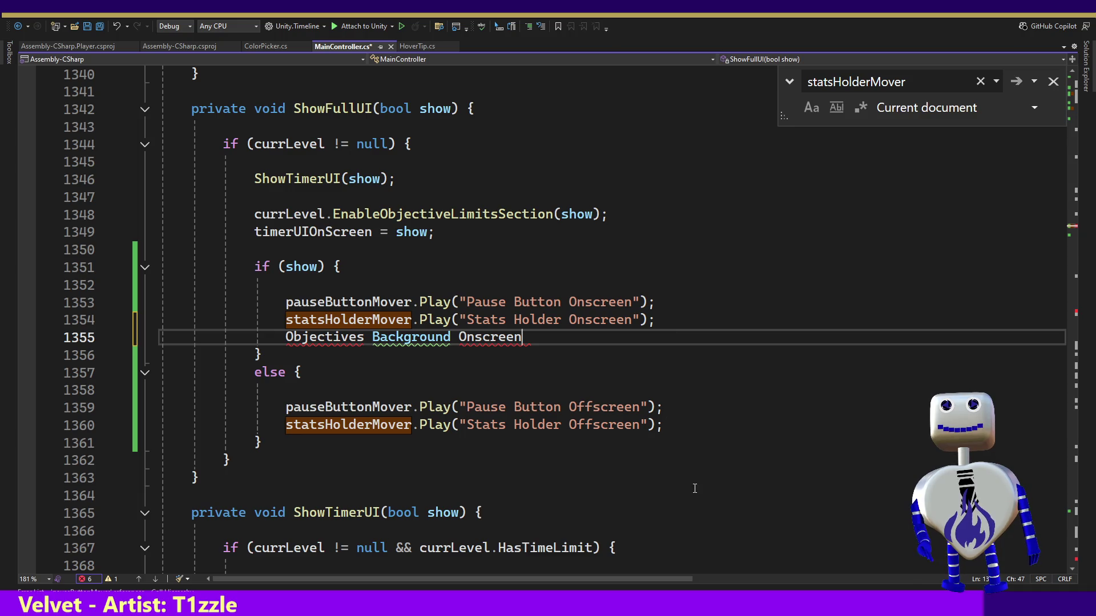
{"action": "left_click", "coordinate": [464, 319]}
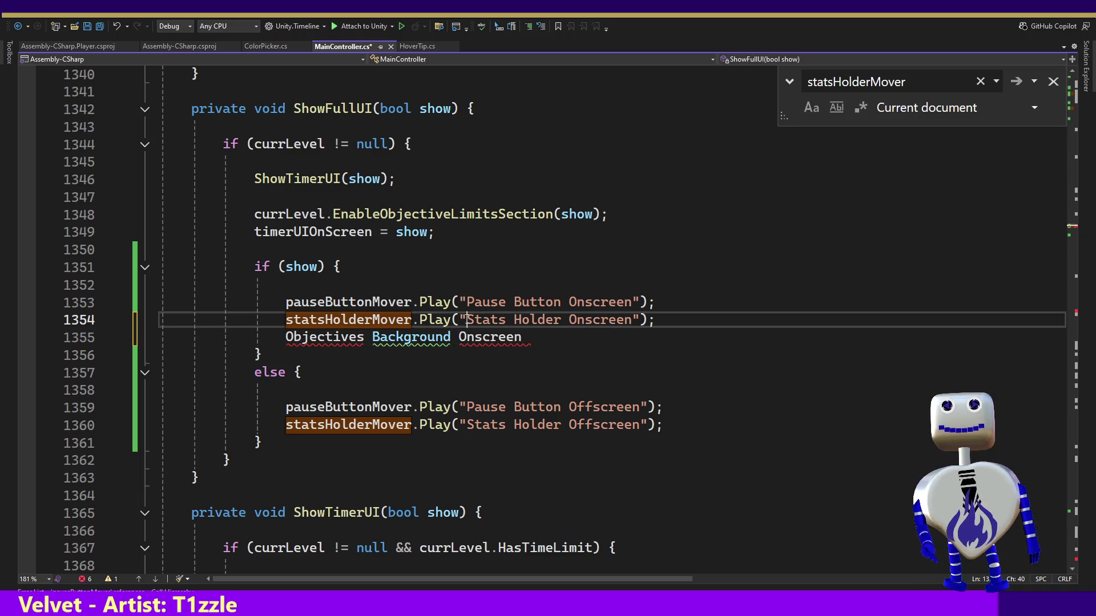
Turn that line into objectivesBGMover.Play("Objectives Background Onscreen");.
{"action": "left_click", "coordinate": [287, 337]}
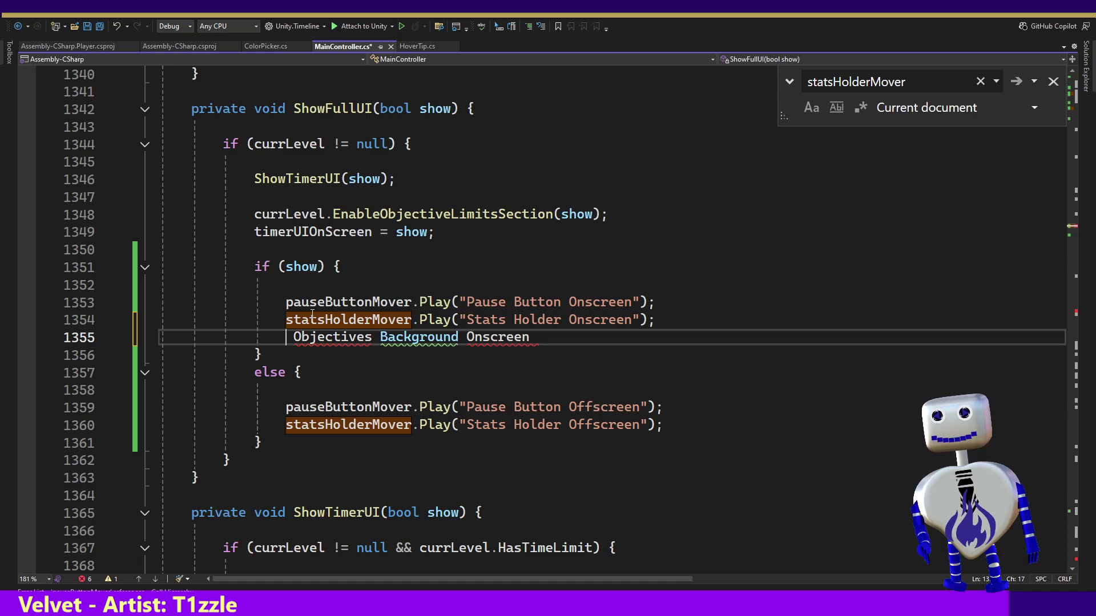
{"action": "key", "text": "Left"}
{"action": "type", "text": "b"}
{"action": "key", "text": "BackSpace"}
{"action": "type", "text": "o"}
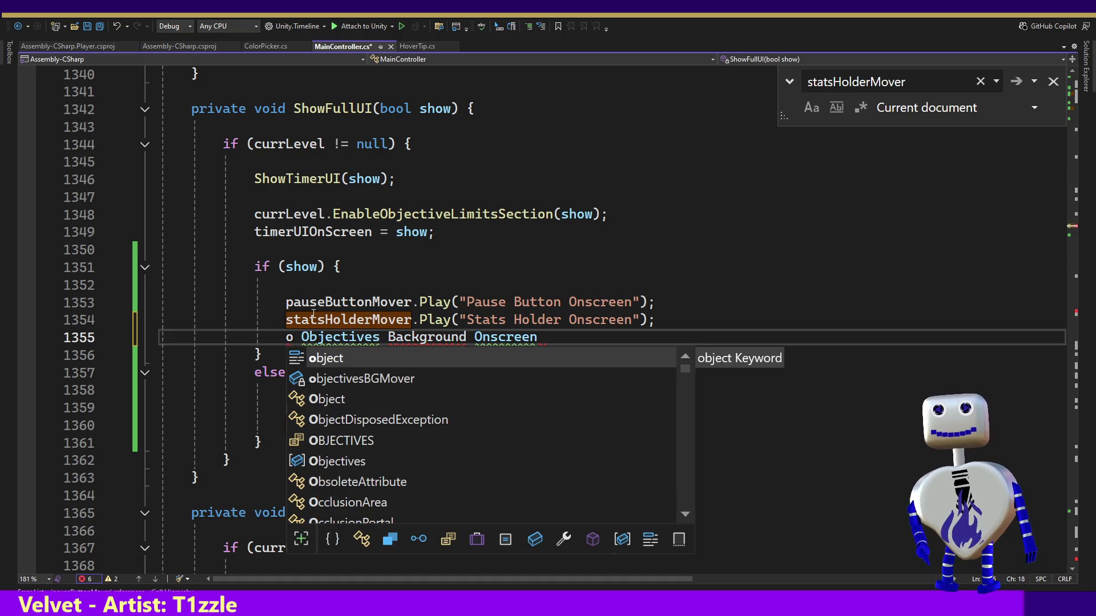
{"action": "key", "text": "Down"}
{"action": "key", "text": "Tab"}
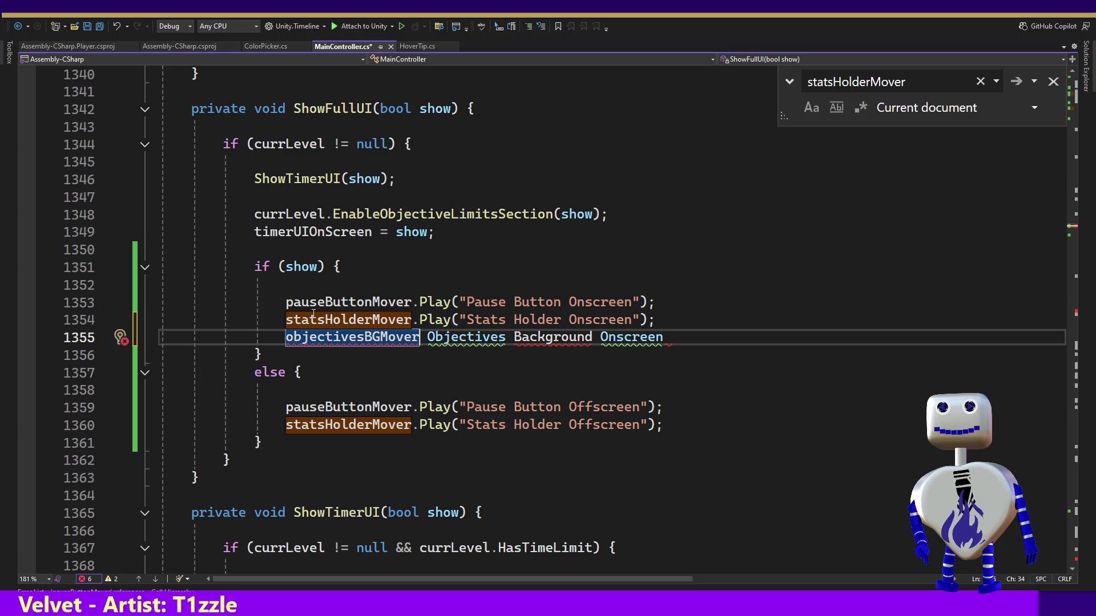
{"action": "type", "text": ".P"}
{"action": "key", "text": "Tab"}
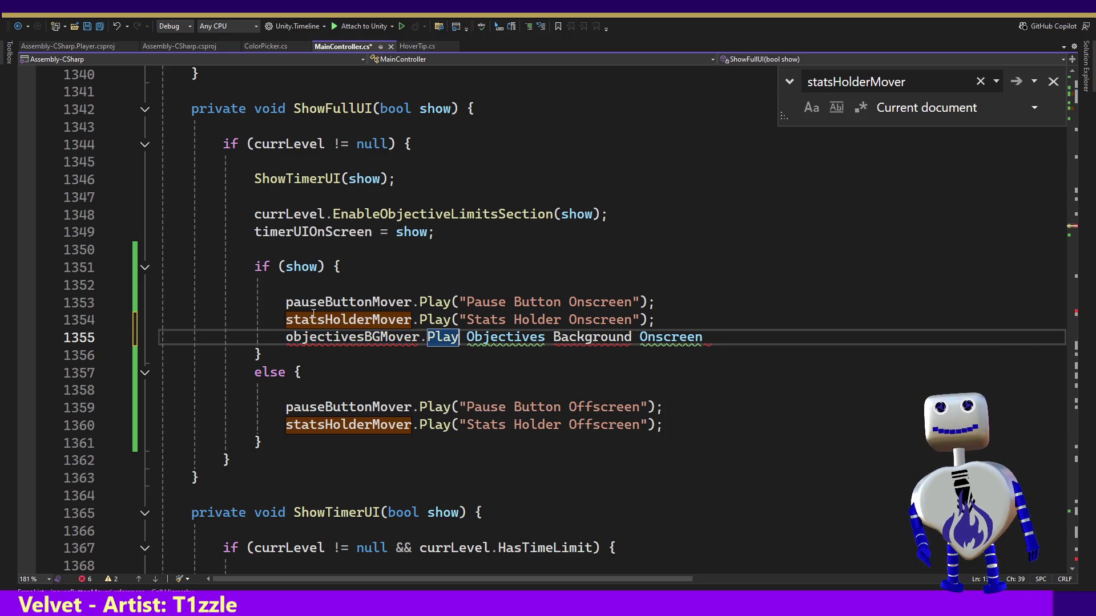
{"action": "type", "text": "(\""}
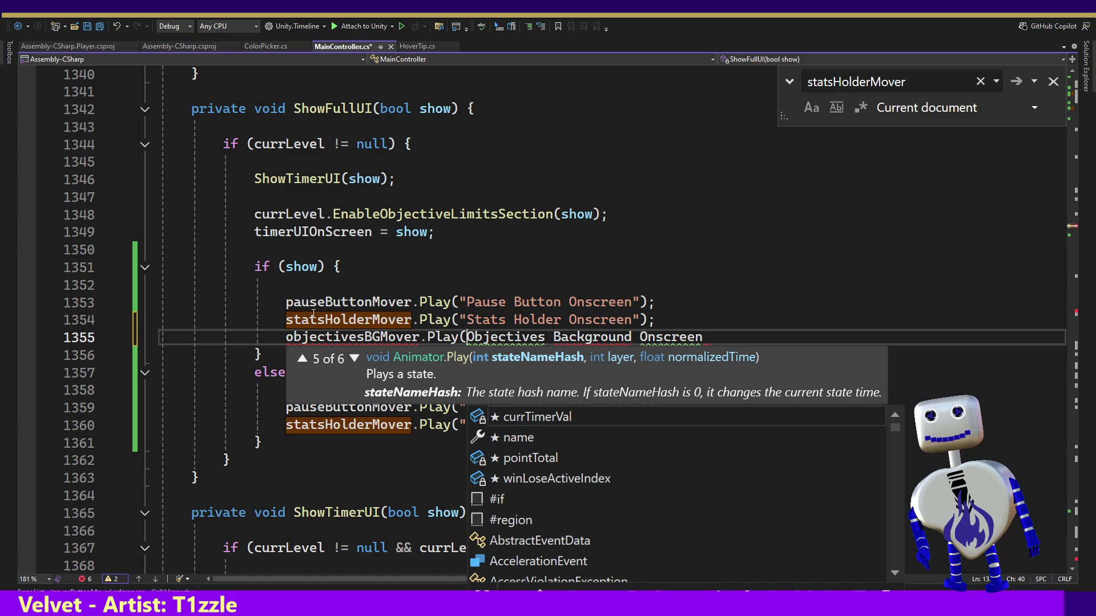
{"action": "key", "text": "End"}
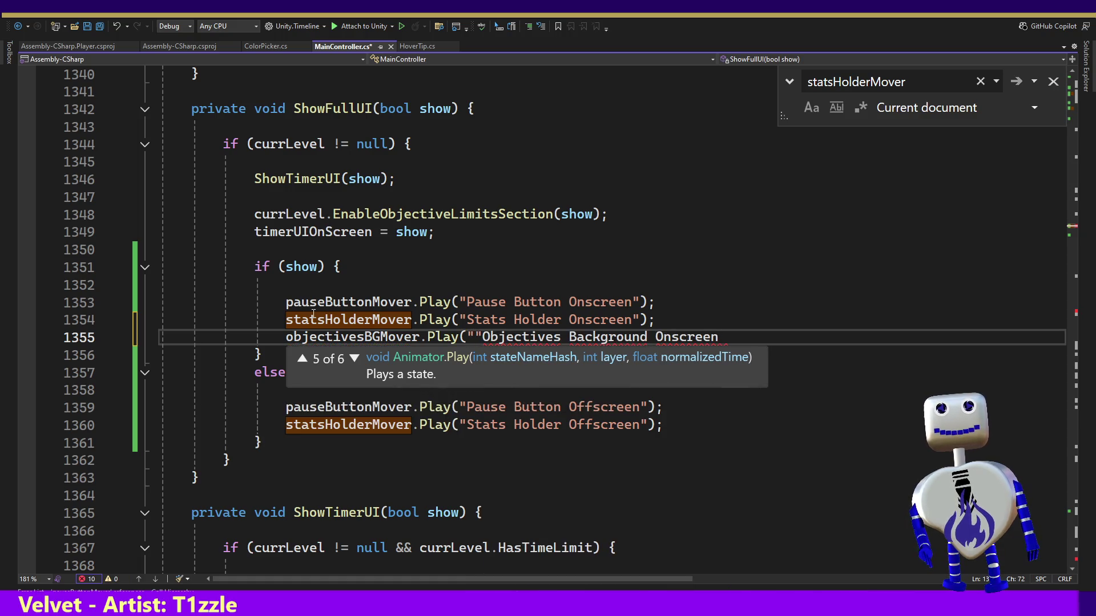
{"action": "type", "text": ");"}
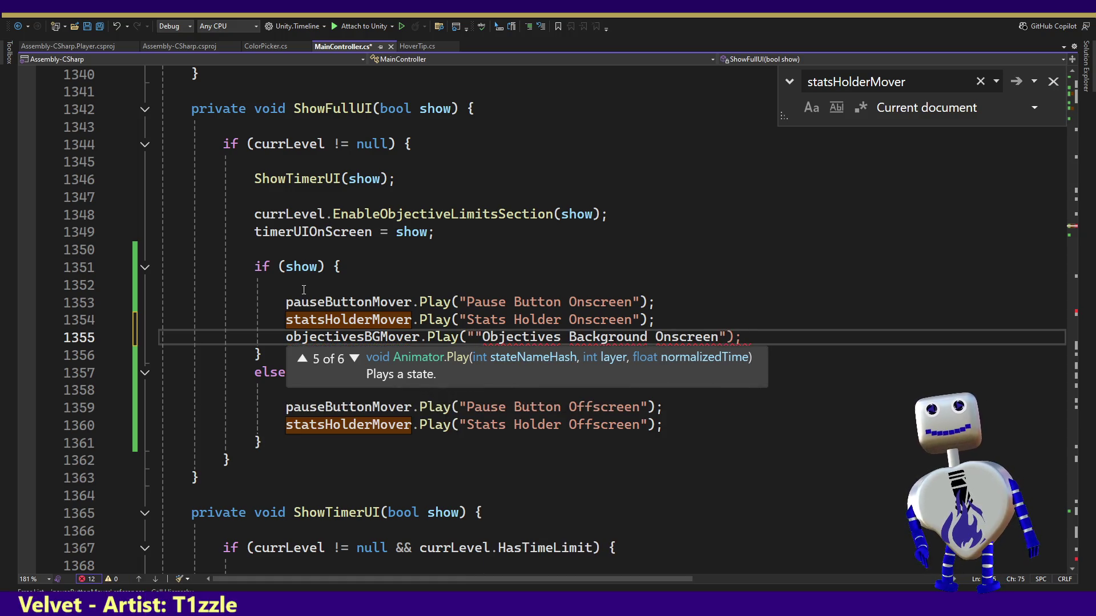
{"action": "left_click", "coordinate": [483, 336]}
{"action": "key", "text": "BackSpace"}
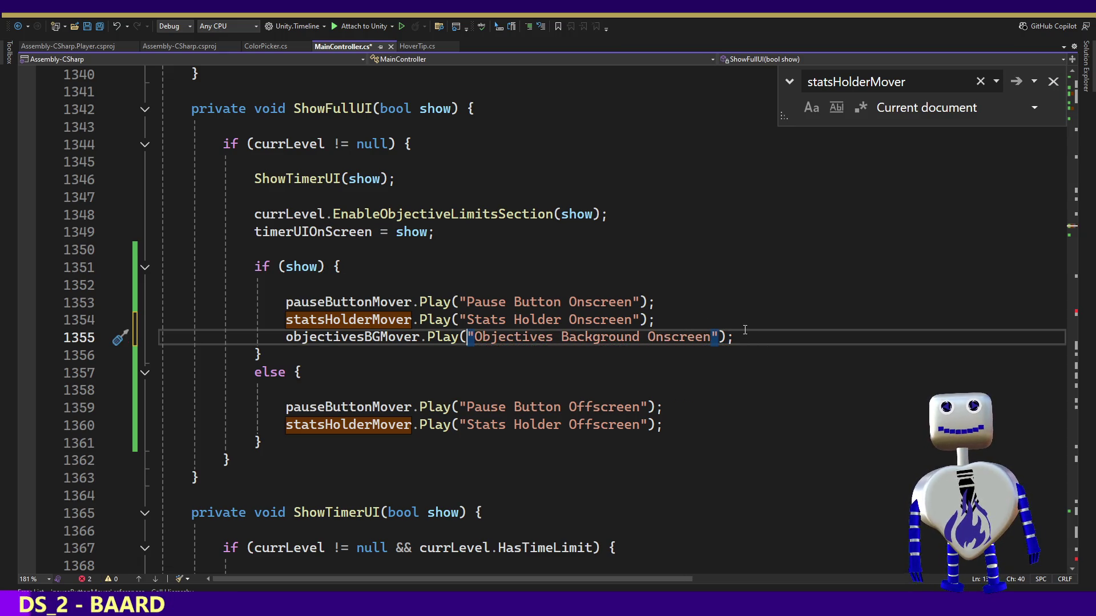
Copy the call into the hide branch as "Objectives Background Offscreen" and save.
{"action": "left_click_drag", "start_coordinate": [750, 337], "coordinate": [748, 323]}
{"action": "key", "text": "ctrl+c"}
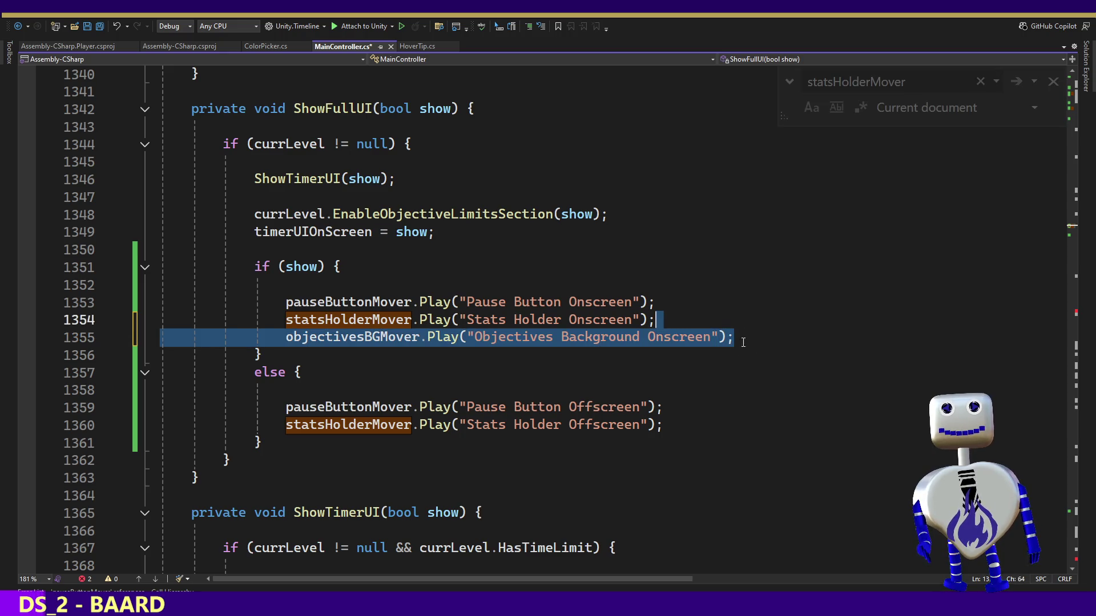
{"action": "left_click", "coordinate": [677, 424]}
{"action": "key", "text": "ctrl+v"}
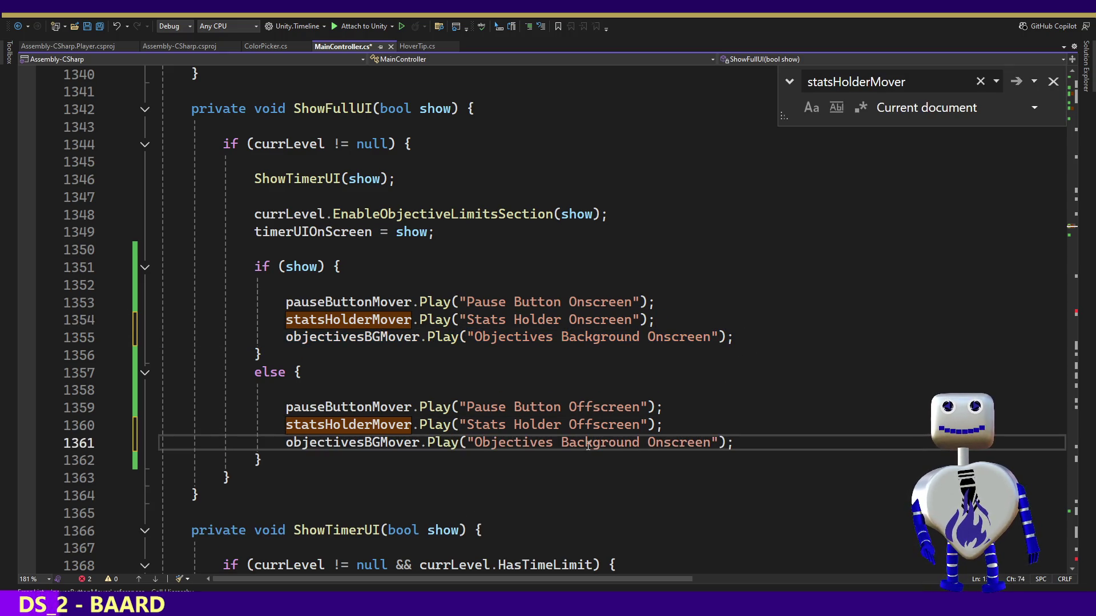
{"action": "left_click", "coordinate": [658, 443]}
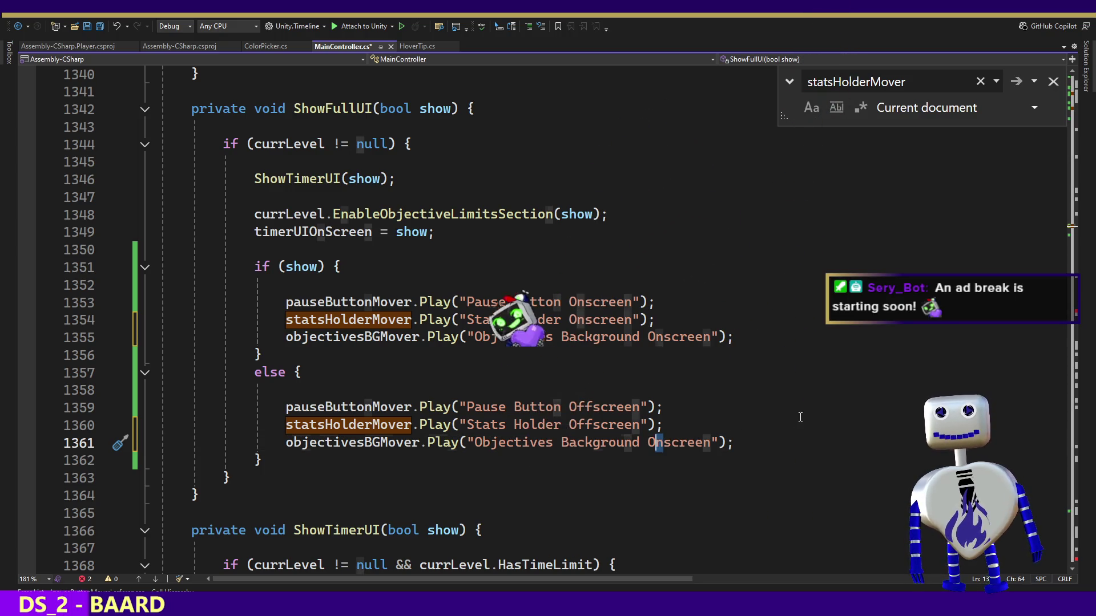
{"action": "type", "text": "ff"}
{"action": "key", "text": "ctrl+s"}
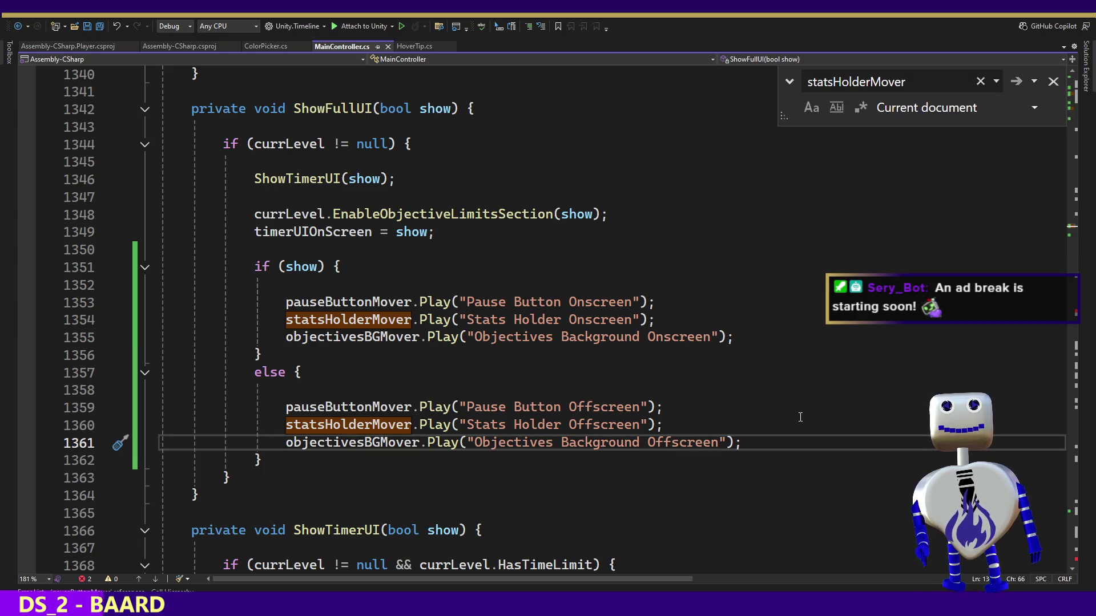
{"action": "left_click", "coordinate": [483, 399]}
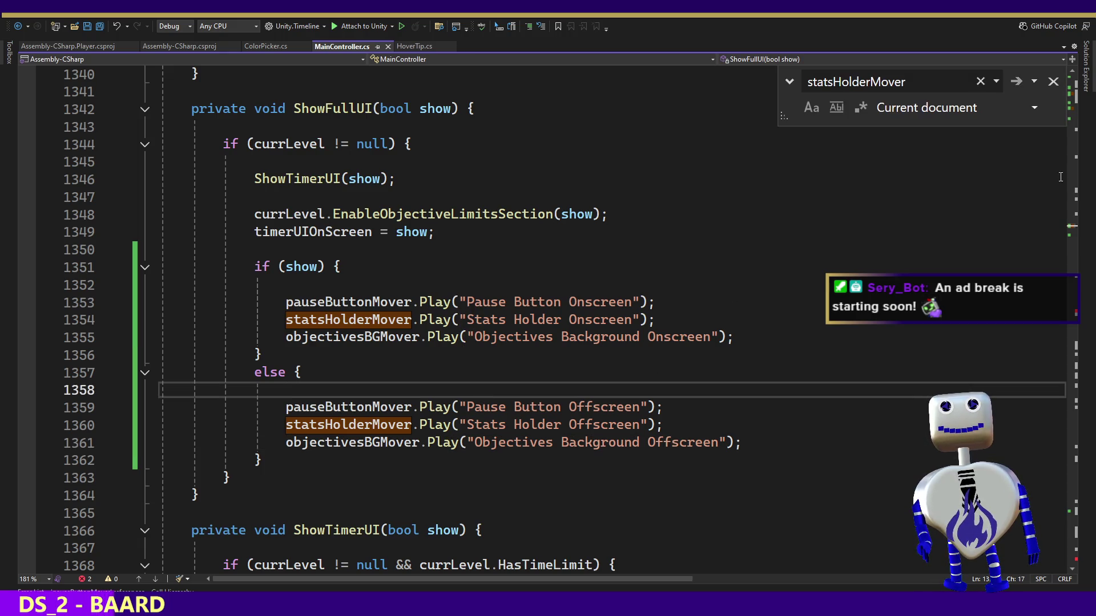
{"action": "left_click", "coordinate": [1058, 89]}
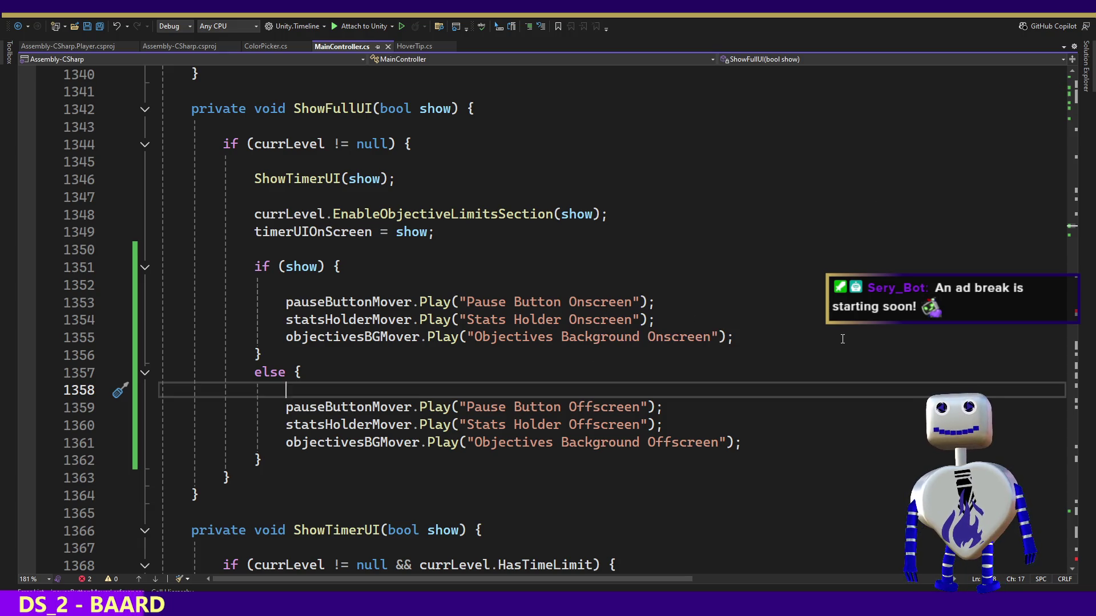
{"action": "key", "text": "alt+Tab"}
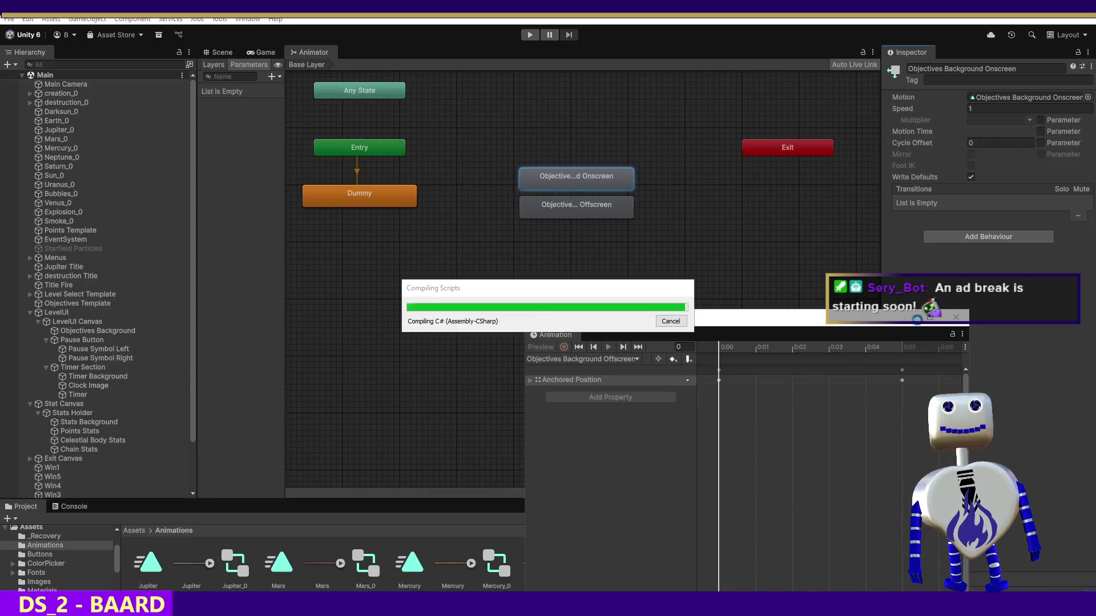
Let Unity recompile and read the CS0104 ambiguous 'Application' error in the Console.
{"action": "mouse_move", "coordinate": [819, 343]}
{"action": "left_mouse_down"}
{"action": "mouse_move", "coordinate": [828, 332]}
{"action": "mouse_move", "coordinate": [435, 95]}
{"action": "left_mouse_up"}
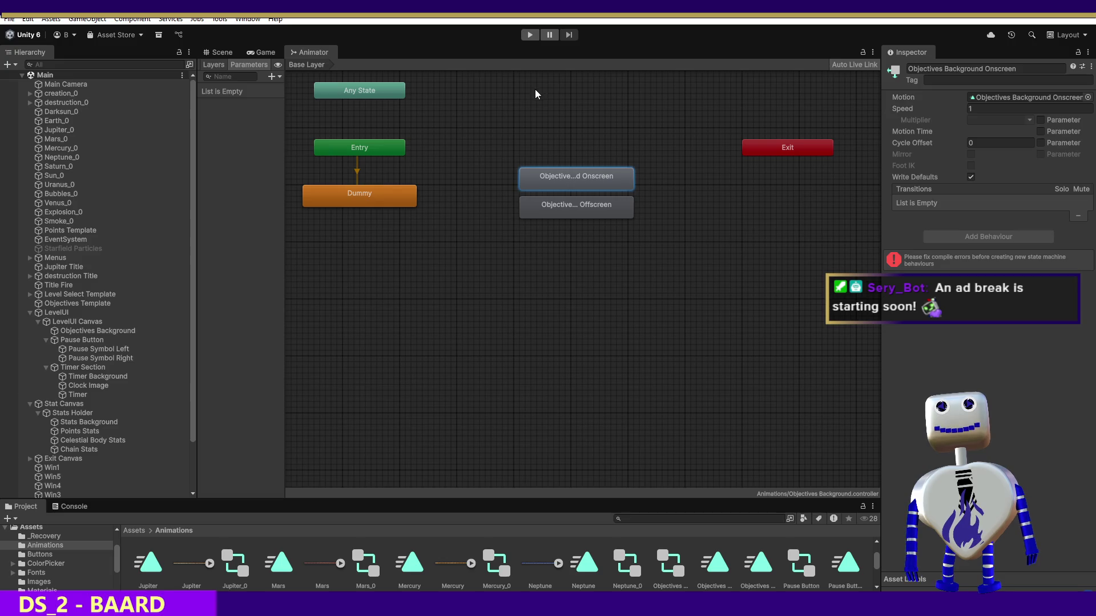
{"action": "left_click", "coordinate": [83, 508]}
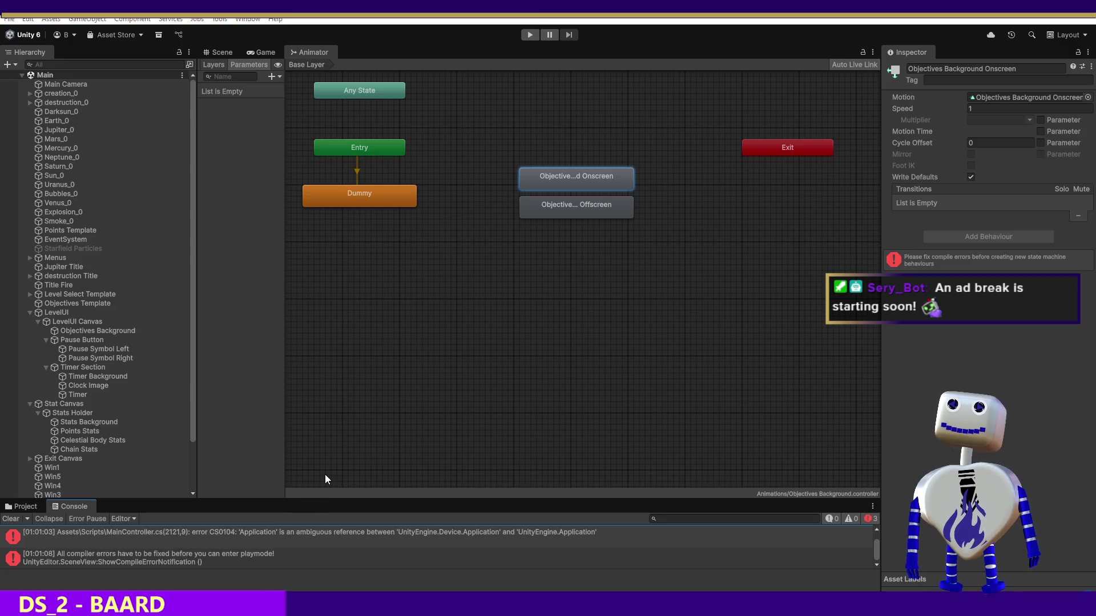
{"action": "key", "text": "alt+Tab"}
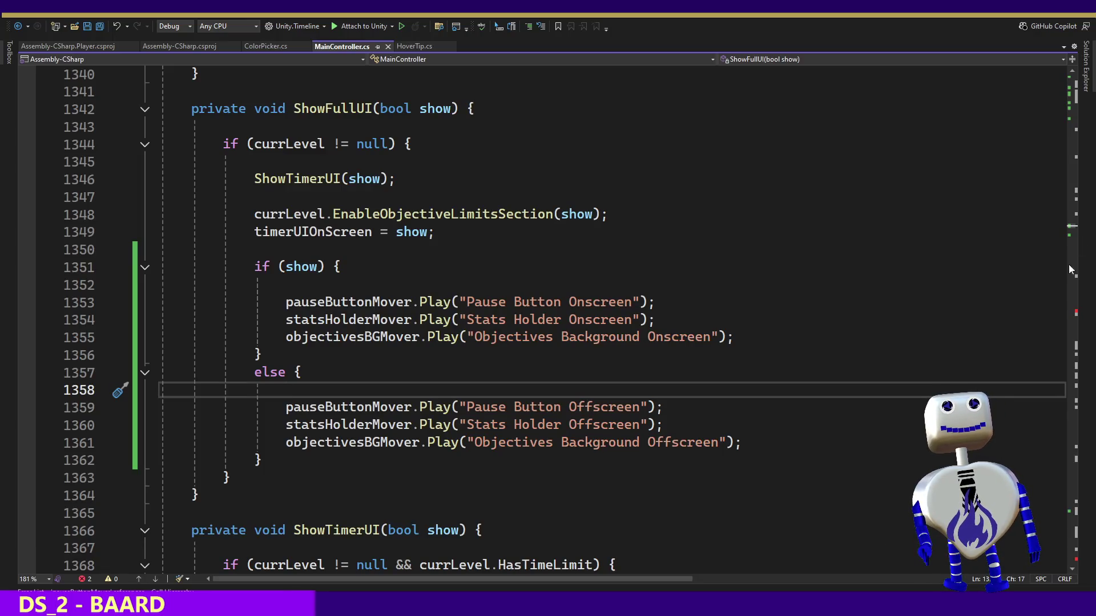
Review the objectivesBGMover code, undoing and redoing the Offscreen edit on line 1361.
{"action": "scroll", "coordinate": [1072, 233], "scroll_direction": "down", "scroll_amount": 9}
{"action": "mouse_move", "coordinate": [1073, 233]}
{"action": "left_mouse_down"}
{"action": "mouse_move", "coordinate": [1073, 313]}
{"action": "mouse_move", "coordinate": [1077, 218]}
{"action": "left_mouse_up"}
{"action": "left_click", "coordinate": [871, 285]}
{"action": "key", "text": "ctrl+z"}
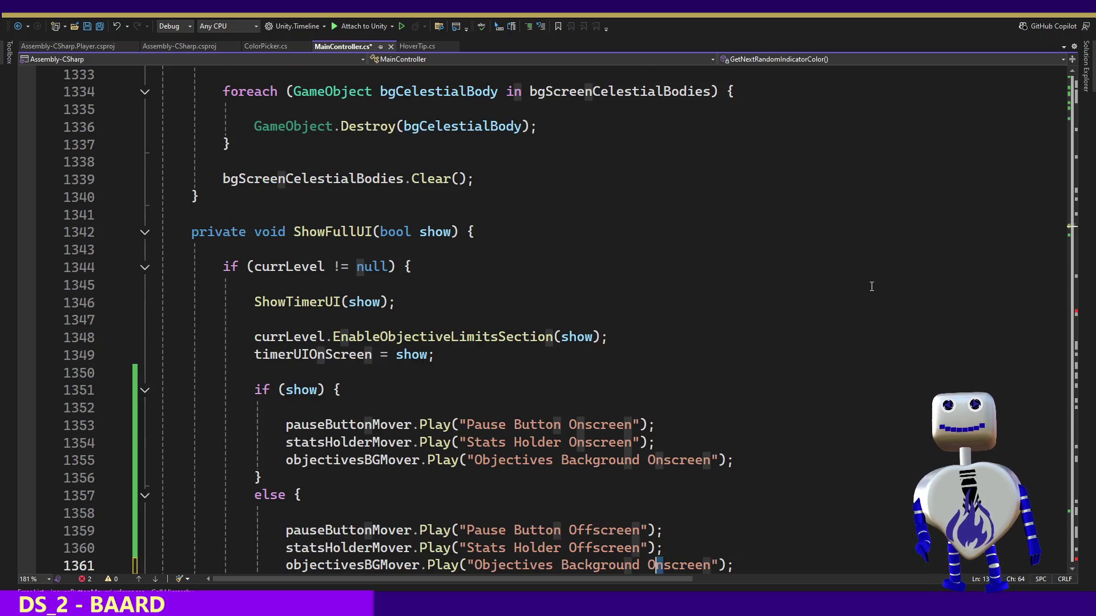
{"action": "key", "text": "ctrl+y"}
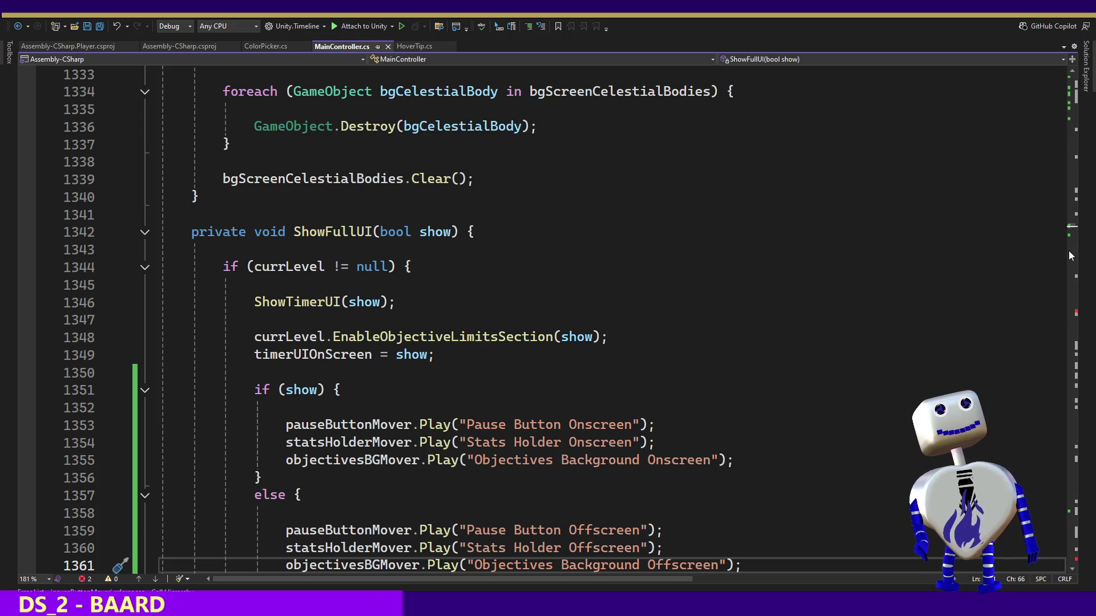
Read the full ambiguous Application error and jump to its code in MainController.cs.
{"action": "key", "text": "alt+Tab"}
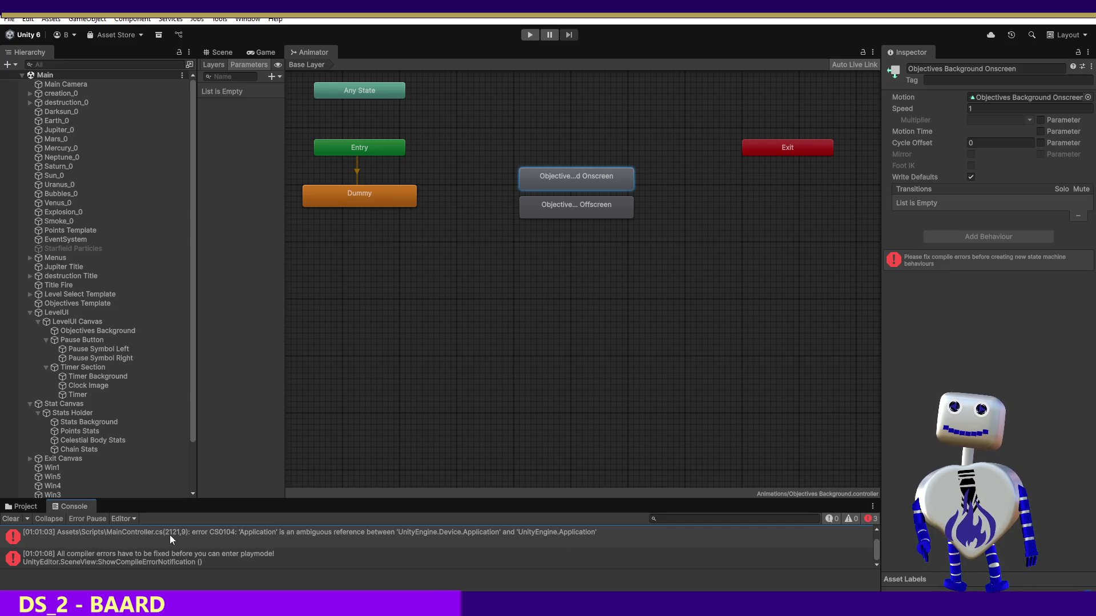
{"action": "left_click", "coordinate": [125, 535]}
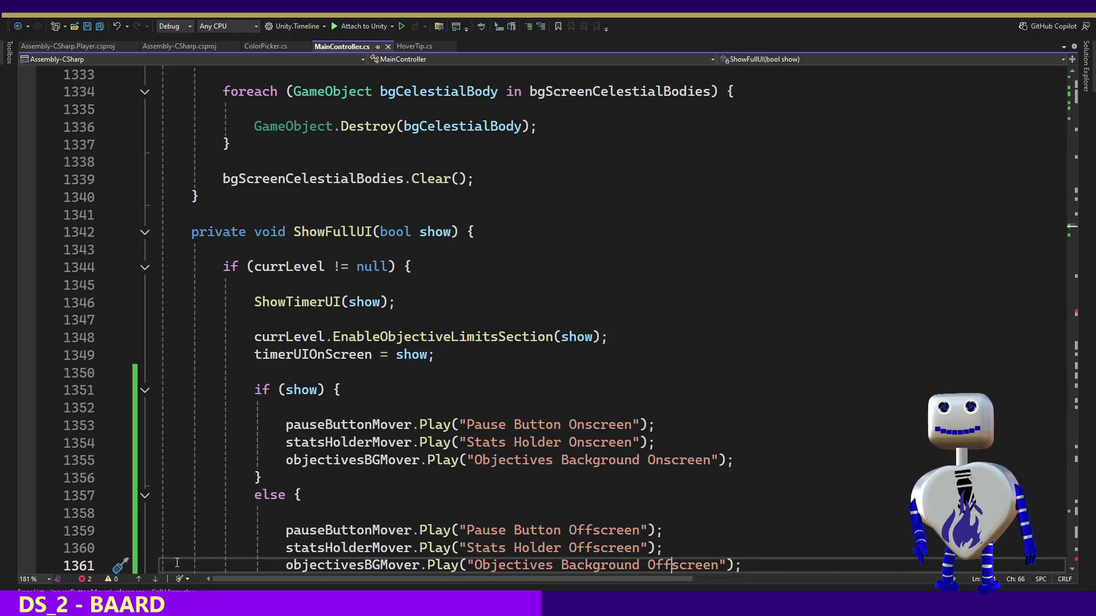
{"action": "double_click", "coordinate": [176, 563]}
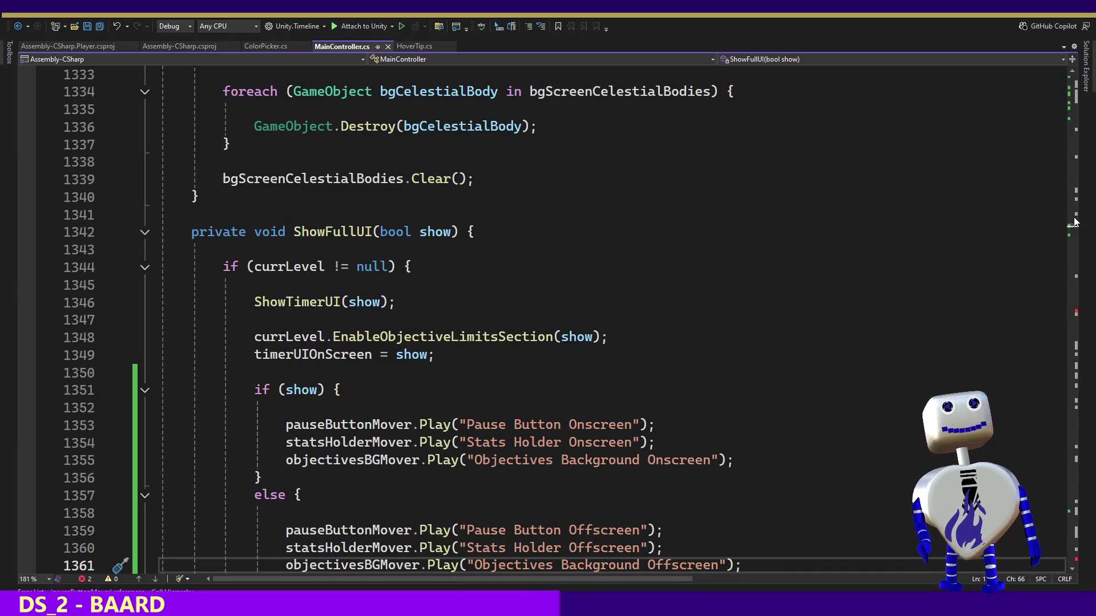
{"action": "mouse_move", "coordinate": [1075, 229]}
{"action": "left_mouse_down"}
{"action": "mouse_move", "coordinate": [1077, 323]}
{"action": "mouse_move", "coordinate": [1091, 112]}
{"action": "left_mouse_up"}
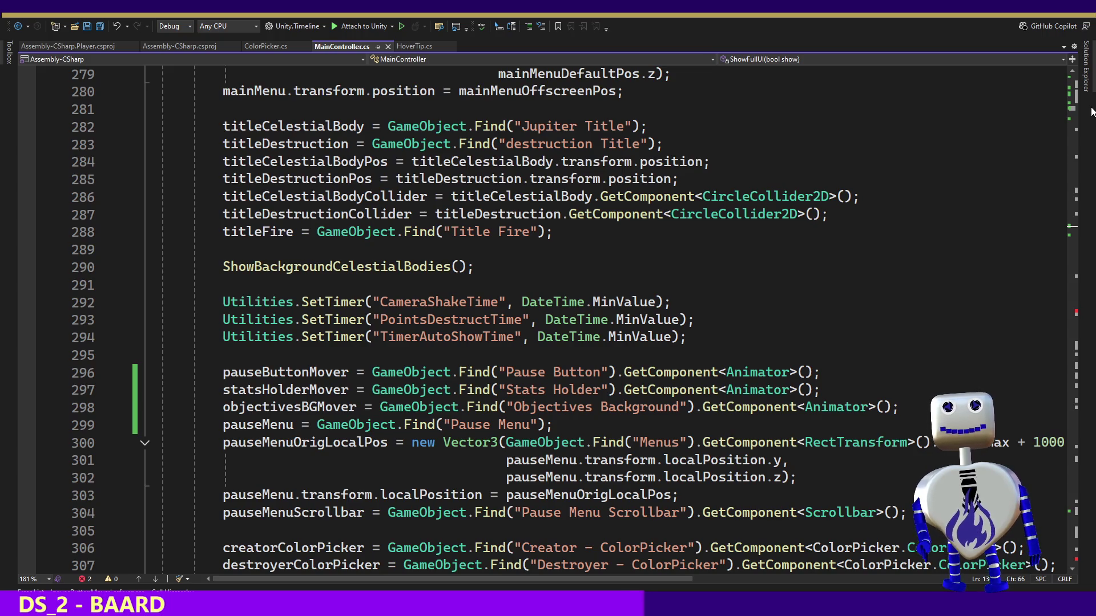
{"action": "left_click_drag", "start_coordinate": [1091, 112], "coordinate": [1092, 98]}
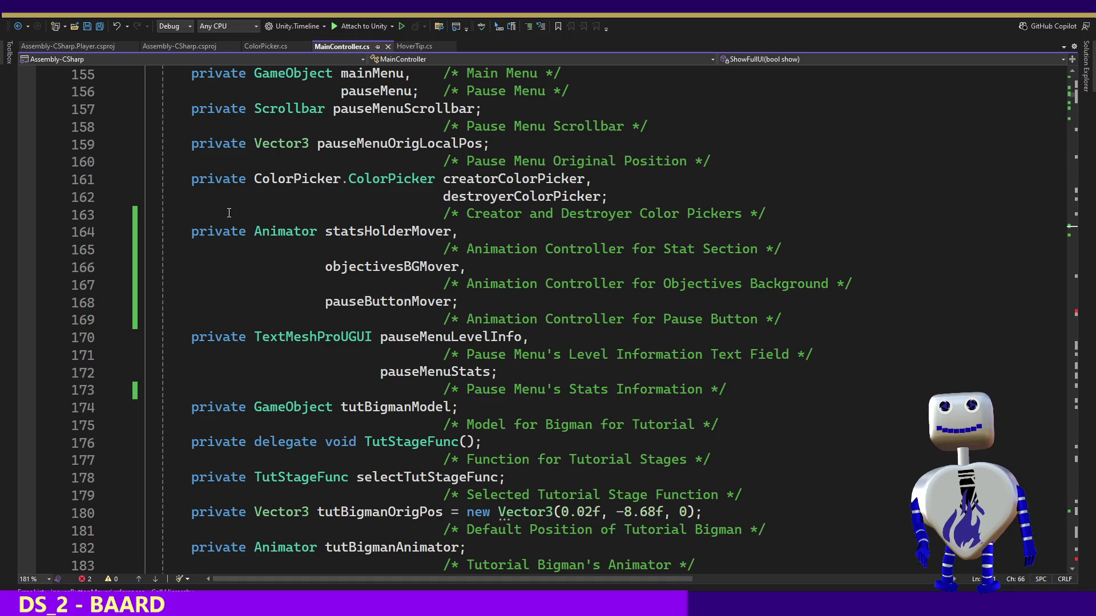
{"action": "key", "text": "alt+Tab"}
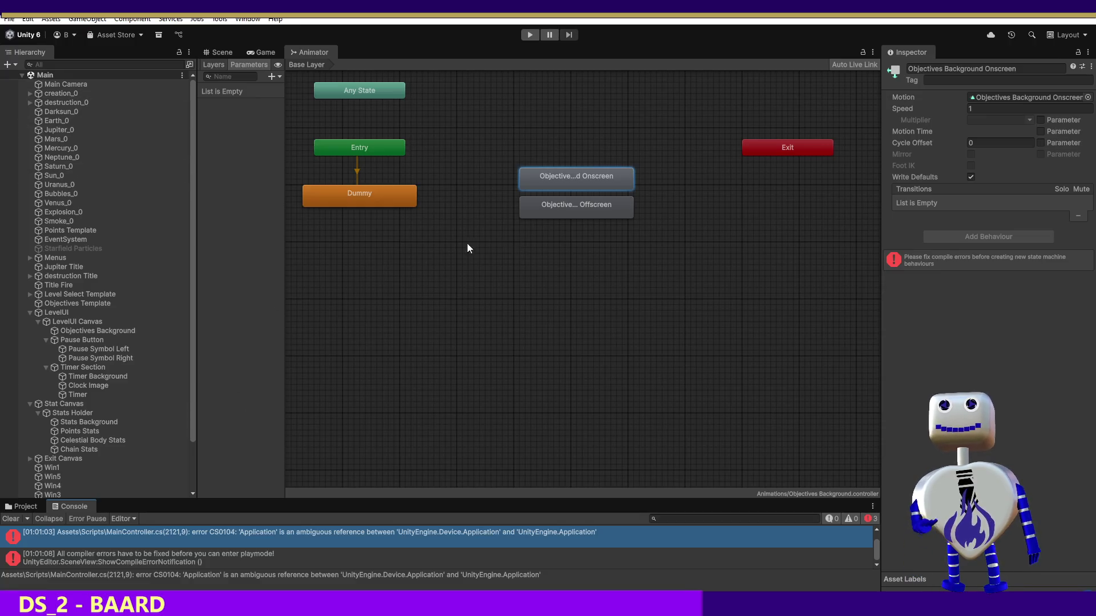
Inspect the Objectives Background Offscreen state and recheck the CS0104 error in the Console.
{"action": "left_click", "coordinate": [580, 201]}
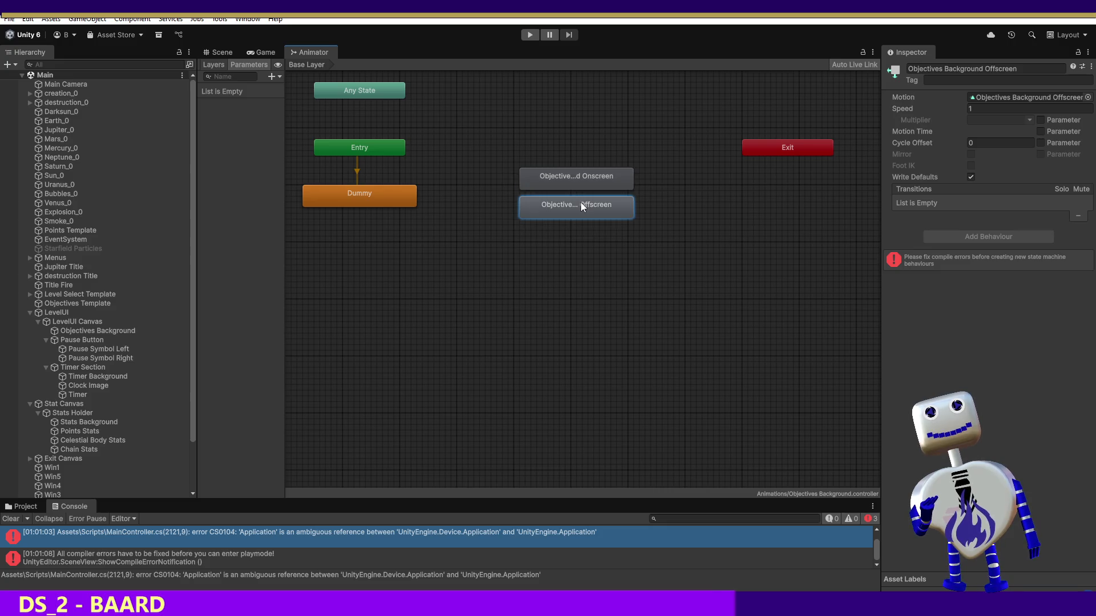
{"action": "left_click", "coordinate": [32, 505]}
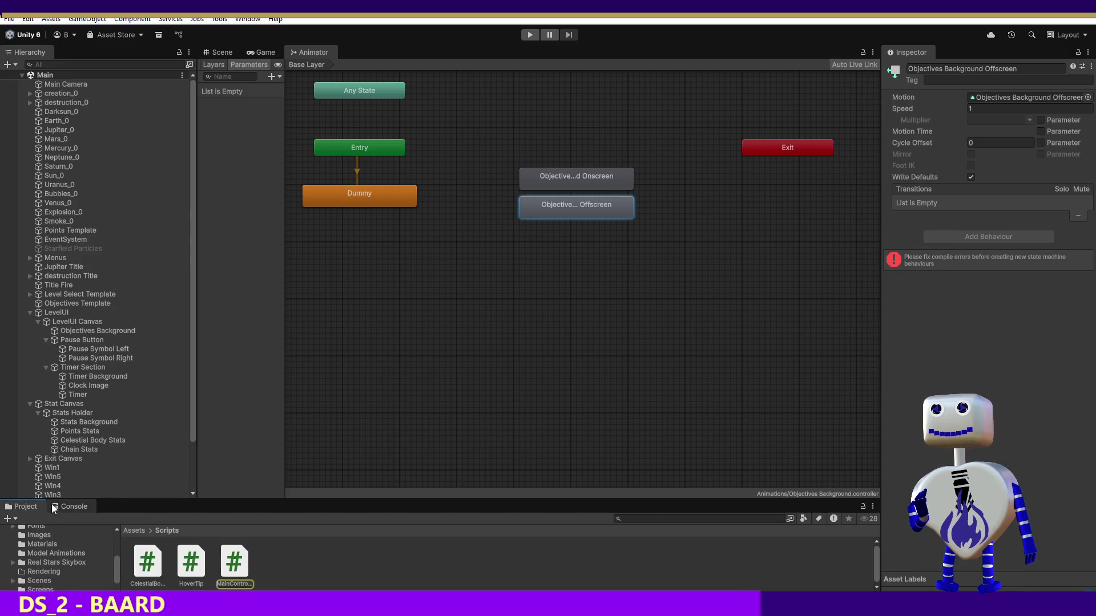
{"action": "left_click", "coordinate": [61, 507]}
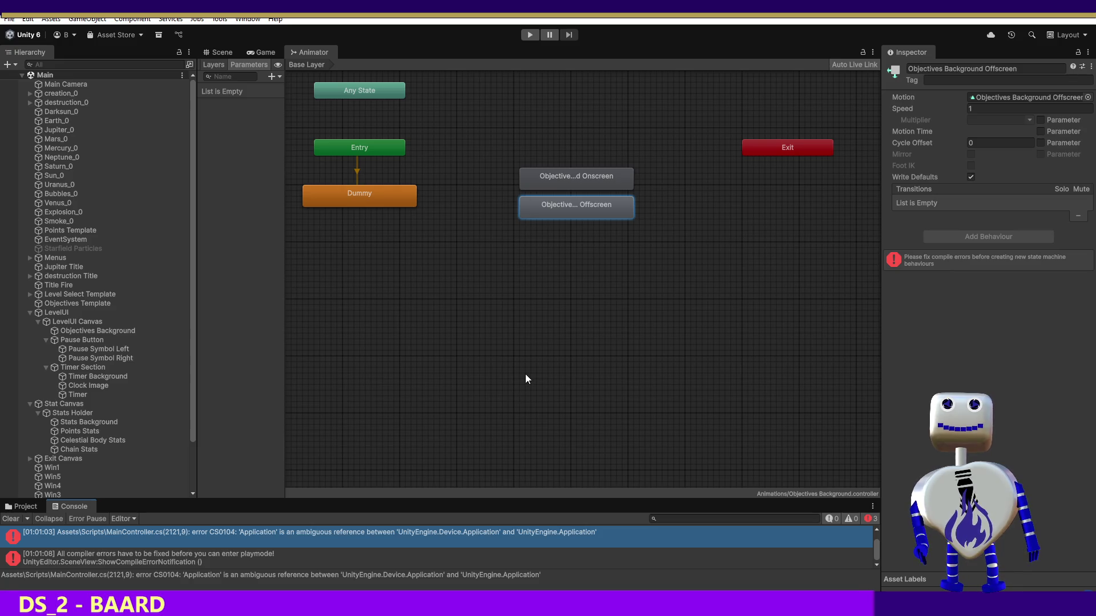
{"action": "key", "text": "alt+Tab"}
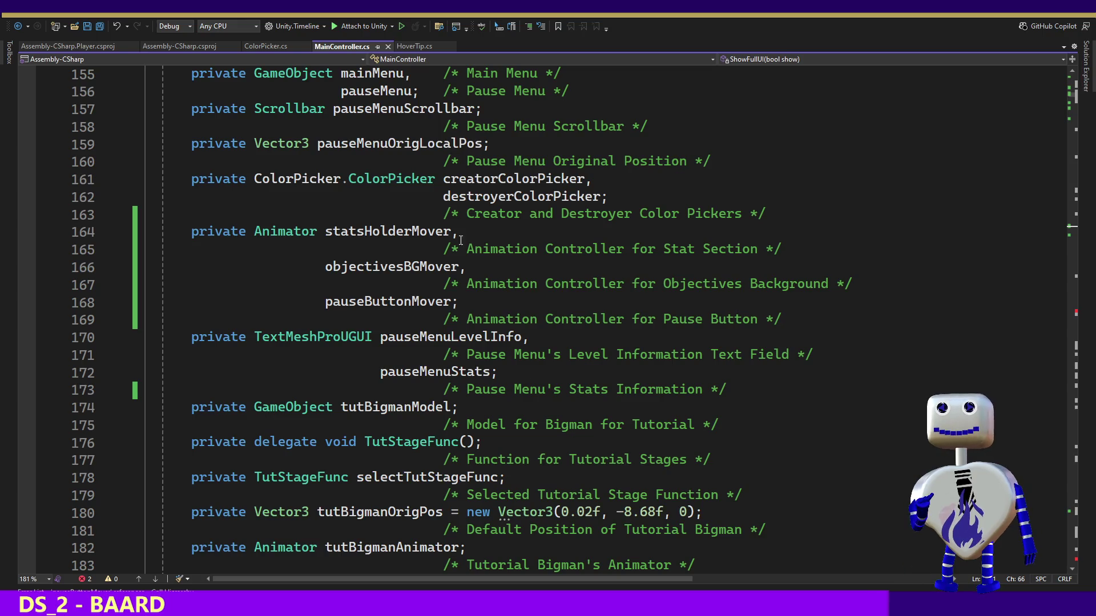
Delete 'using UnityEngine.Device;' to resolve the ambiguous Application reference, and save.
{"action": "left_click", "coordinate": [364, 269]}
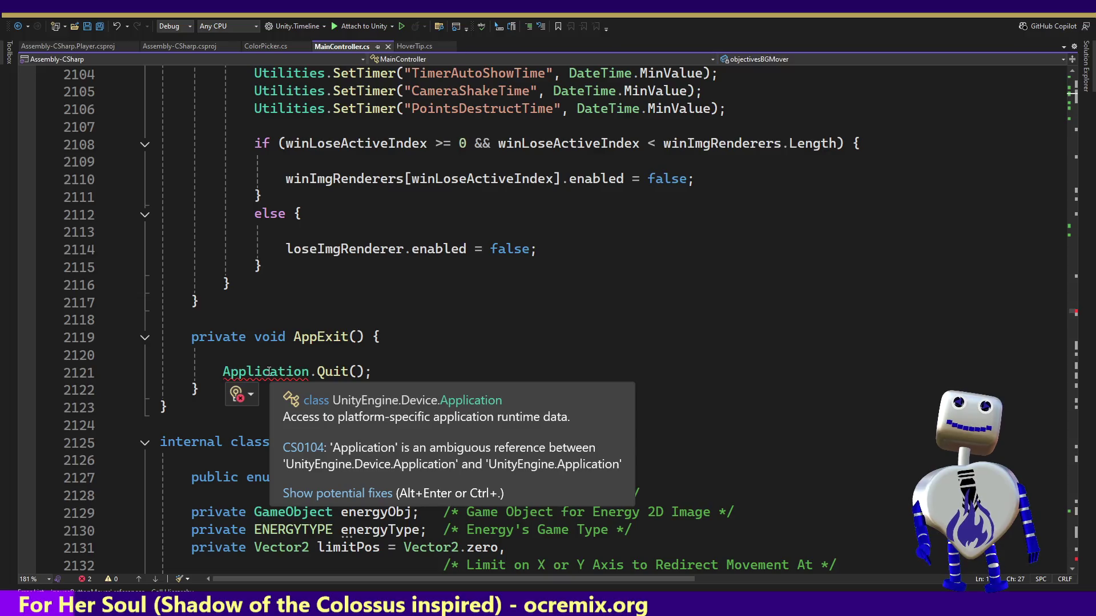
{"action": "double_click", "coordinate": [267, 371]}
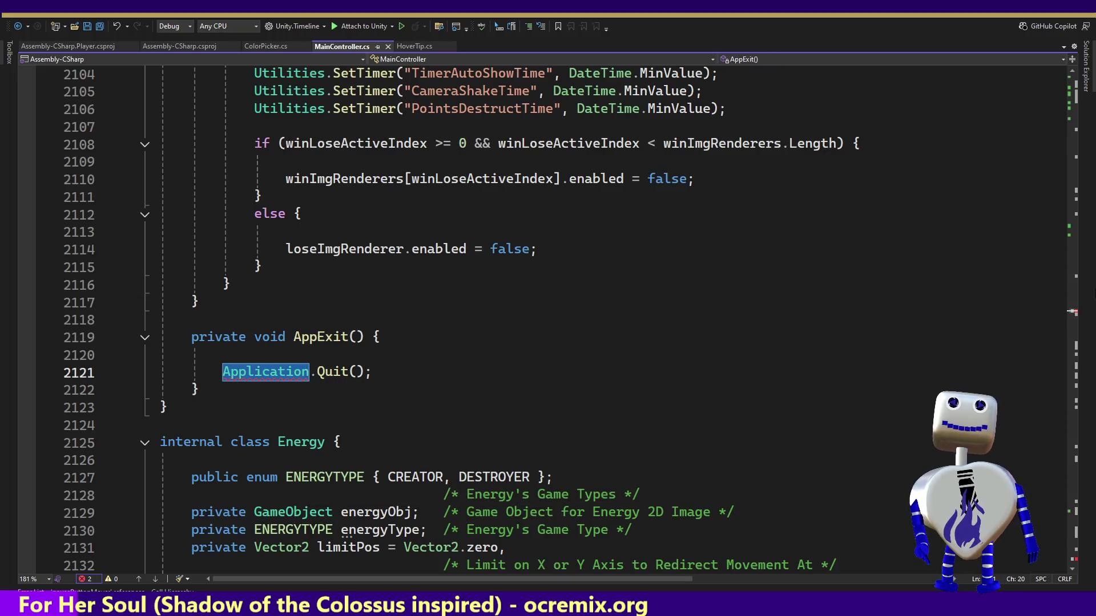
{"action": "left_click_drag", "start_coordinate": [1071, 155], "coordinate": [1088, 64]}
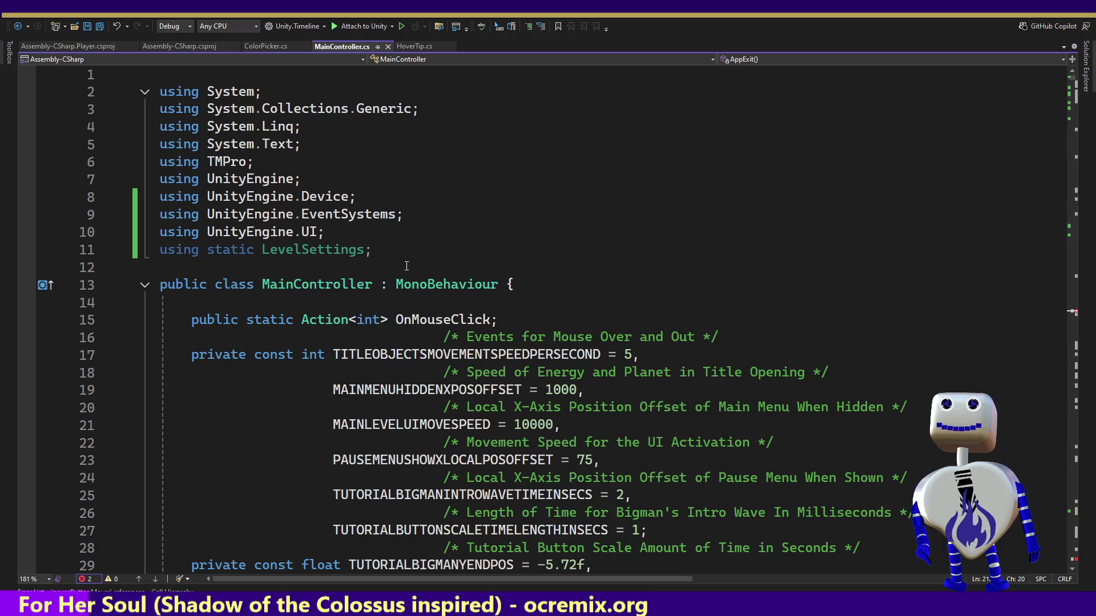
{"action": "left_click_drag", "start_coordinate": [361, 202], "coordinate": [363, 188]}
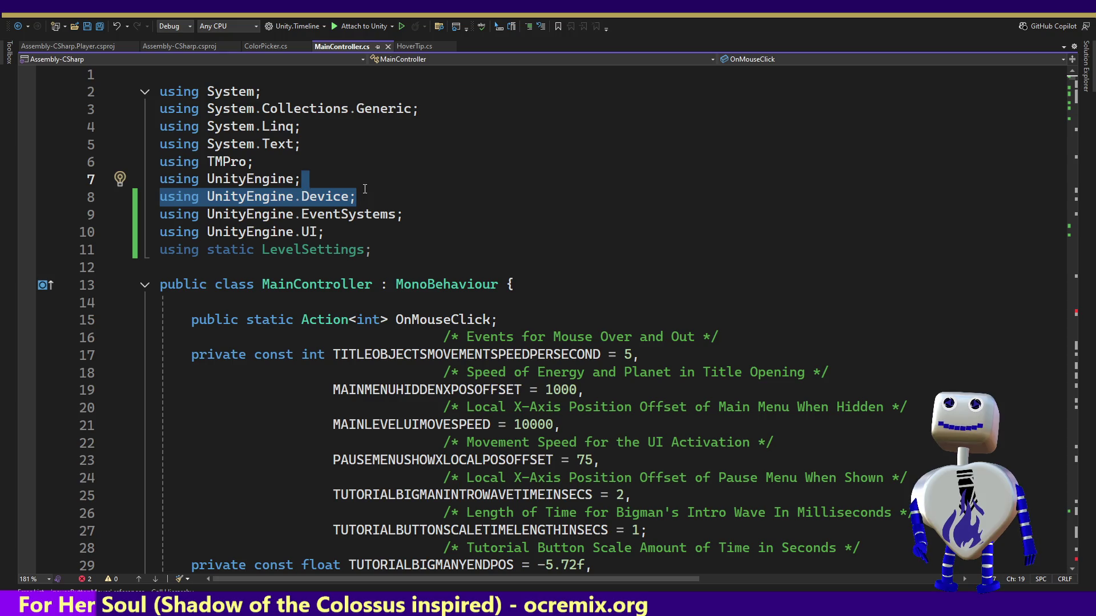
{"action": "key", "text": "Delete"}
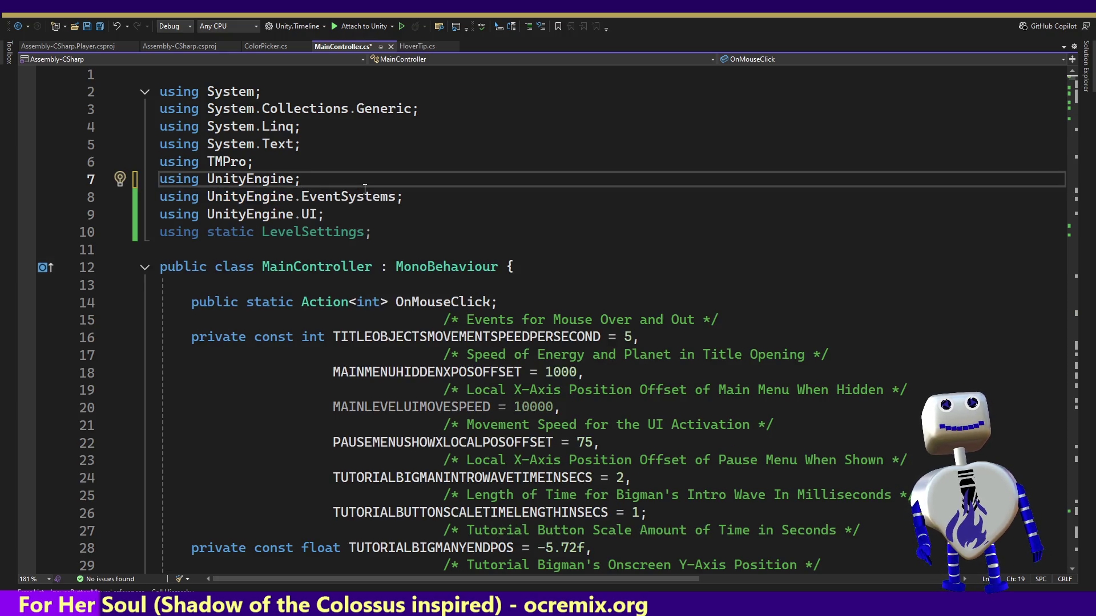
{"action": "key", "text": "ctrl+s"}
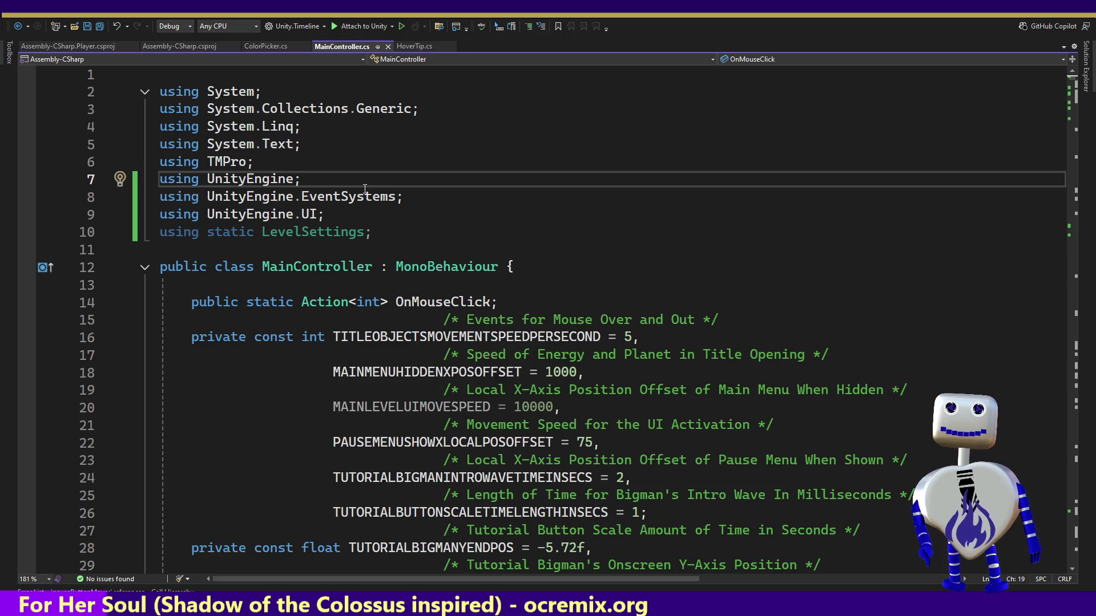
{"action": "key", "text": "alt+Tab"}
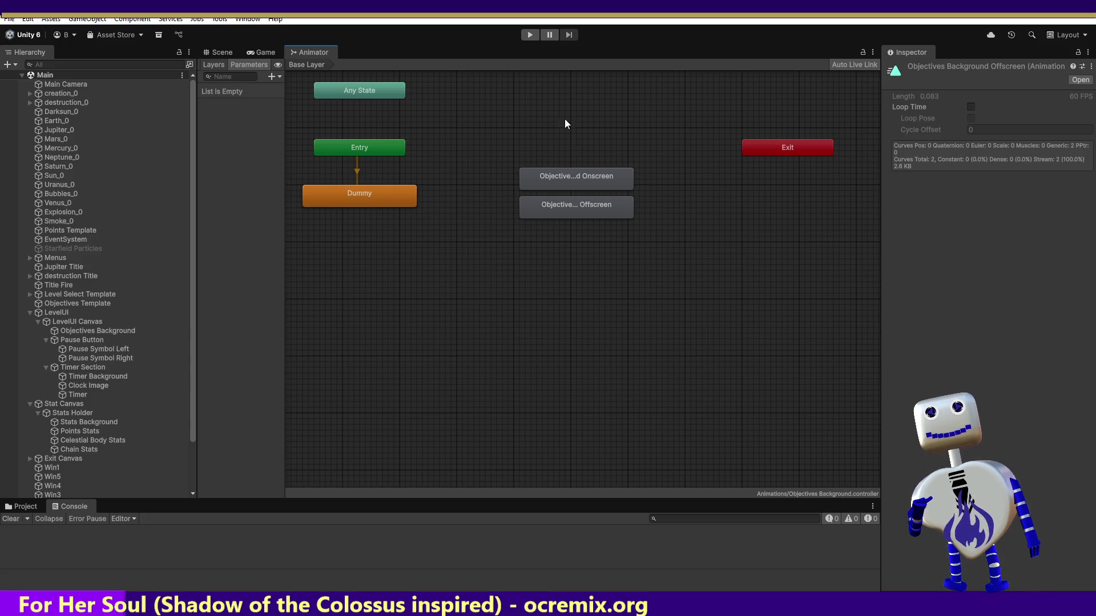
Test-play to the main menu, stop, and select Objectives Background in the Scene view.
{"action": "left_click", "coordinate": [529, 36]}
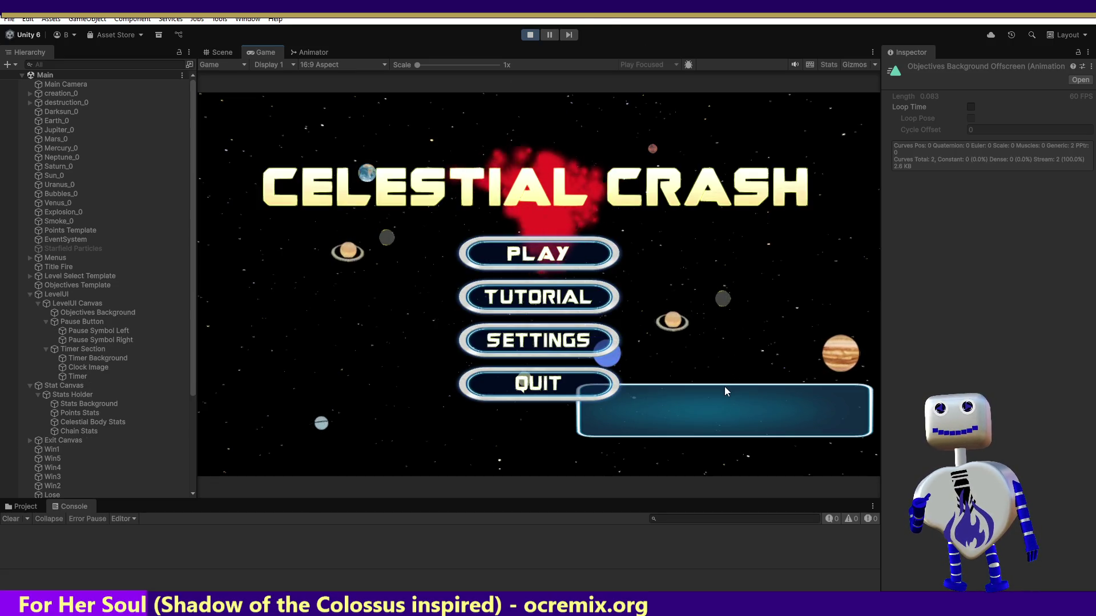
{"action": "left_click", "coordinate": [530, 35]}
{"action": "left_click", "coordinate": [222, 51]}
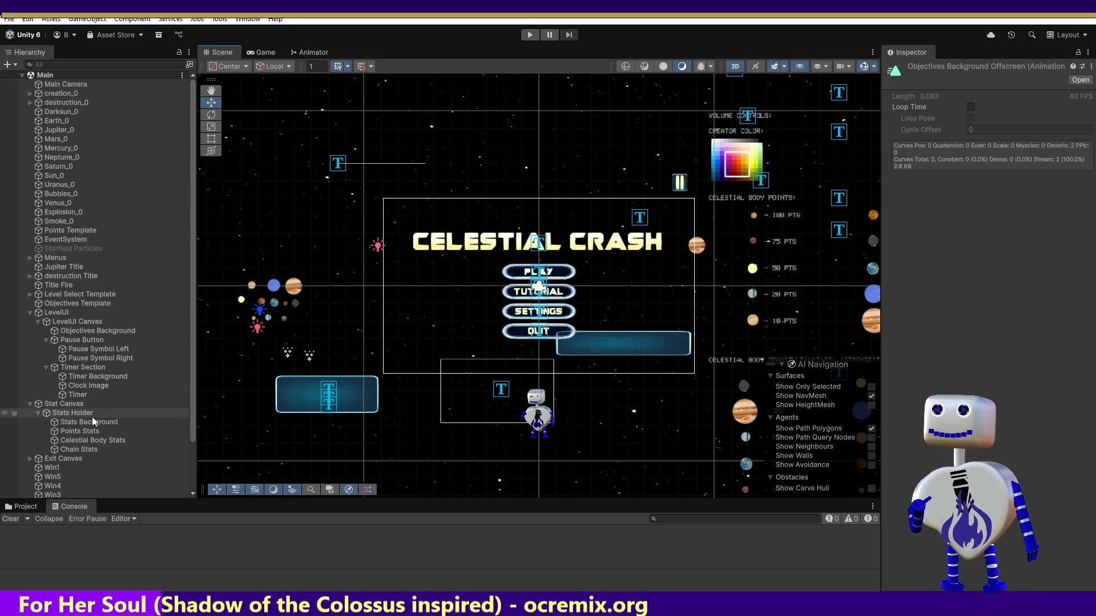
{"action": "left_click", "coordinate": [81, 331]}
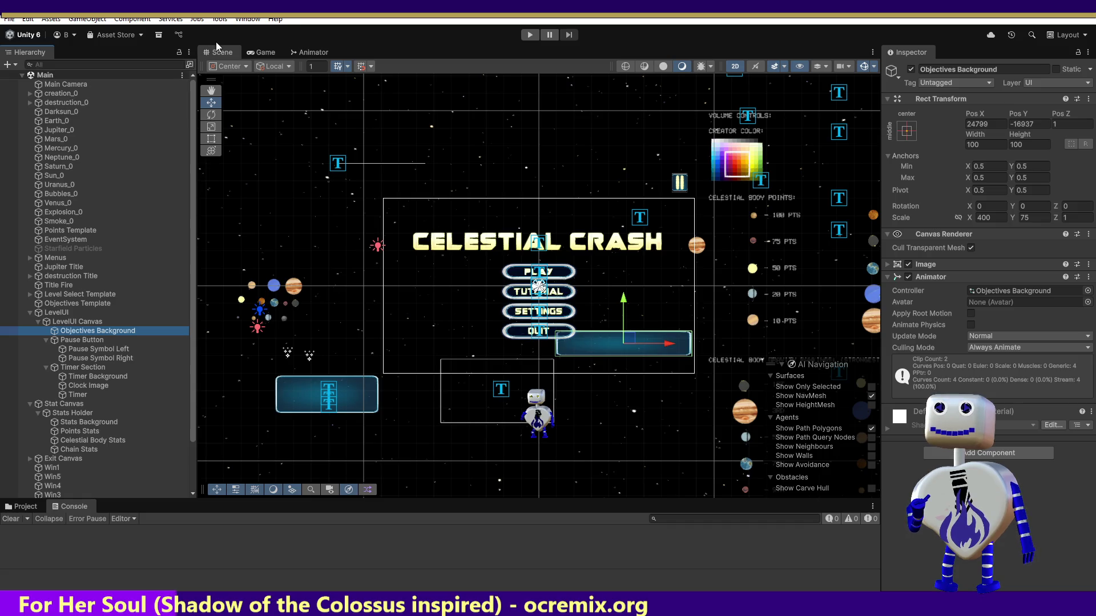
Scrub the Offscreen clip to frame 5 to read position 66752, -30476, then rewind to frame 0.
{"action": "key", "text": "ctrl+6"}
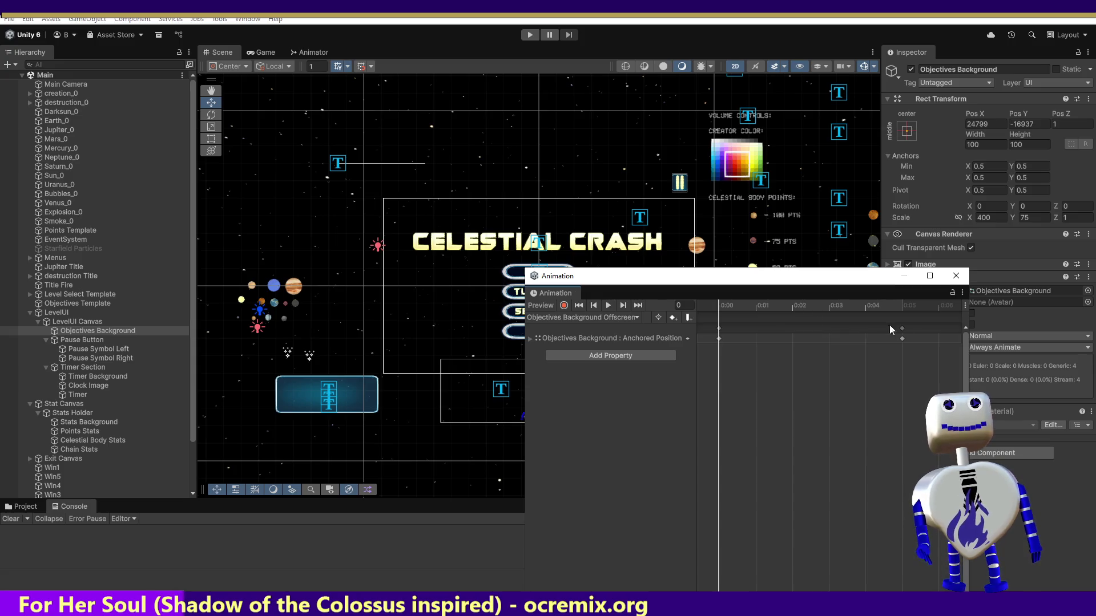
{"action": "left_click_drag", "start_coordinate": [721, 306], "coordinate": [795, 306]}
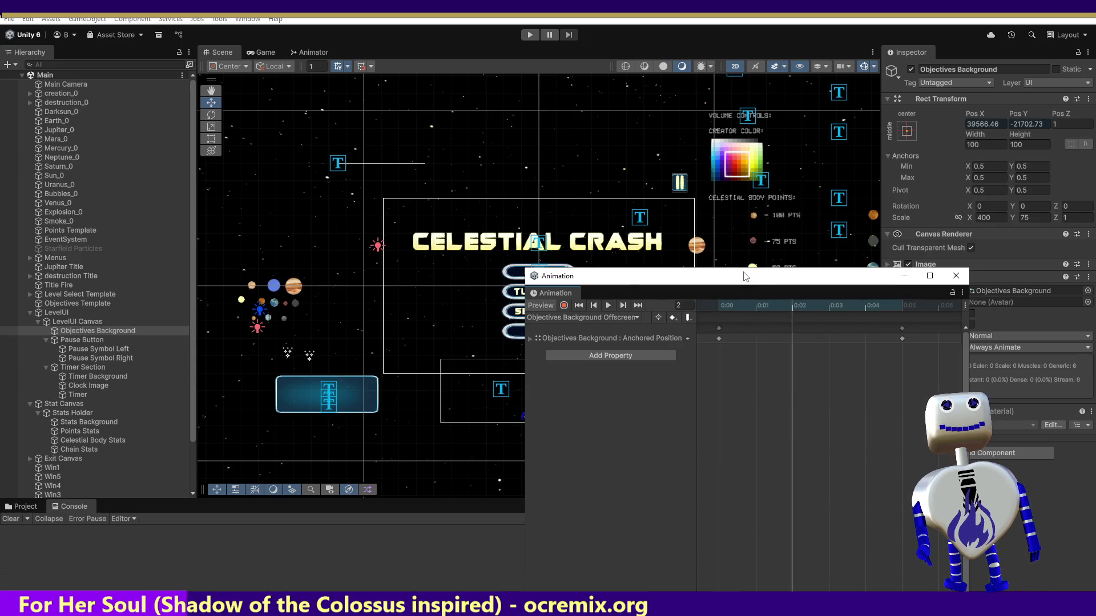
{"action": "left_click_drag", "start_coordinate": [743, 277], "coordinate": [924, 264]}
{"action": "left_click_drag", "start_coordinate": [1007, 295], "coordinate": [1076, 296]}
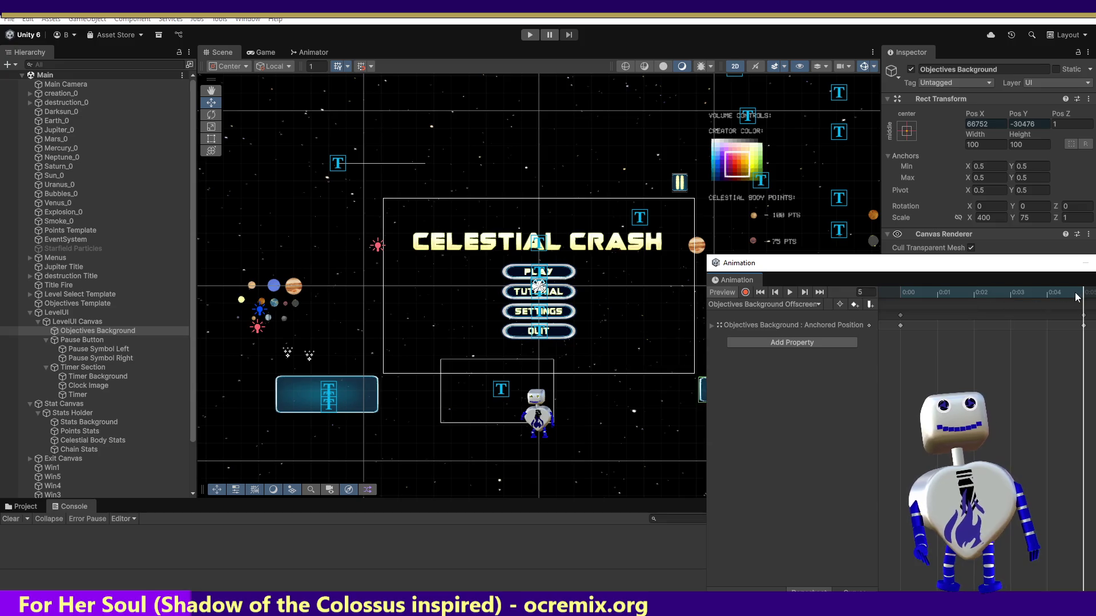
{"action": "left_click", "coordinate": [977, 124]}
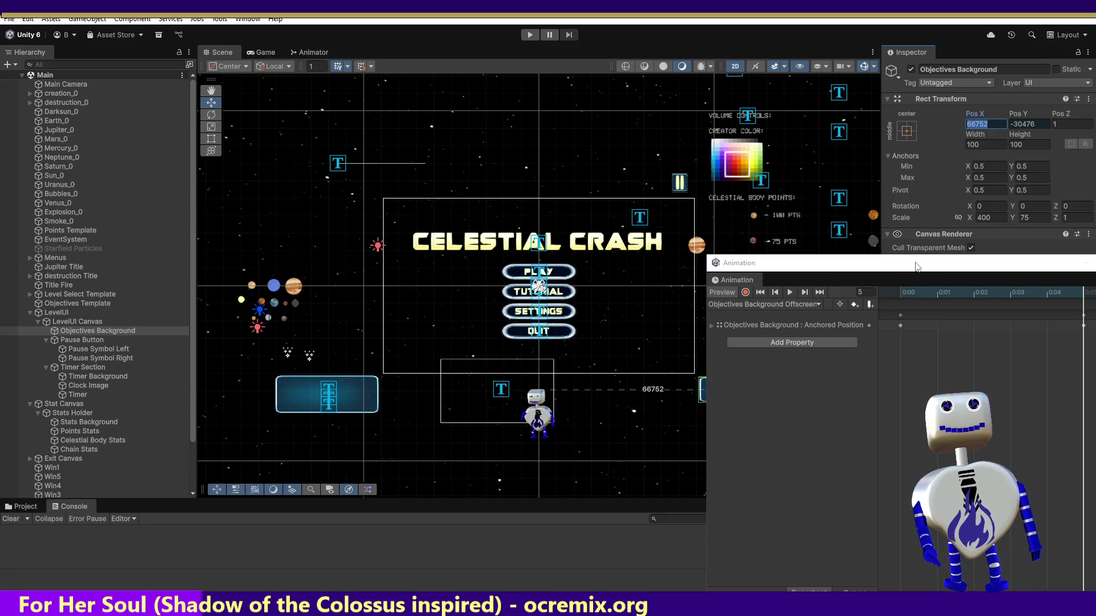
{"action": "mouse_move", "coordinate": [840, 267]}
{"action": "left_mouse_down"}
{"action": "mouse_move", "coordinate": [676, 251]}
{"action": "mouse_move", "coordinate": [615, 220]}
{"action": "mouse_move", "coordinate": [601, 255]}
{"action": "left_mouse_up"}
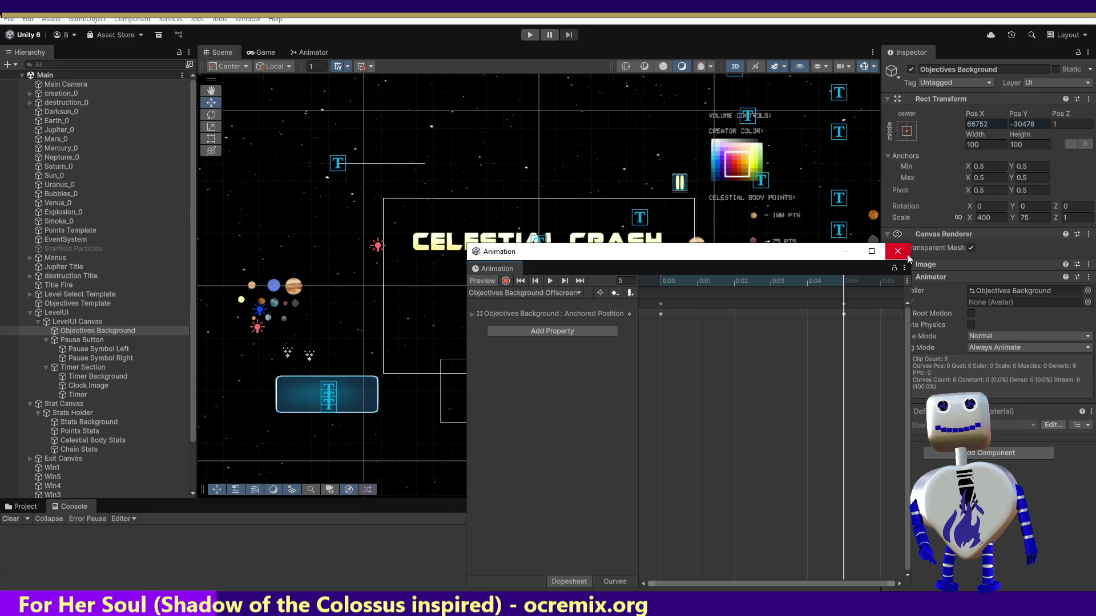
{"action": "mouse_move", "coordinate": [697, 281]}
{"action": "left_mouse_down"}
{"action": "mouse_move", "coordinate": [640, 279]}
{"action": "mouse_move", "coordinate": [724, 288]}
{"action": "mouse_move", "coordinate": [779, 456]}
{"action": "left_mouse_up"}
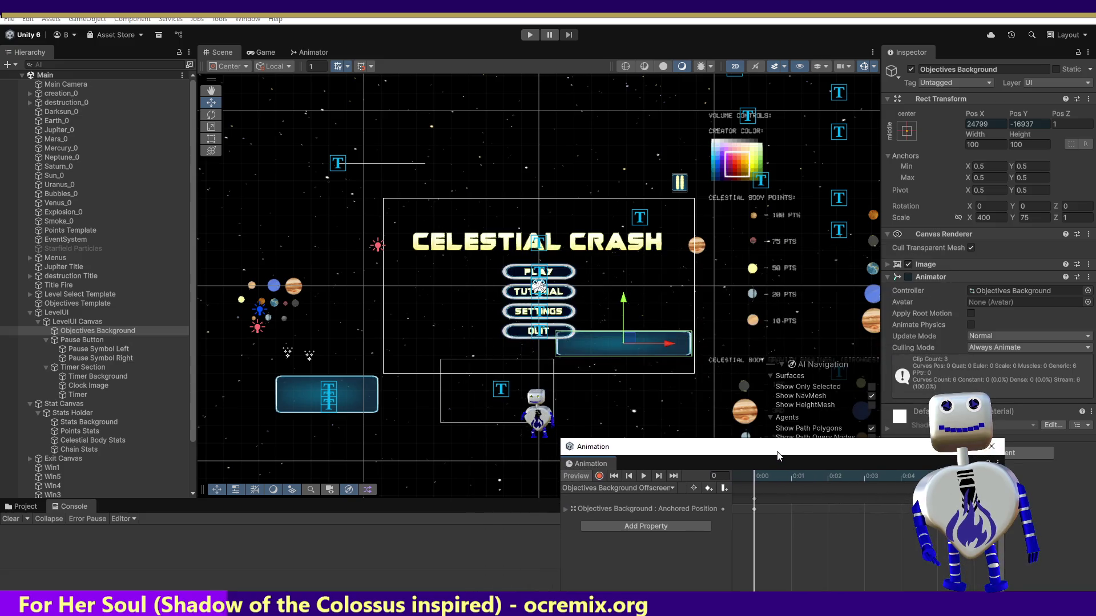
Move Objectives Background to Pos X 66752, Pos Y -30476 and start play mode.
{"action": "left_click", "coordinate": [996, 445]}
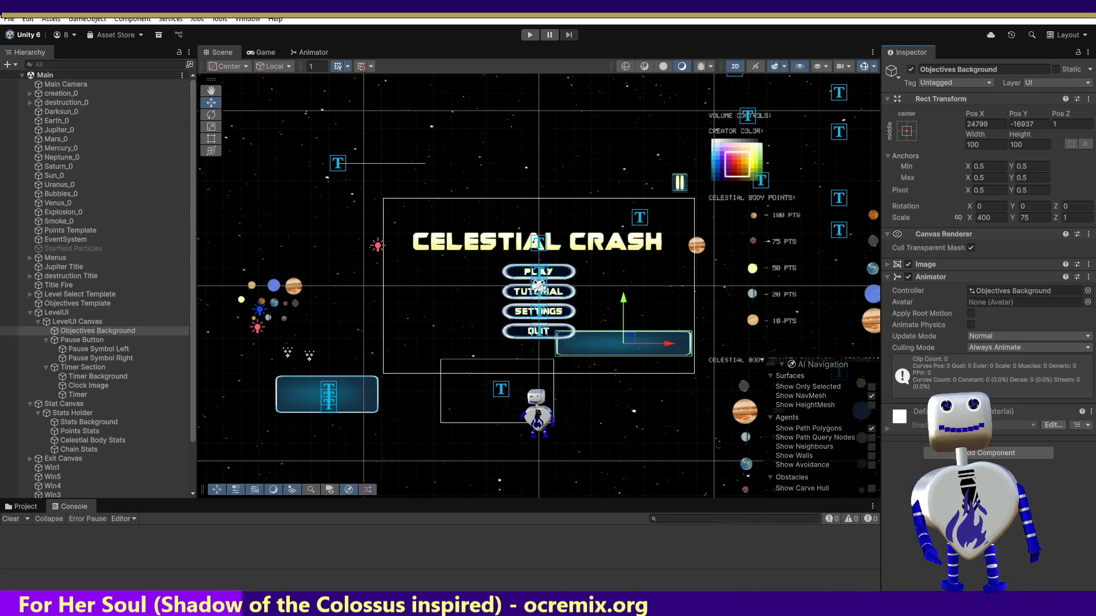
{"action": "double_click", "coordinate": [982, 125]}
{"action": "type", "text": "66752"}
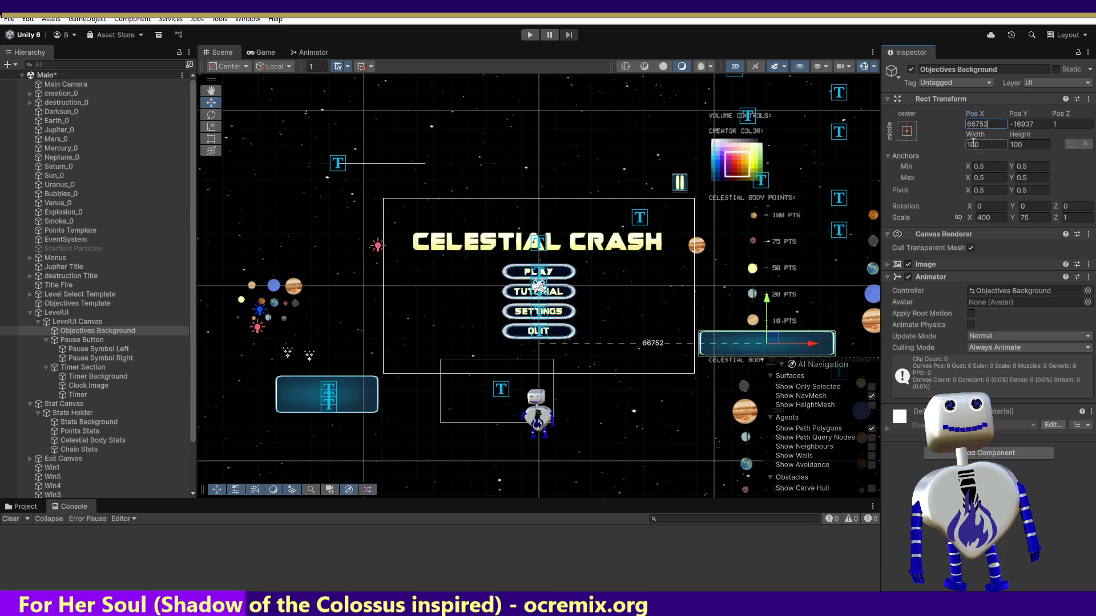
{"action": "key", "text": "Return"}
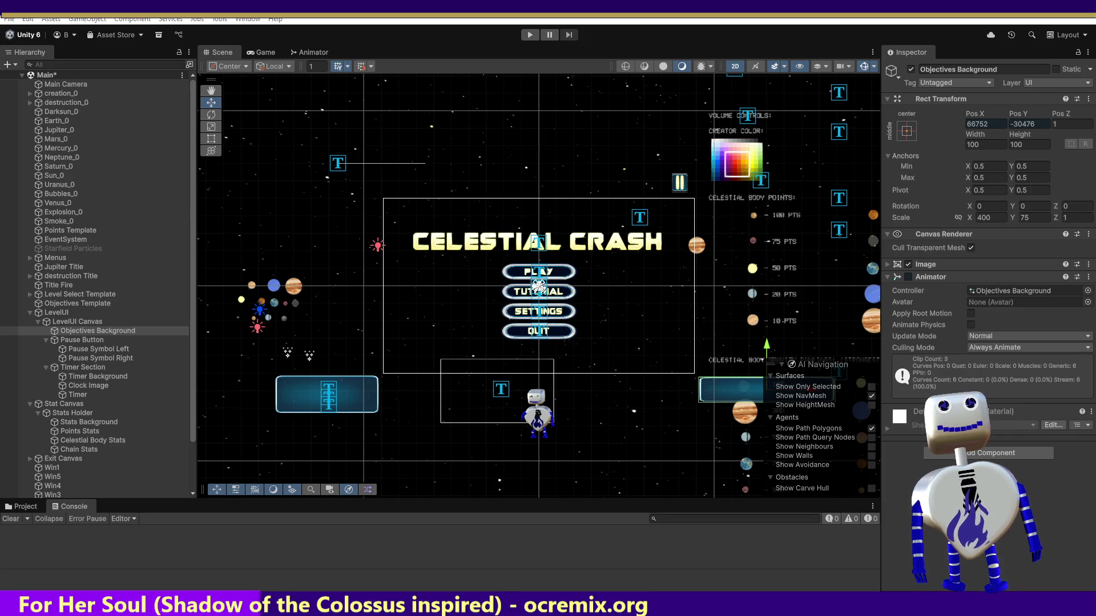
{"action": "left_click", "coordinate": [1027, 124]}
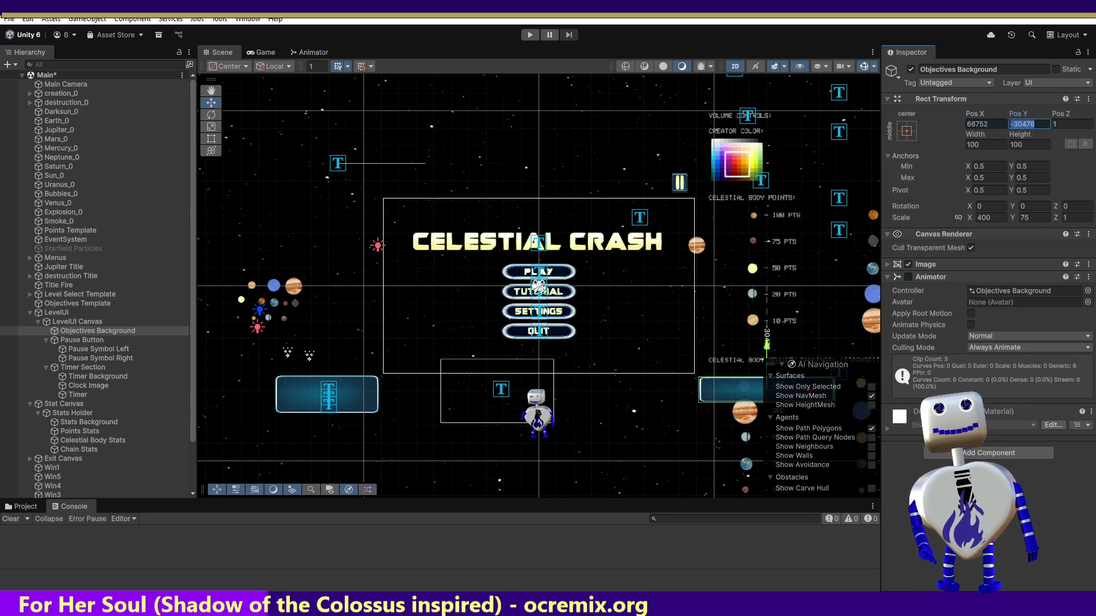
{"action": "key", "text": "ctrl+z"}
{"action": "left_click", "coordinate": [1027, 124]}
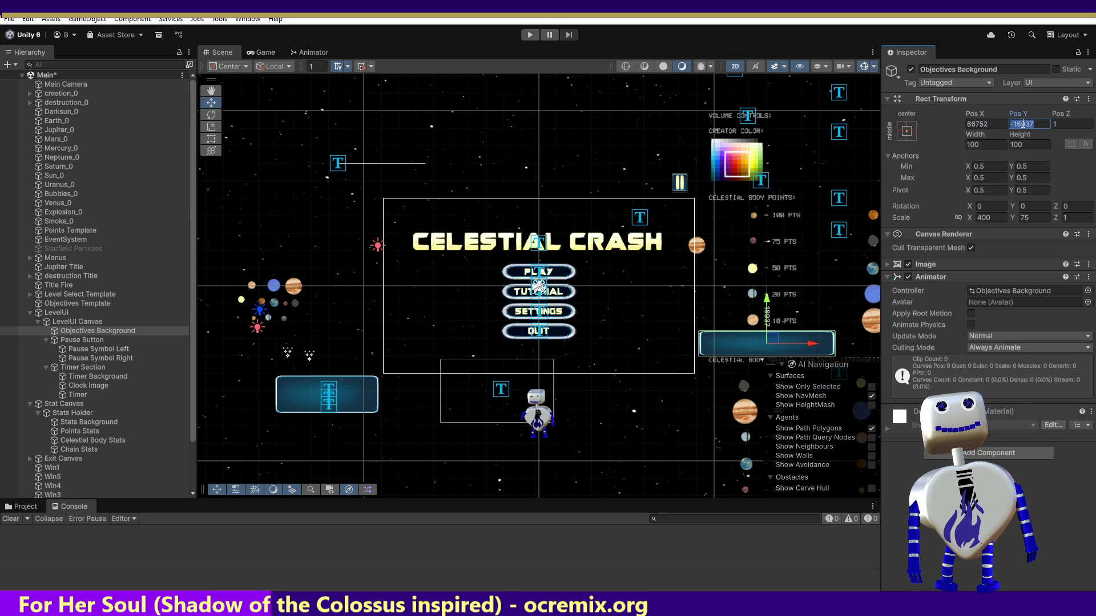
{"action": "left_click", "coordinate": [529, 35]}
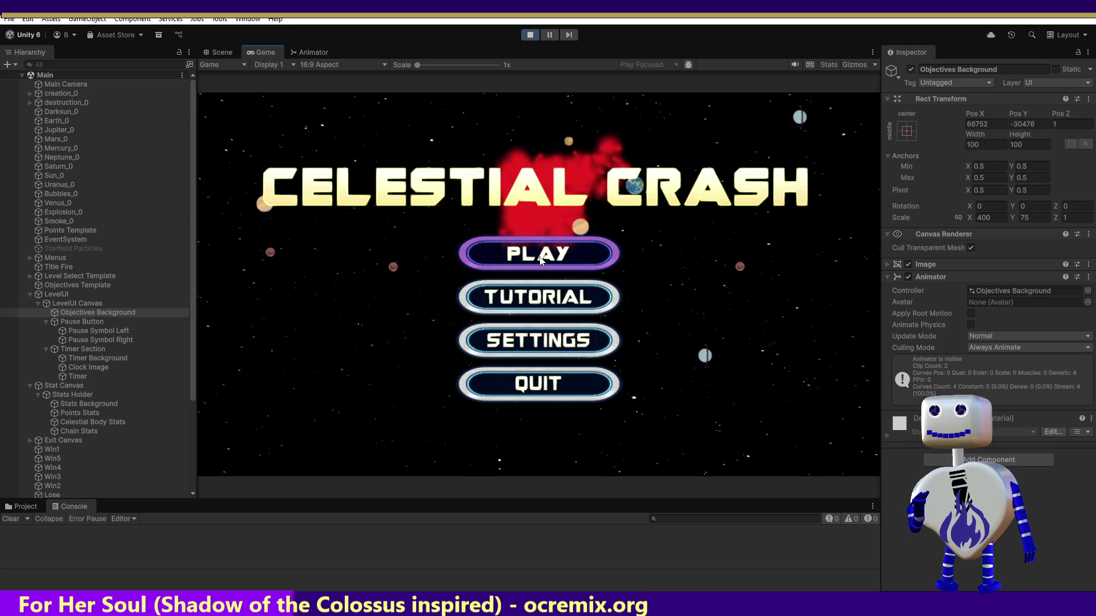
Launch the Skill Challenge level to watch Objectives Background slide in, then stop play mode.
{"action": "left_click", "coordinate": [540, 259]}
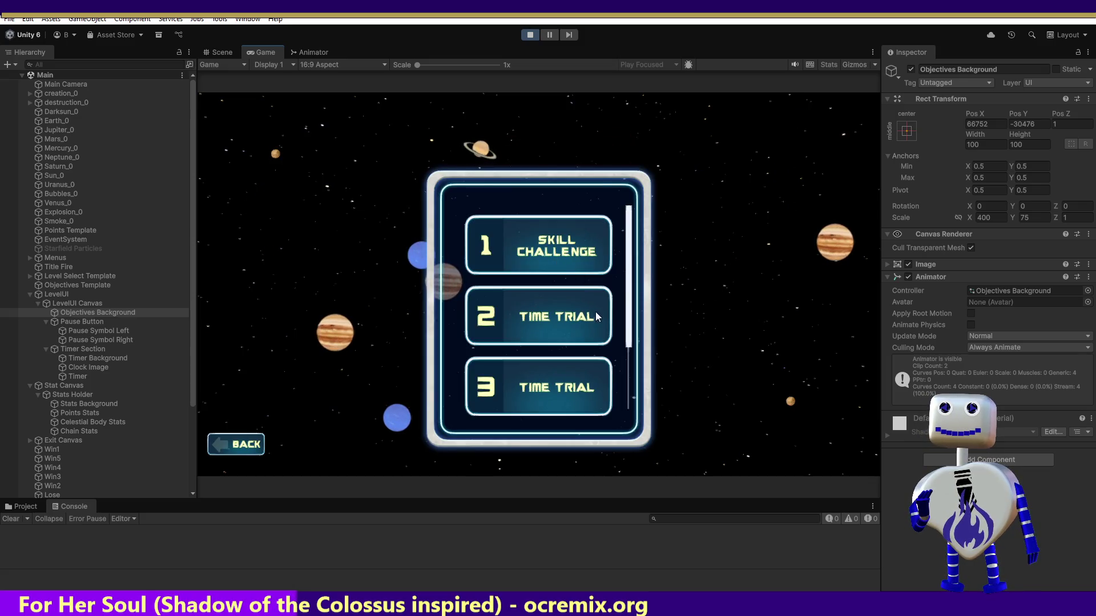
{"action": "left_click", "coordinate": [572, 256]}
{"action": "left_click", "coordinate": [806, 303]}
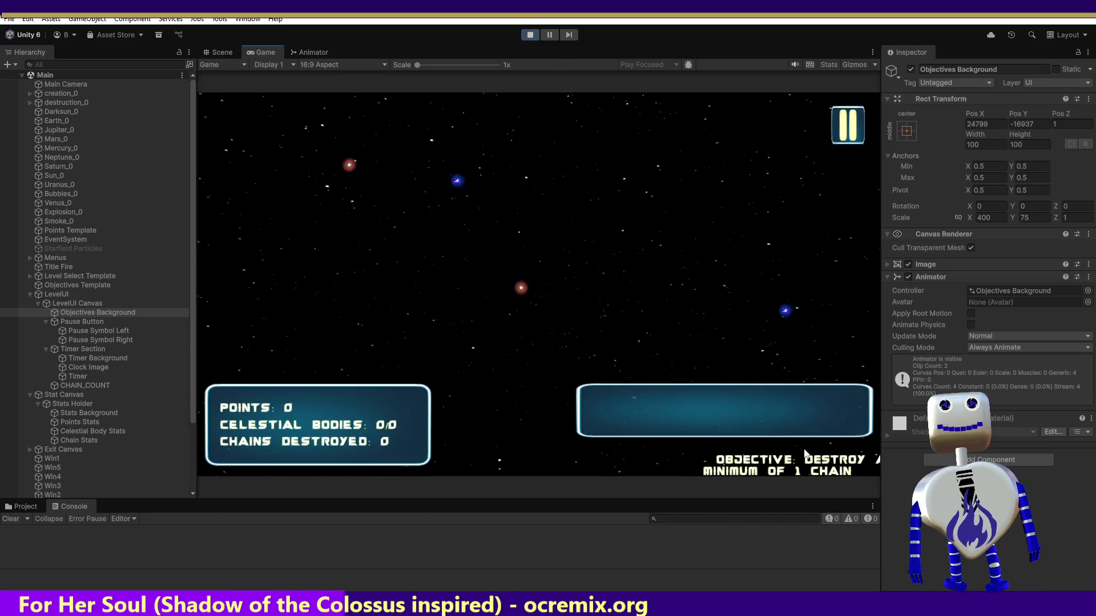
{"action": "left_click", "coordinate": [529, 35]}
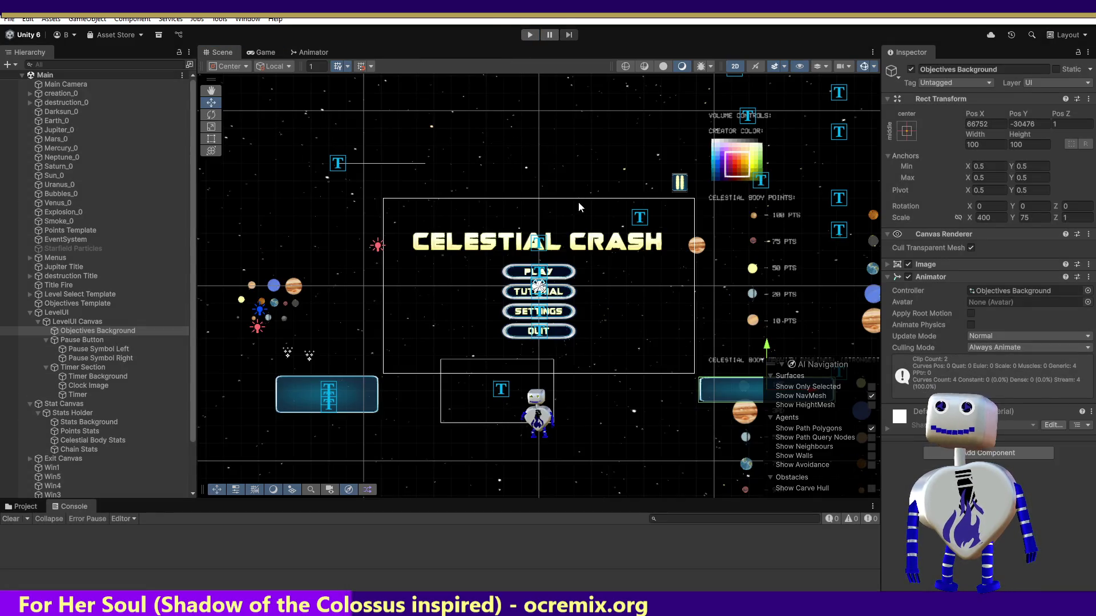
{"action": "left_click", "coordinate": [528, 35]}
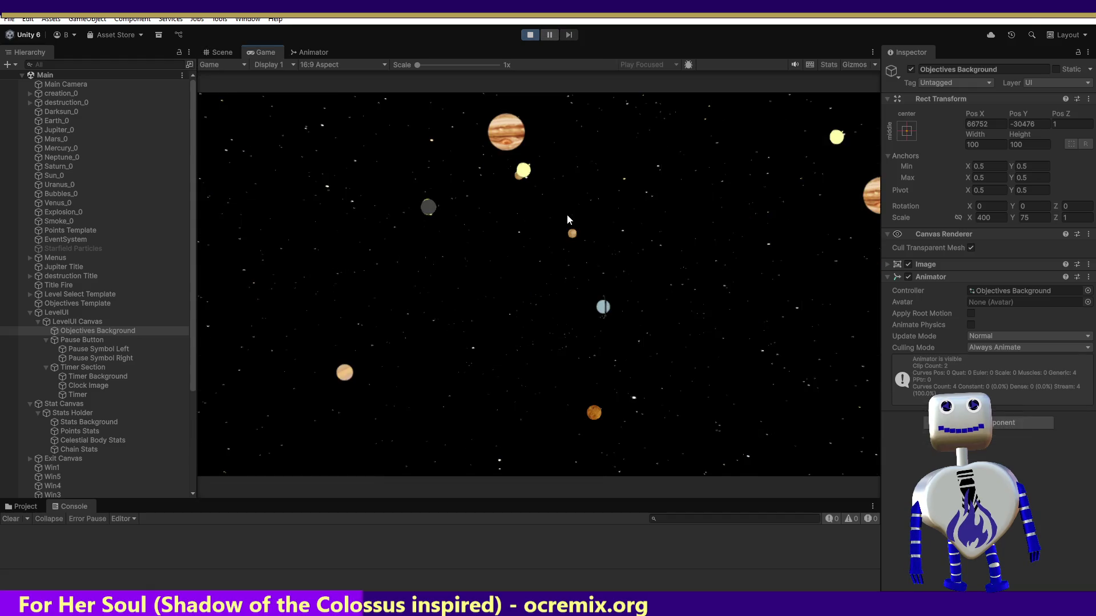
{"action": "left_click", "coordinate": [567, 259]}
{"action": "left_click", "coordinate": [567, 258]}
{"action": "left_click", "coordinate": [778, 378]}
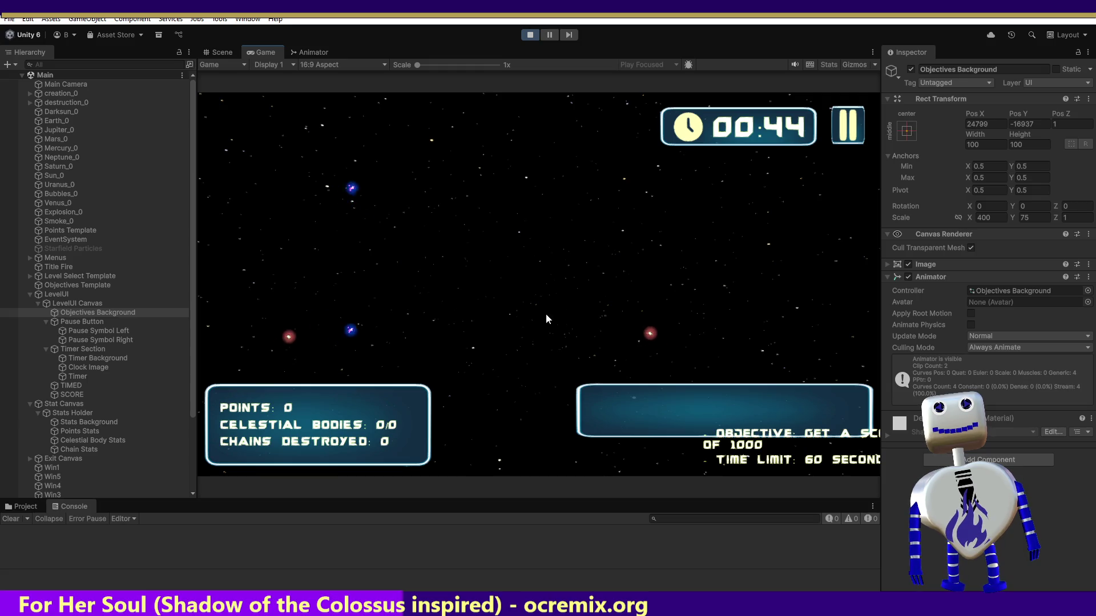
{"action": "left_click", "coordinate": [398, 288]}
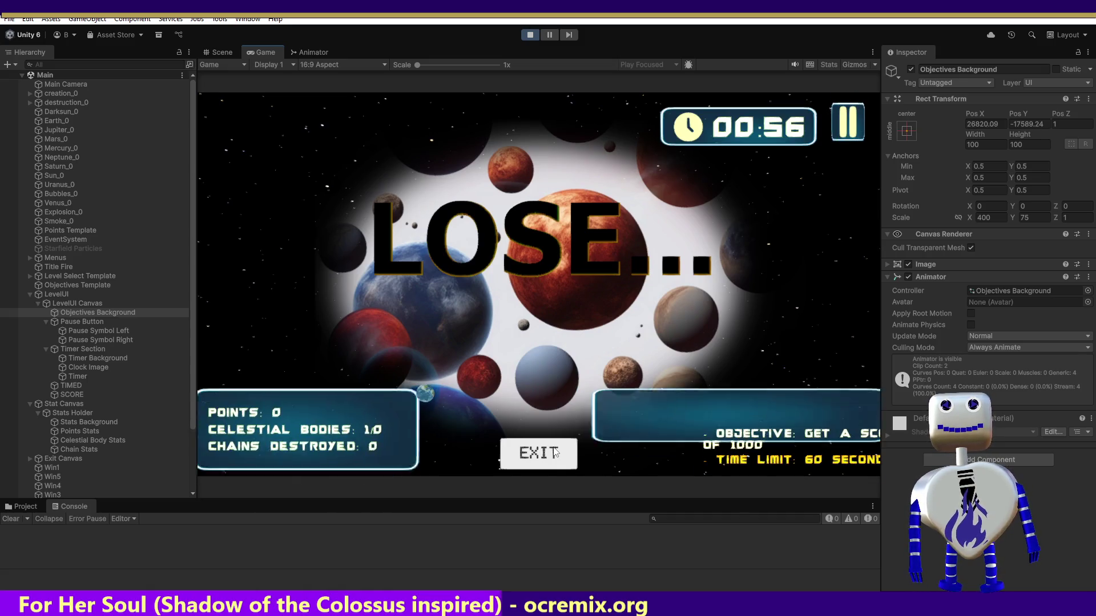
{"action": "left_click", "coordinate": [553, 455]}
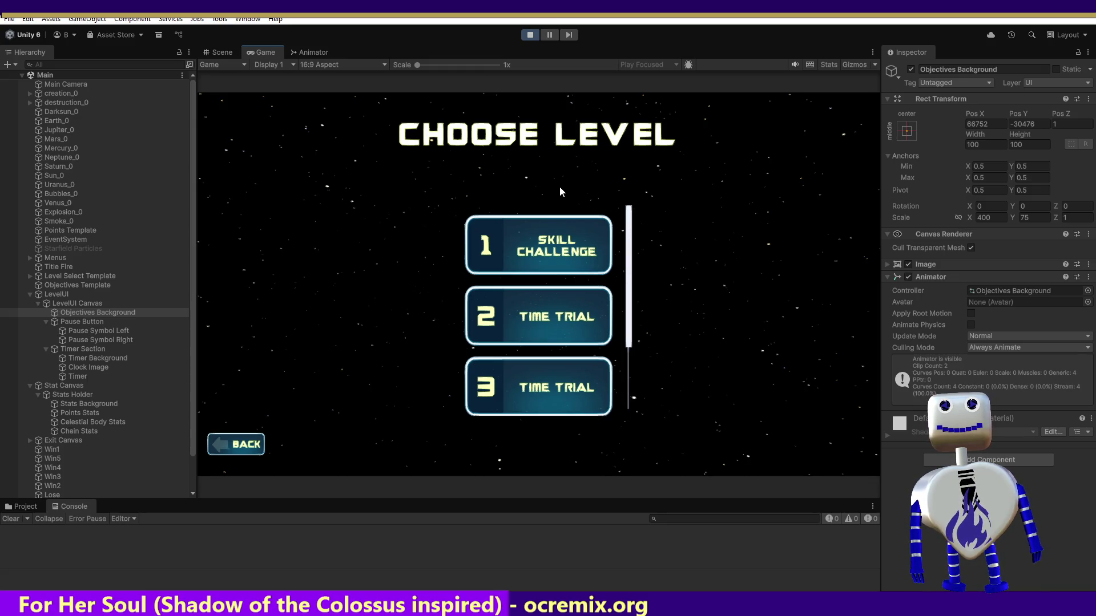
{"action": "left_click", "coordinate": [527, 36]}
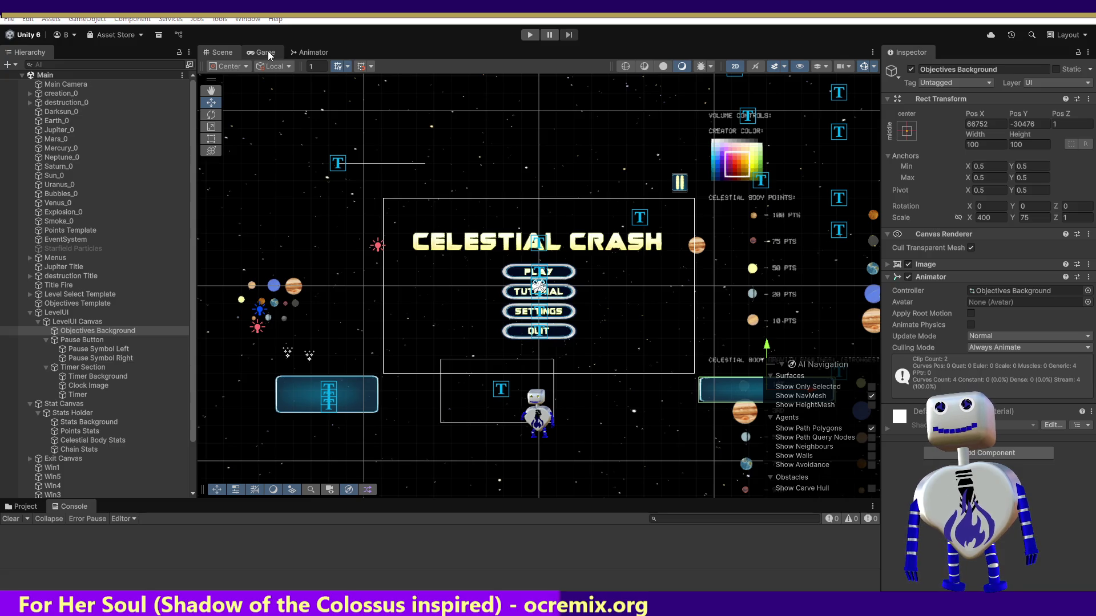
Delete the 'using static LevelSettings;' line from MainController.cs and return to Unity.
{"action": "key", "text": "alt+Tab"}
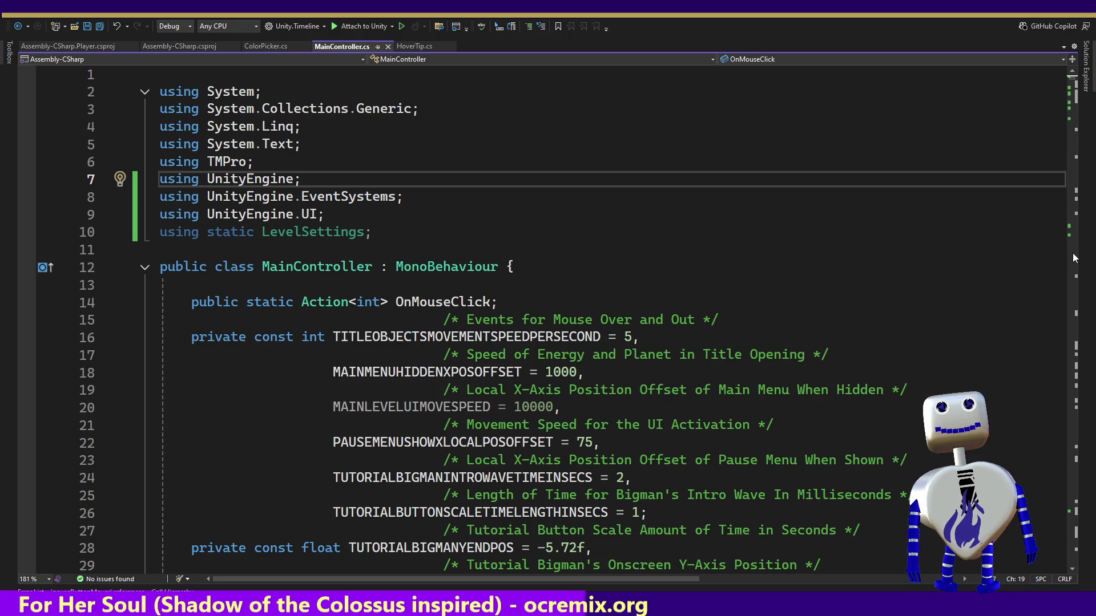
{"action": "left_click_drag", "start_coordinate": [390, 228], "coordinate": [390, 218]}
{"action": "key", "text": "Delete"}
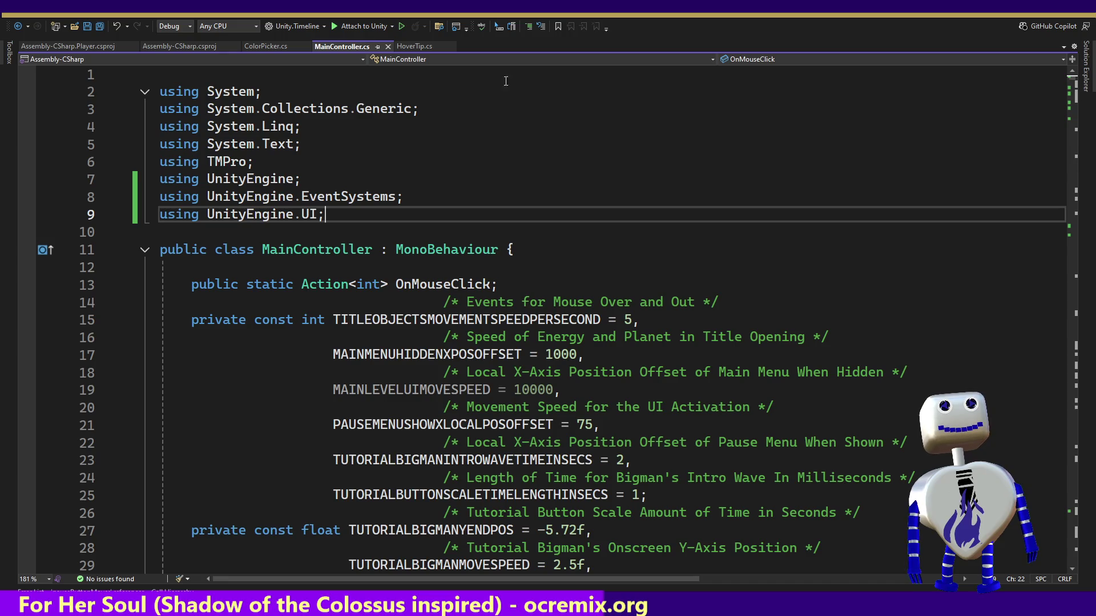
{"action": "key", "text": "alt+Tab"}
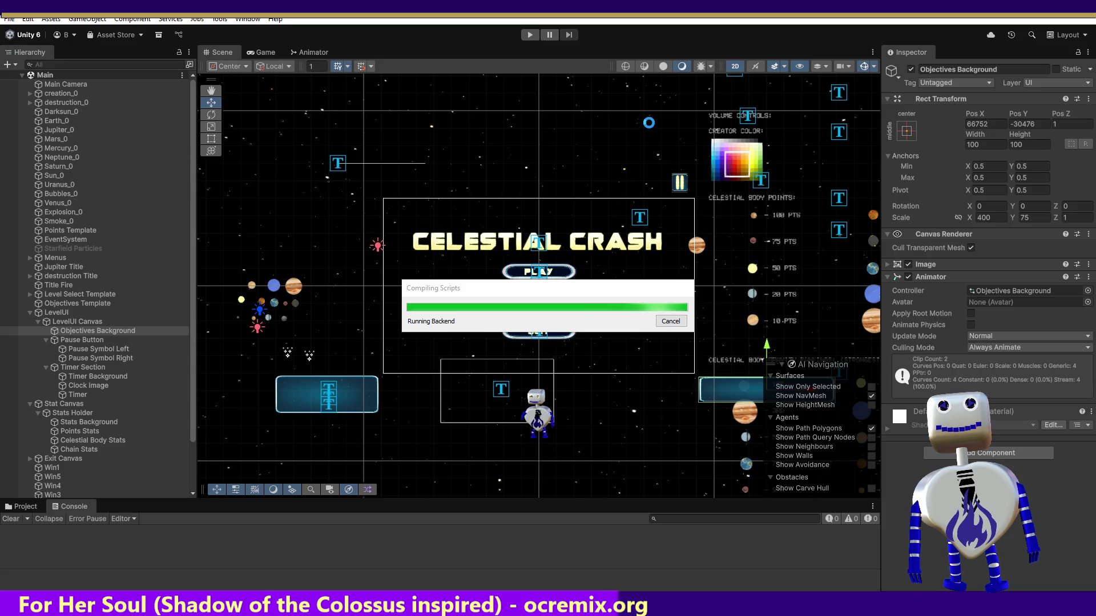
Test-run the Skill Challenge level with the recompiled scripts, then stop and return to Visual Studio.
{"action": "left_click", "coordinate": [531, 37]}
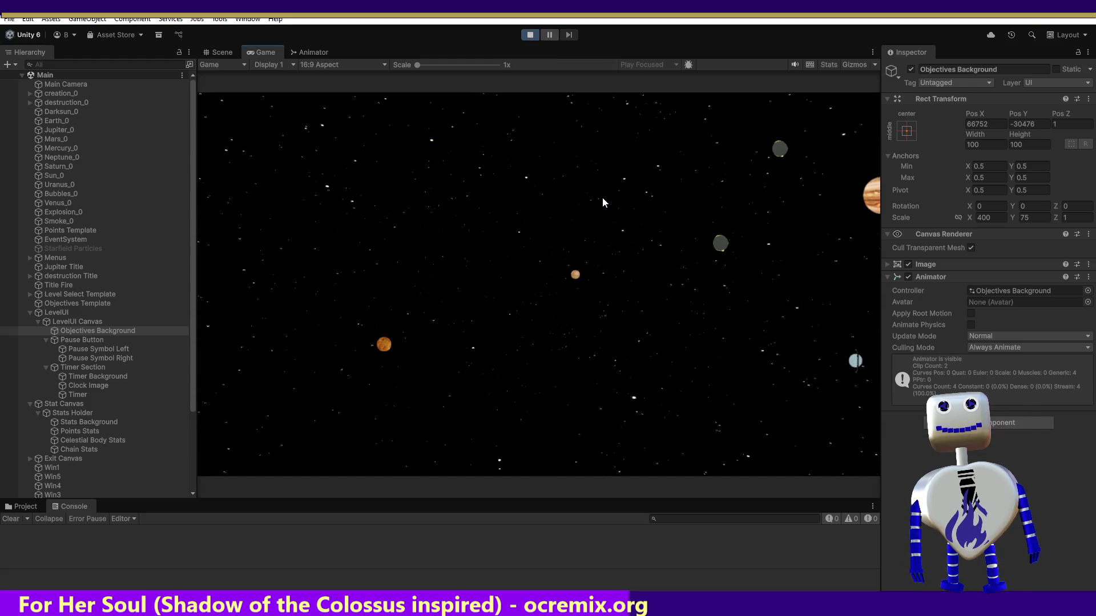
{"action": "left_click", "coordinate": [563, 255]}
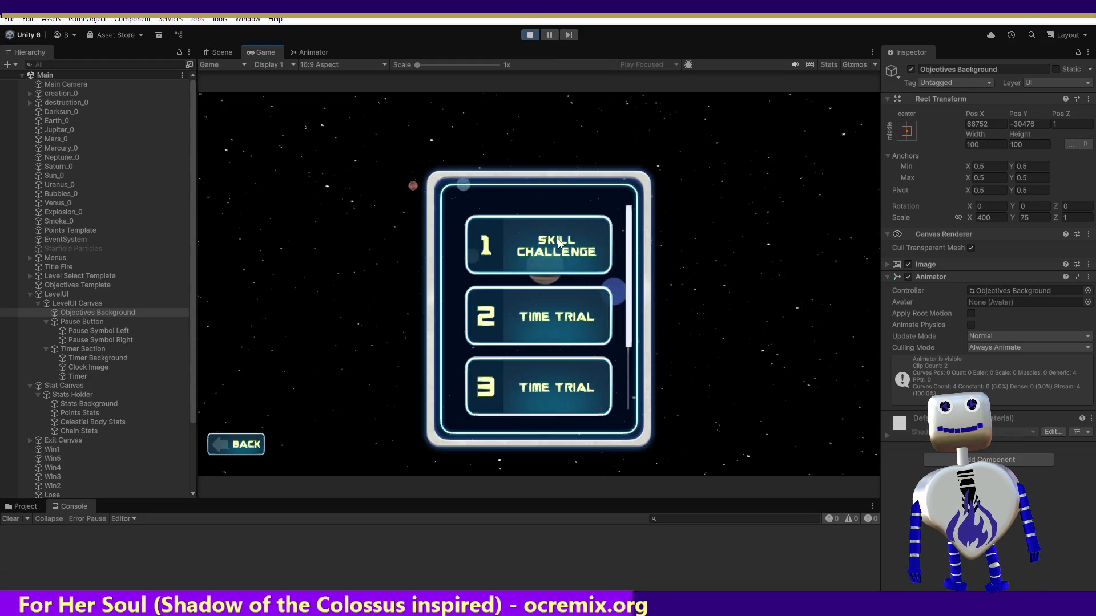
{"action": "left_click", "coordinate": [558, 242]}
{"action": "left_click", "coordinate": [767, 307]}
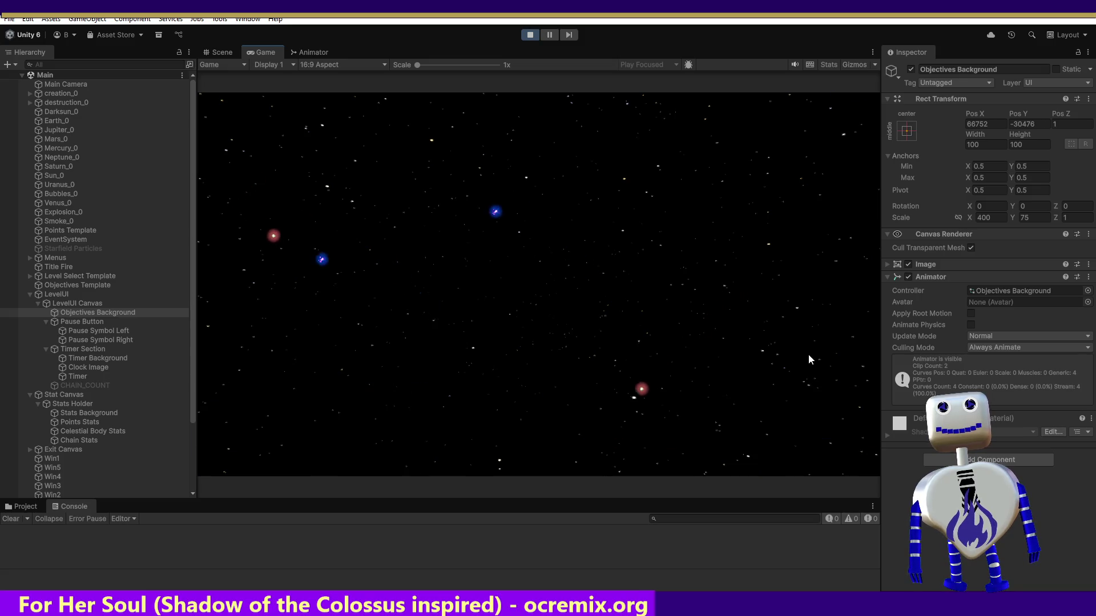
{"action": "left_click", "coordinate": [530, 35]}
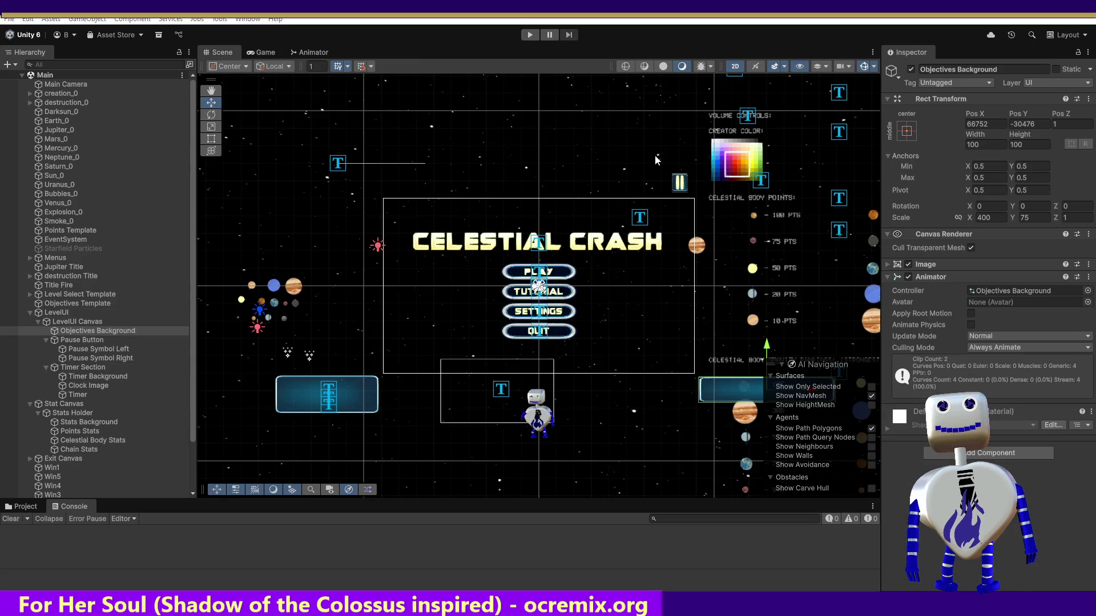
{"action": "key", "text": "alt+Tab"}
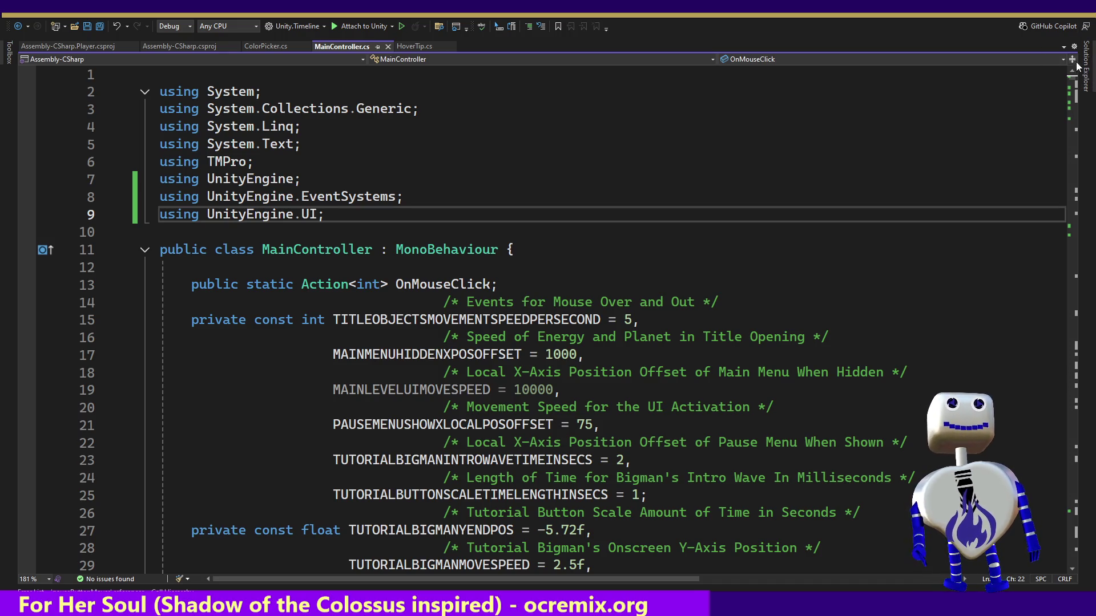
Remove the commented-out MainLevelMenuTransition() call below PauseLevelSwitch() and save MainController.cs.
{"action": "scroll", "coordinate": [1075, 86], "scroll_direction": "down", "scroll_amount": 17}
{"action": "left_click_drag", "start_coordinate": [1075, 87], "coordinate": [1079, 124]}
{"action": "scroll", "coordinate": [1079, 124], "scroll_direction": "down", "scroll_amount": 4}
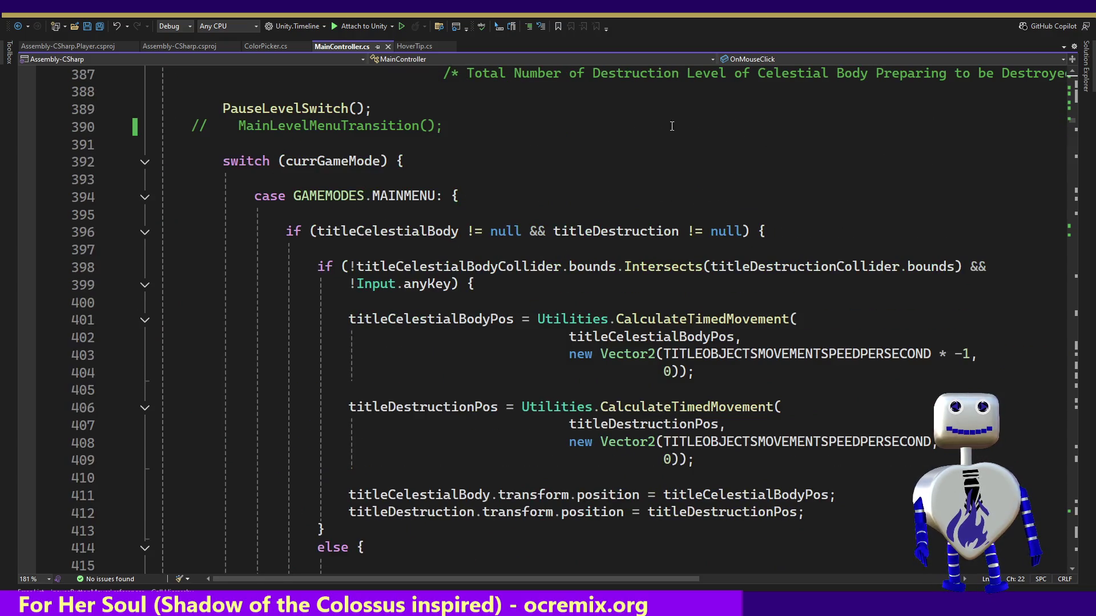
{"action": "left_click_drag", "start_coordinate": [451, 127], "coordinate": [451, 117]}
{"action": "key", "text": "BackSpace"}
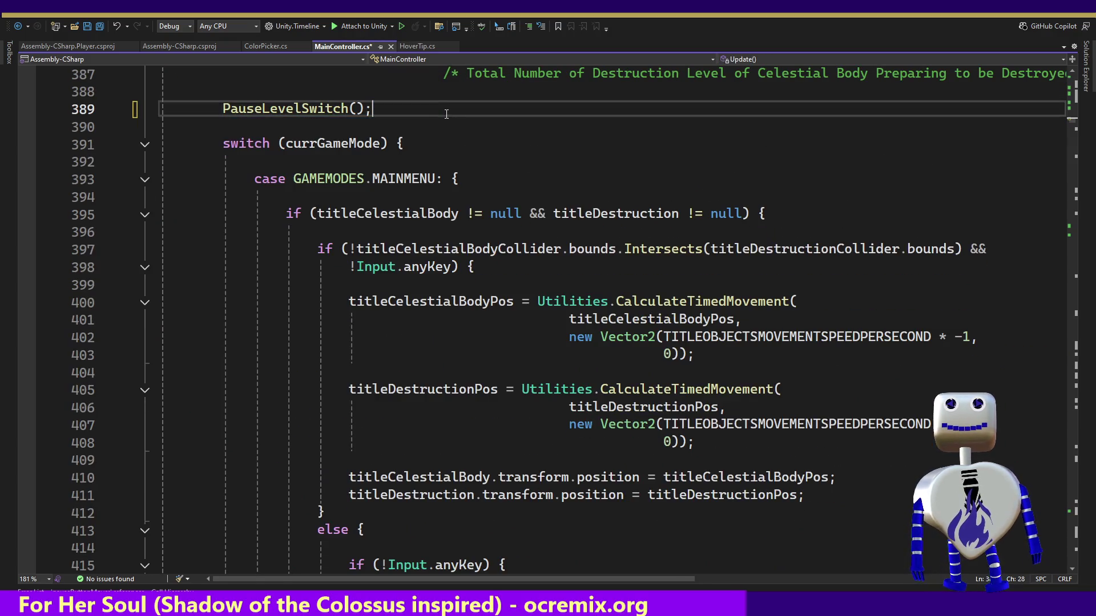
{"action": "key", "text": "ctrl+s"}
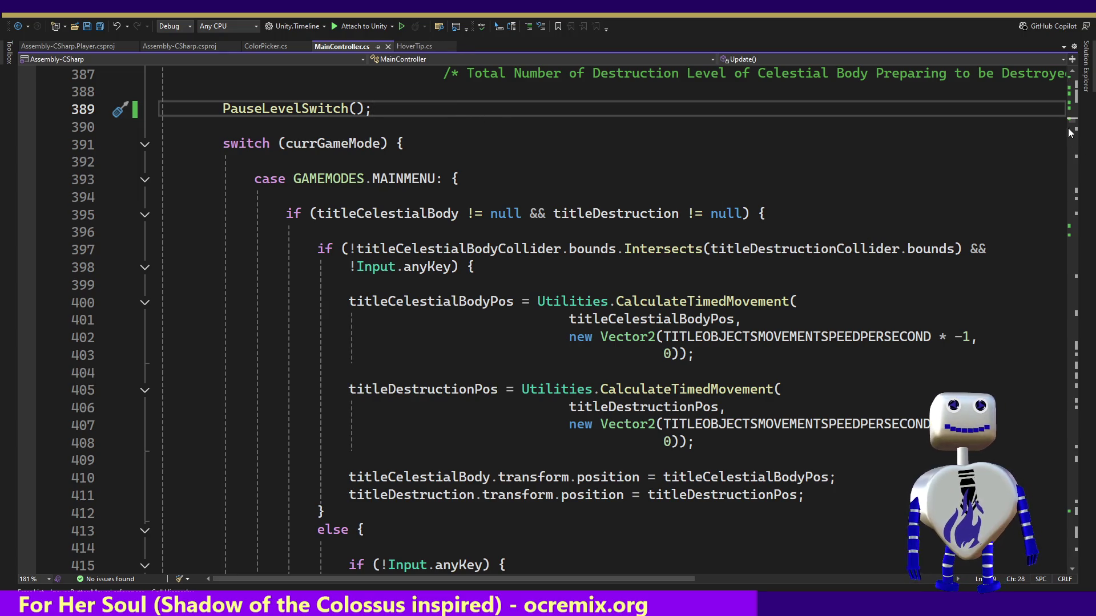
Jump to the ShowFullUI method through the class member list.
{"action": "left_click", "coordinate": [765, 213]}
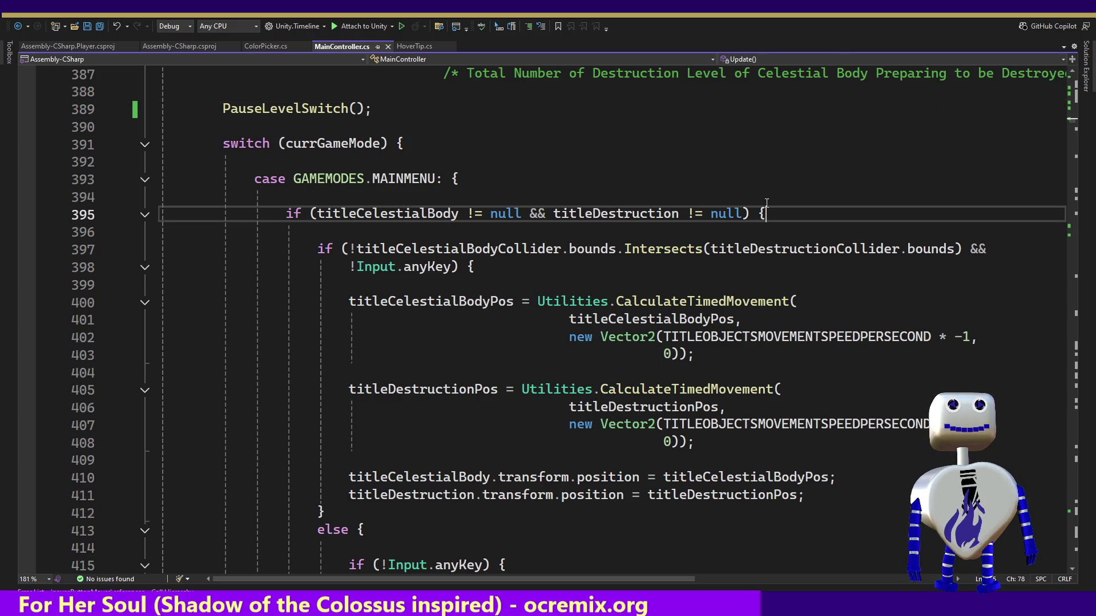
{"action": "left_click", "coordinate": [771, 59]}
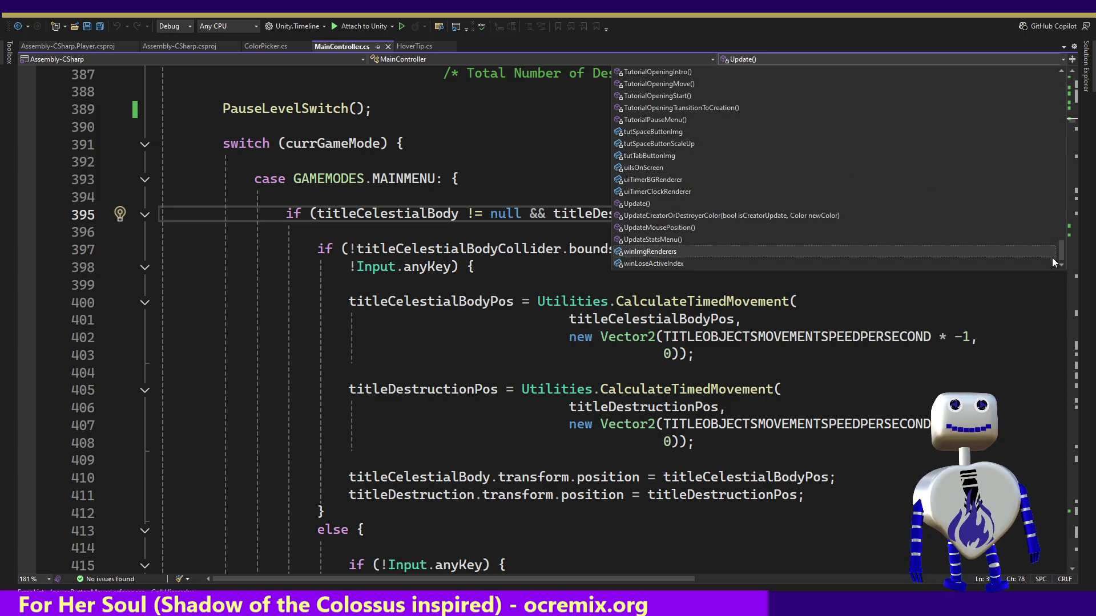
{"action": "left_click_drag", "start_coordinate": [1061, 255], "coordinate": [1054, 190]}
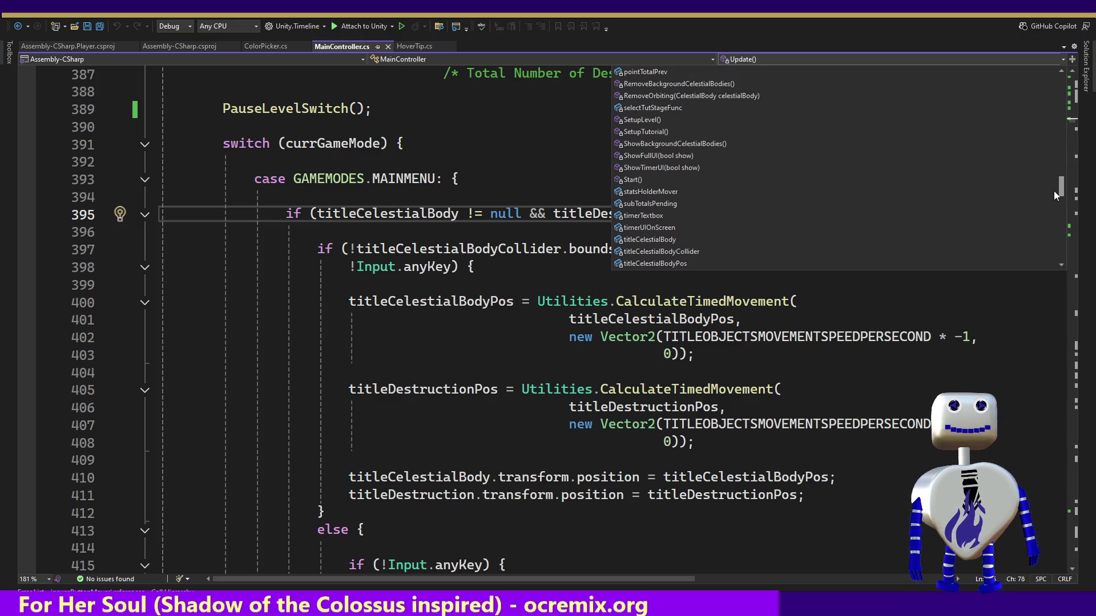
{"action": "left_click", "coordinate": [634, 154]}
{"action": "left_click", "coordinate": [582, 472]}
Follow EnableObjectiveLimitsSection to the objectiveLimitSections Dictionary declaration.
{"action": "left_click", "coordinate": [470, 428], "text": "ctrl"}
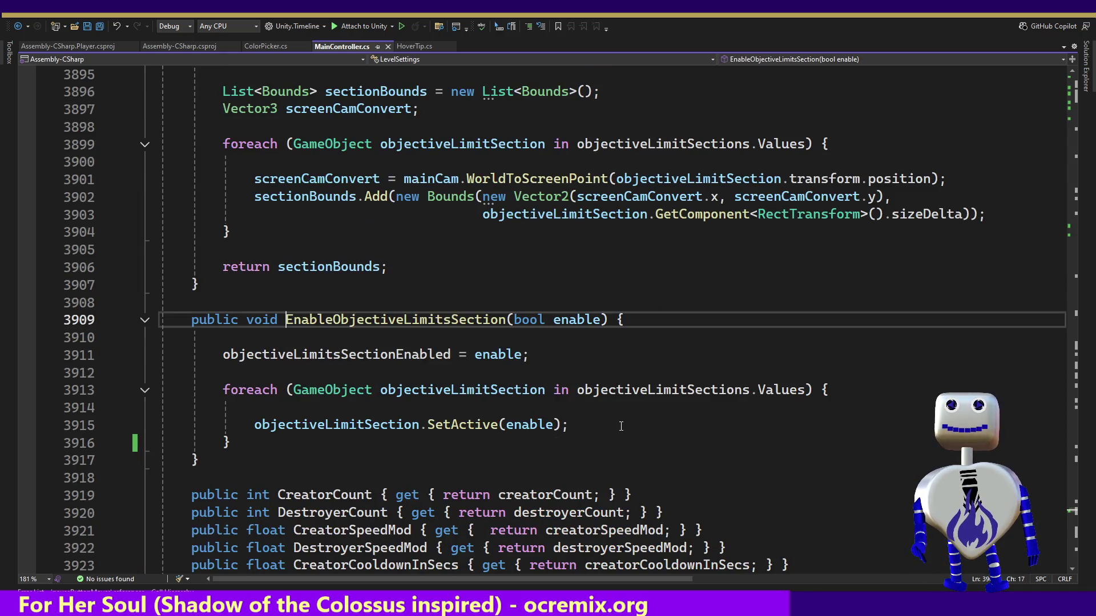
{"action": "left_click", "coordinate": [622, 426]}
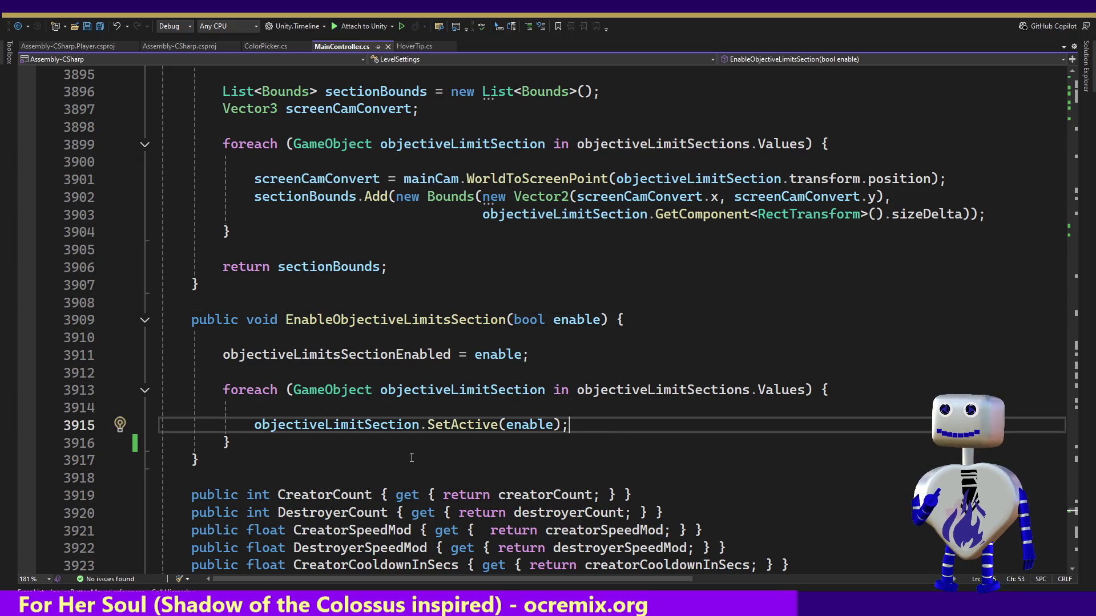
{"action": "left_click", "coordinate": [394, 426], "text": "ctrl"}
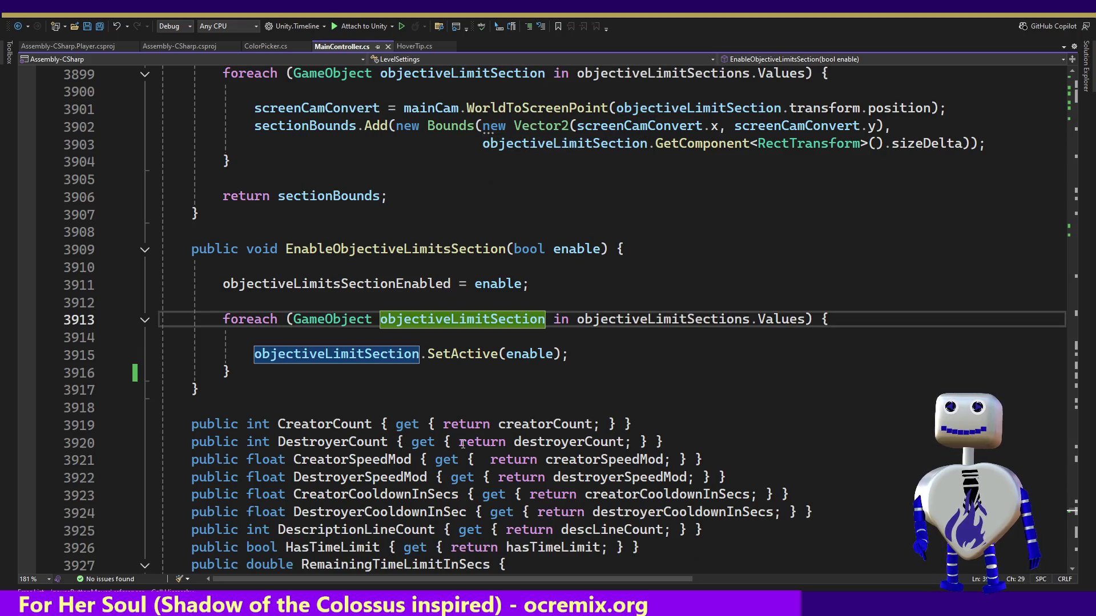
{"action": "mouse_move", "coordinate": [400, 354]}
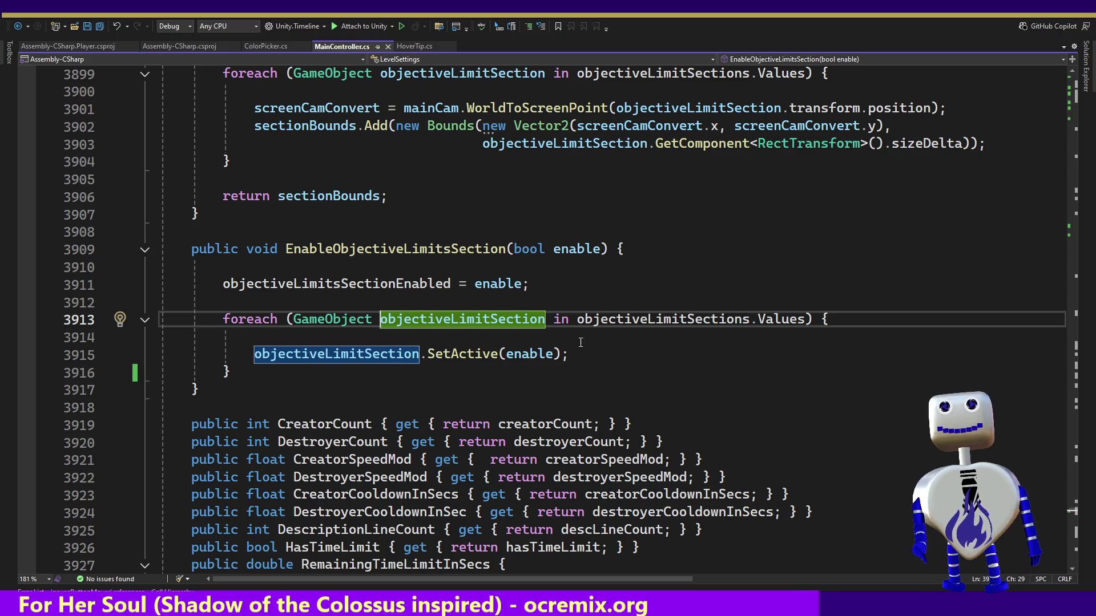
{"action": "left_click", "coordinate": [682, 320], "text": "ctrl"}
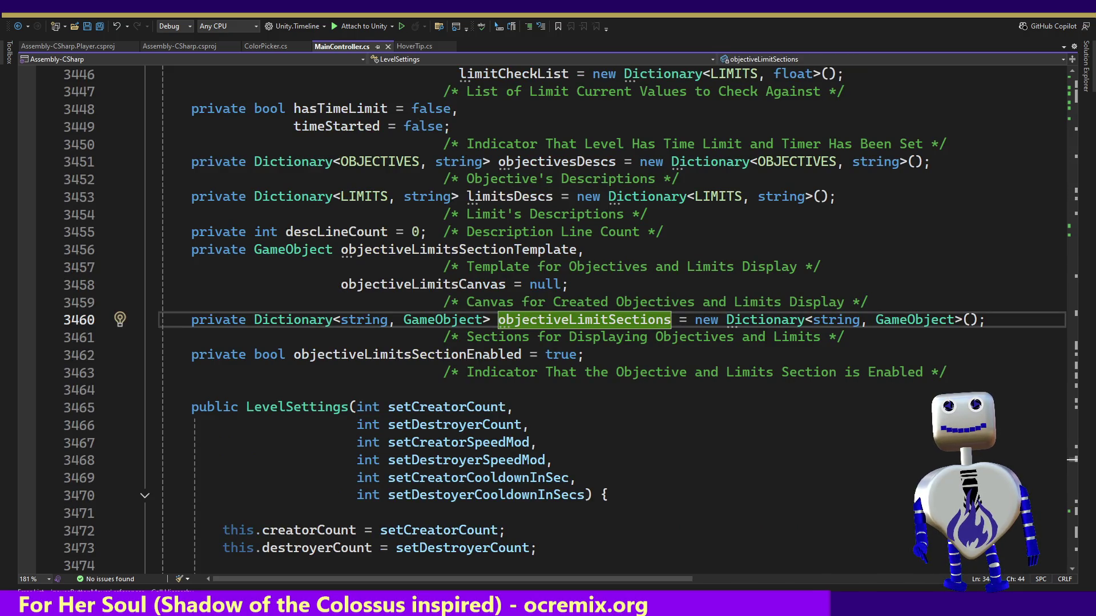
{"action": "right_click", "coordinate": [594, 321]}
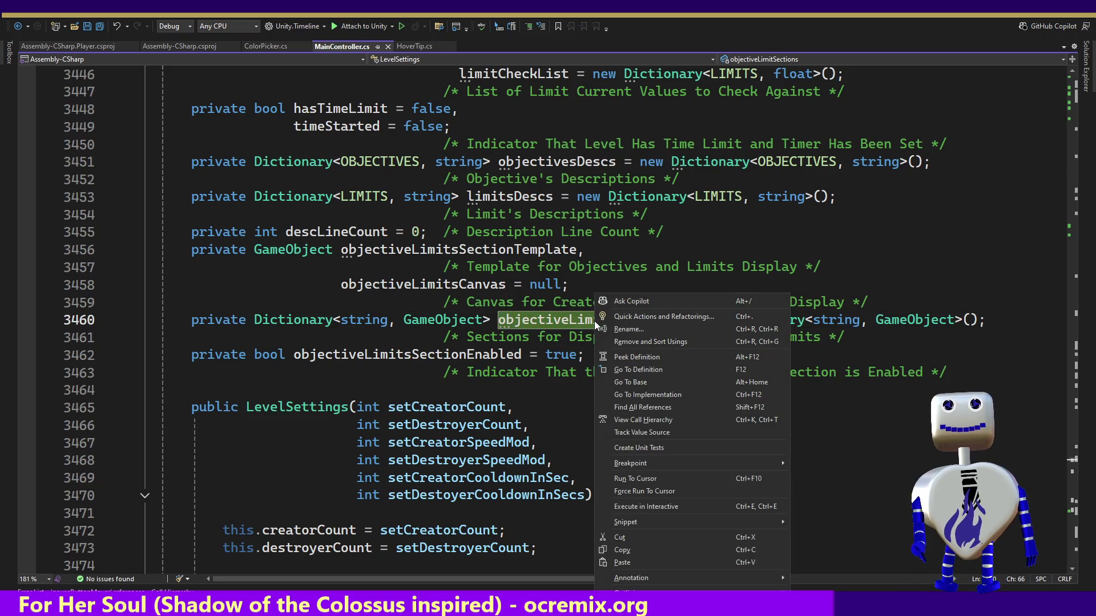
{"action": "left_click", "coordinate": [654, 409]}
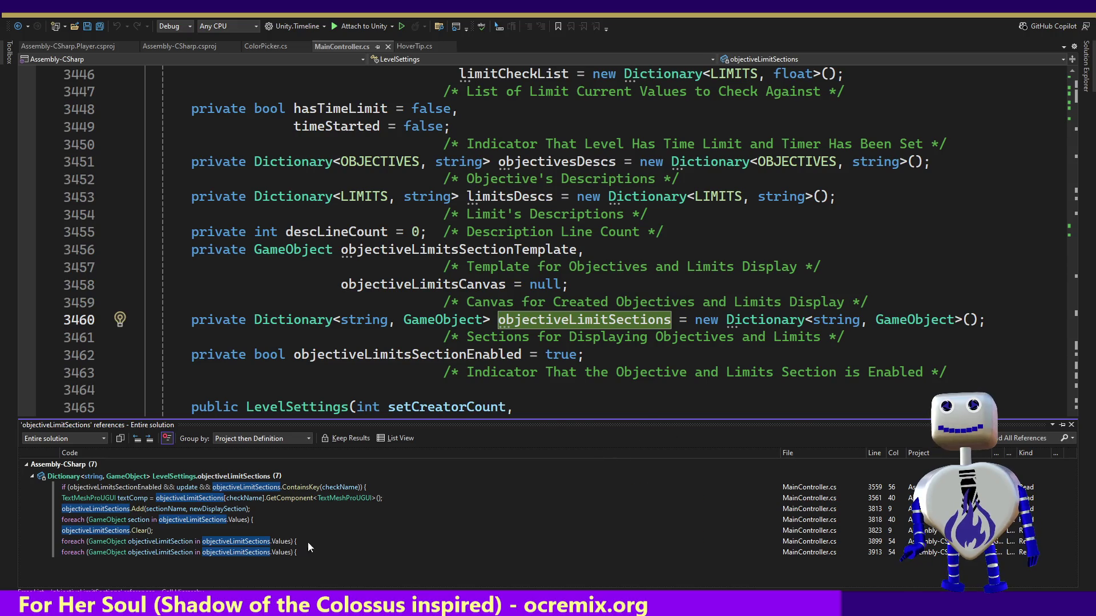
{"action": "double_click", "coordinate": [236, 491]}
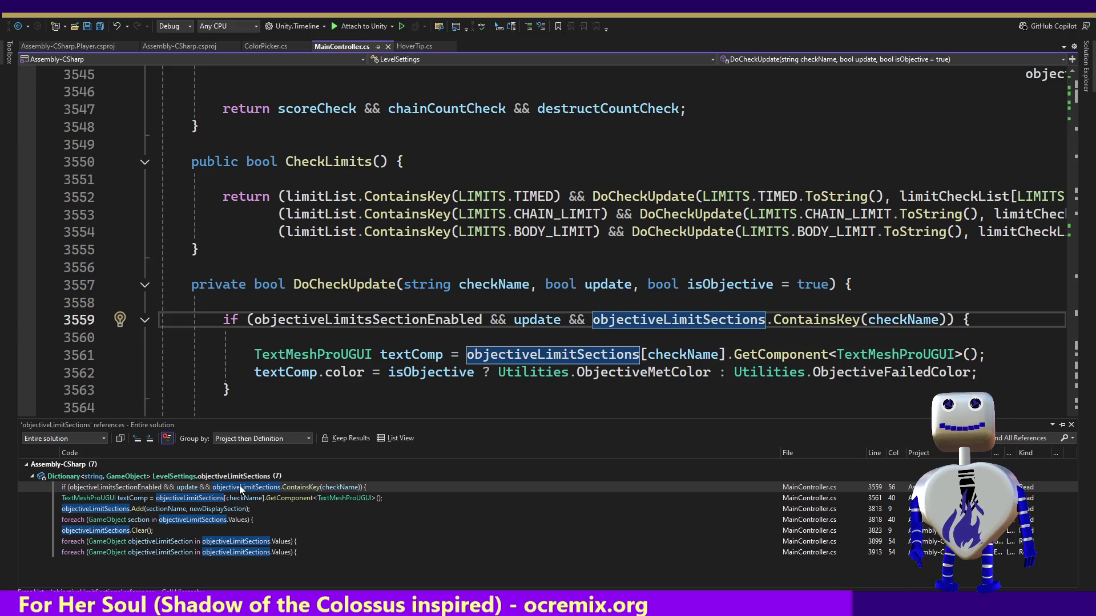
{"action": "double_click", "coordinate": [214, 509]}
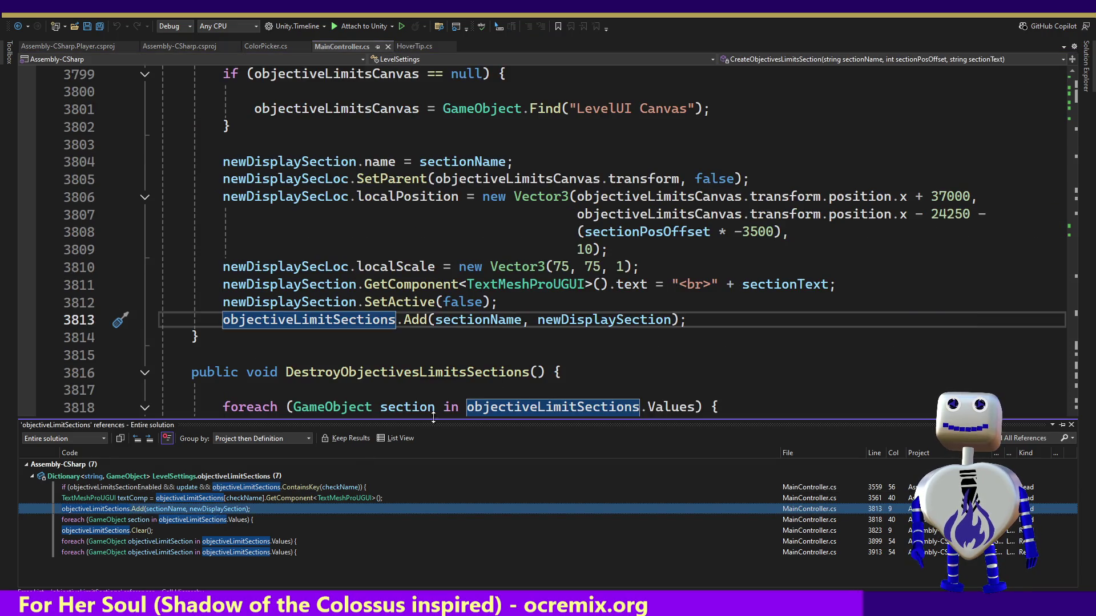
{"action": "left_click", "coordinate": [591, 250]}
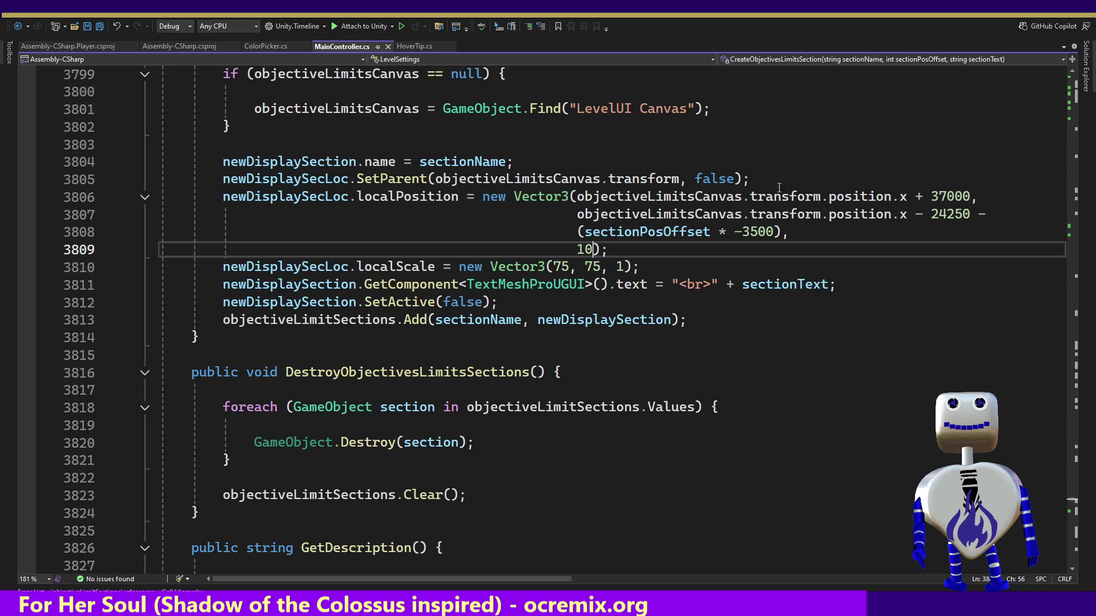
{"action": "double_click", "coordinate": [949, 196]}
{"action": "left_click", "coordinate": [947, 214]}
{"action": "double_click", "coordinate": [949, 215]}
{"action": "double_click", "coordinate": [752, 231]}
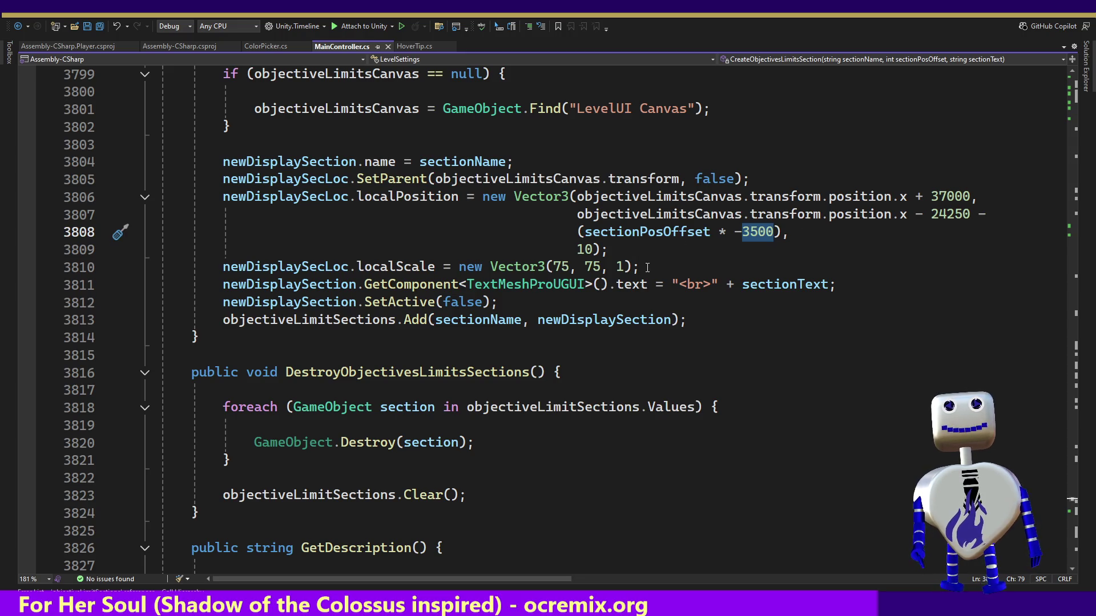
{"action": "left_click", "coordinate": [541, 194]}
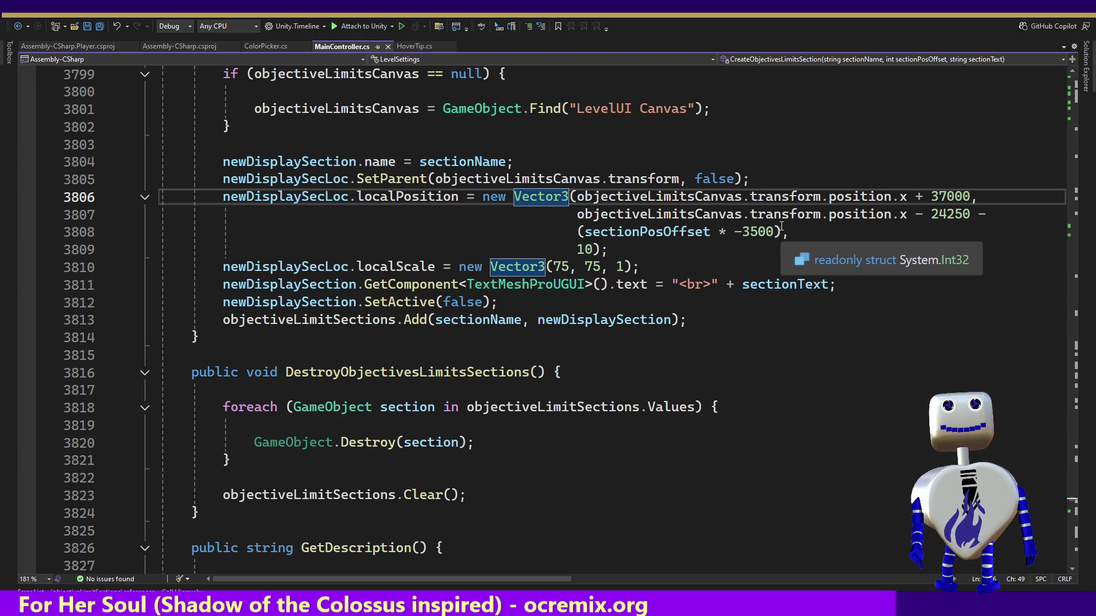
{"action": "left_click", "coordinate": [380, 206]}
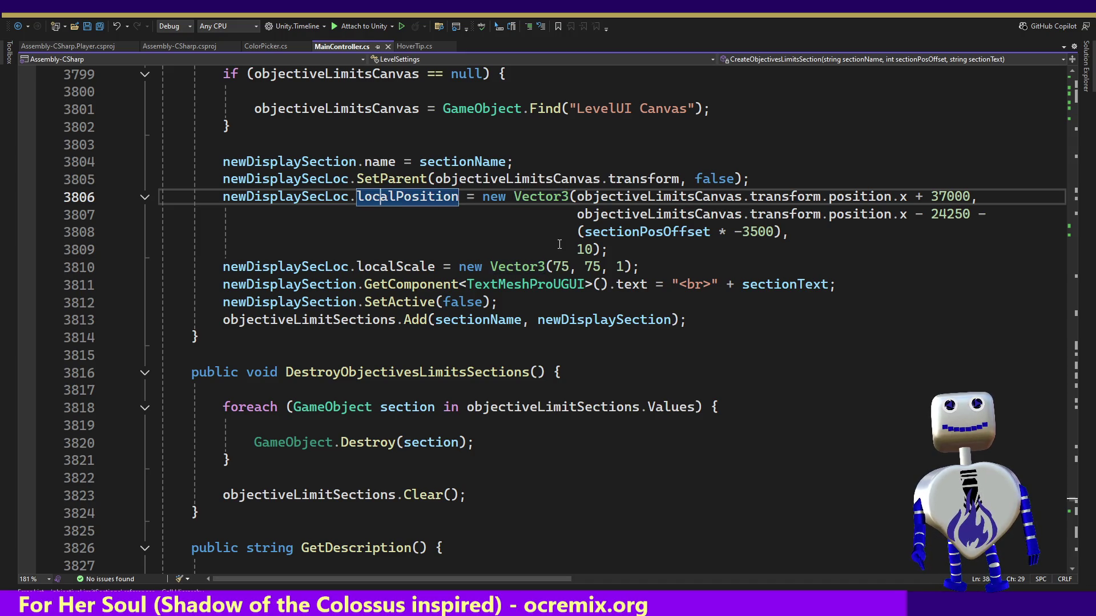
{"action": "left_click", "coordinate": [518, 179]}
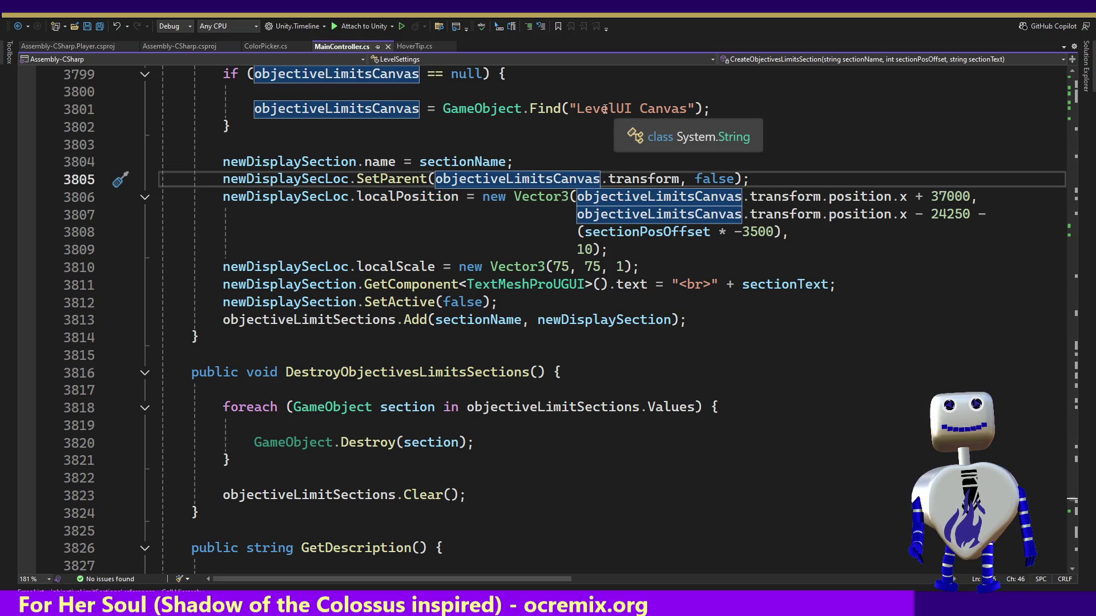
{"action": "left_click_drag", "start_coordinate": [577, 108], "coordinate": [689, 110]}
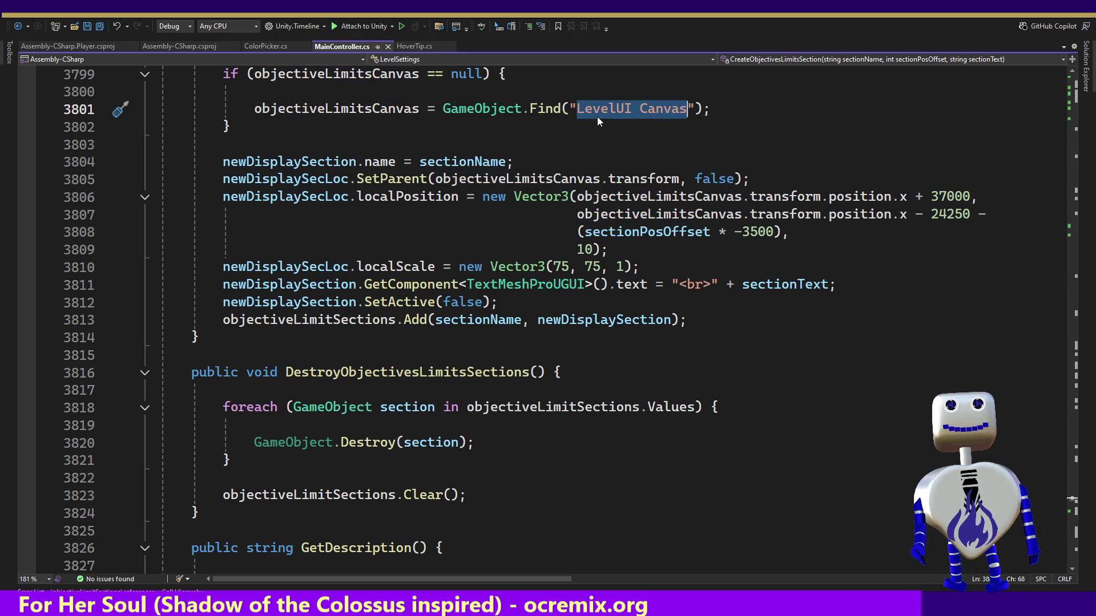
{"action": "key", "text": "alt+Tab"}
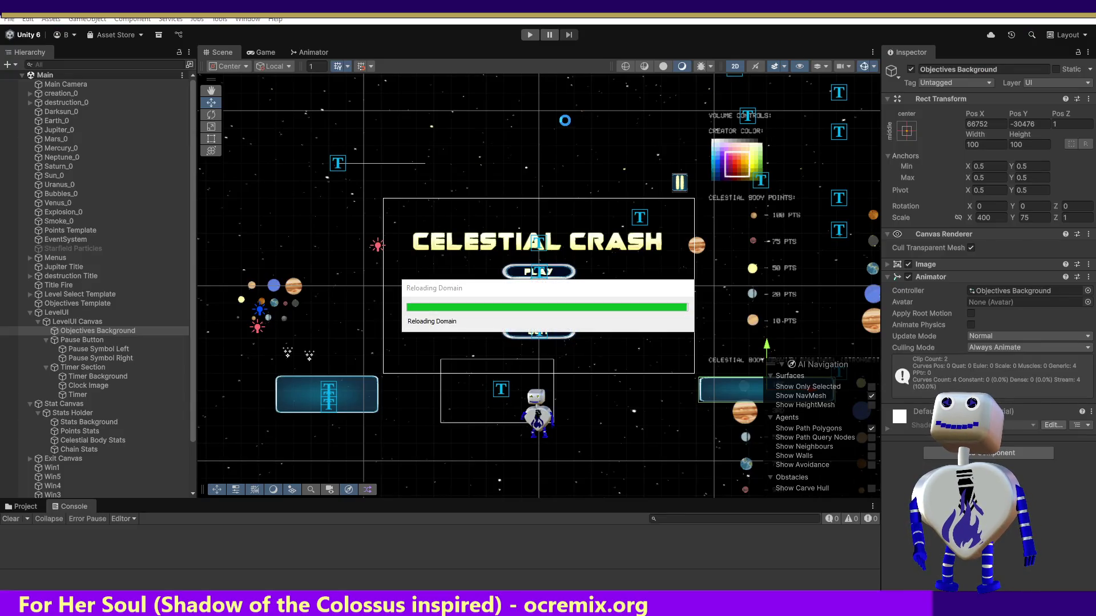
{"action": "left_click", "coordinate": [81, 323]}
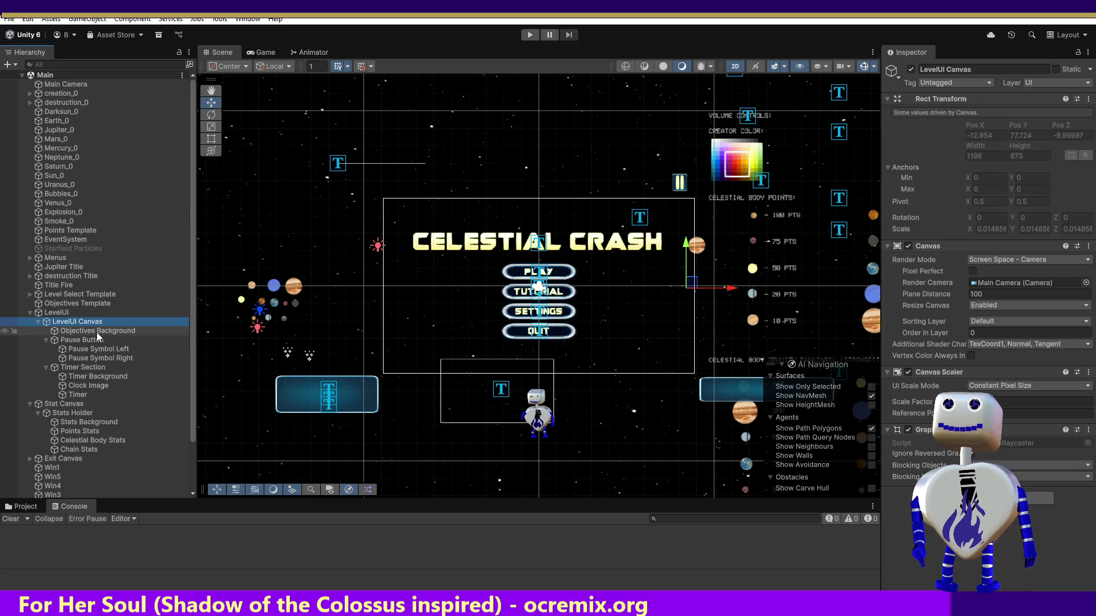
{"action": "left_click", "coordinate": [97, 332]}
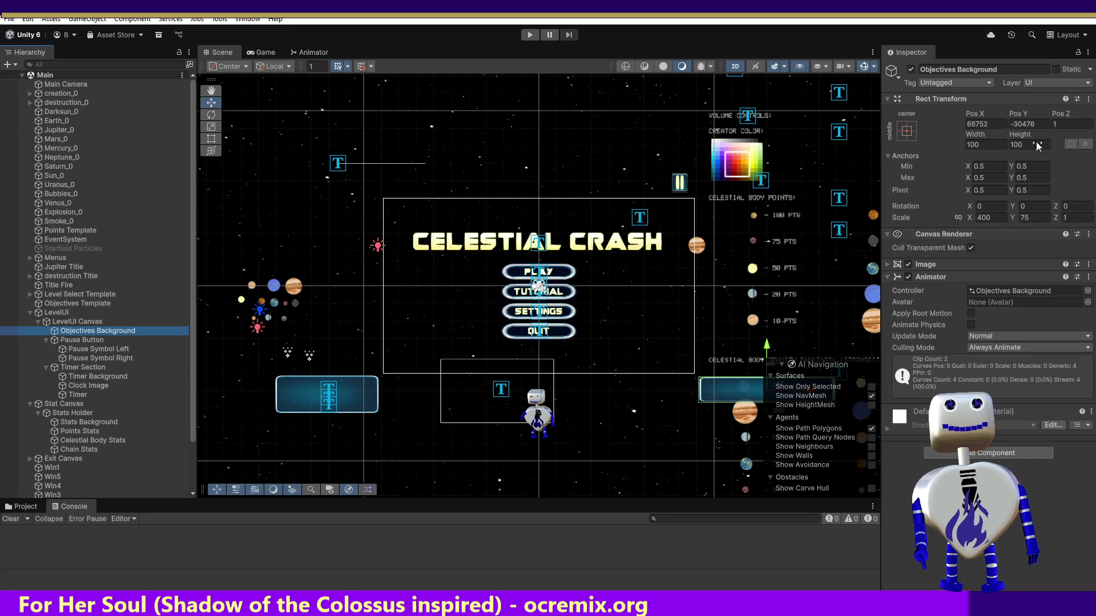
{"action": "left_click", "coordinate": [93, 330]}
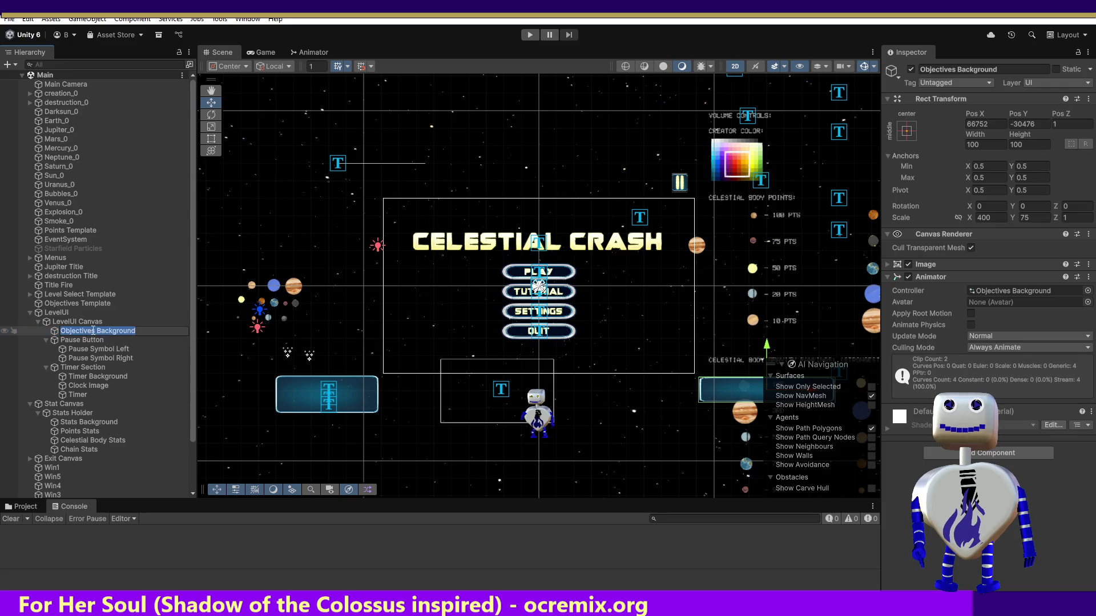
{"action": "key", "text": "Return"}
{"action": "key", "text": "Up"}
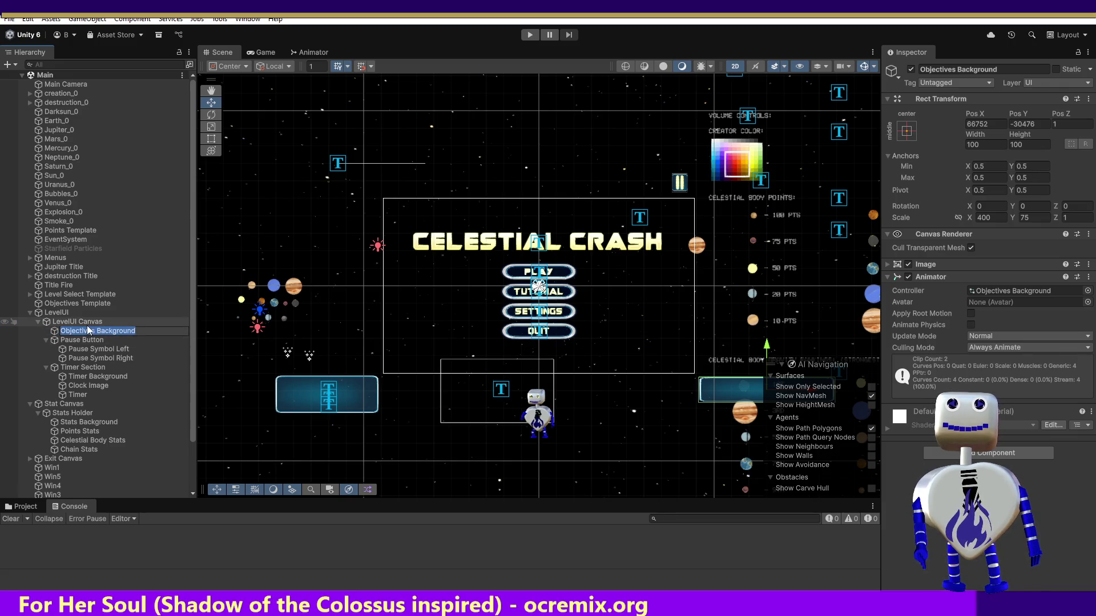
{"action": "left_click", "coordinate": [95, 331]}
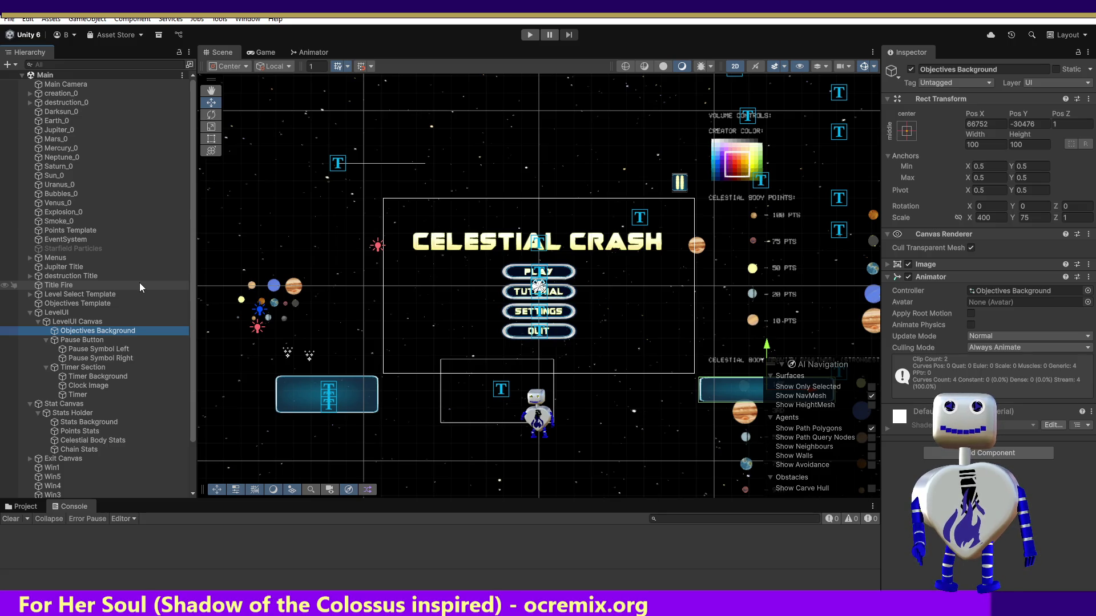
{"action": "key", "text": "alt+Tab"}
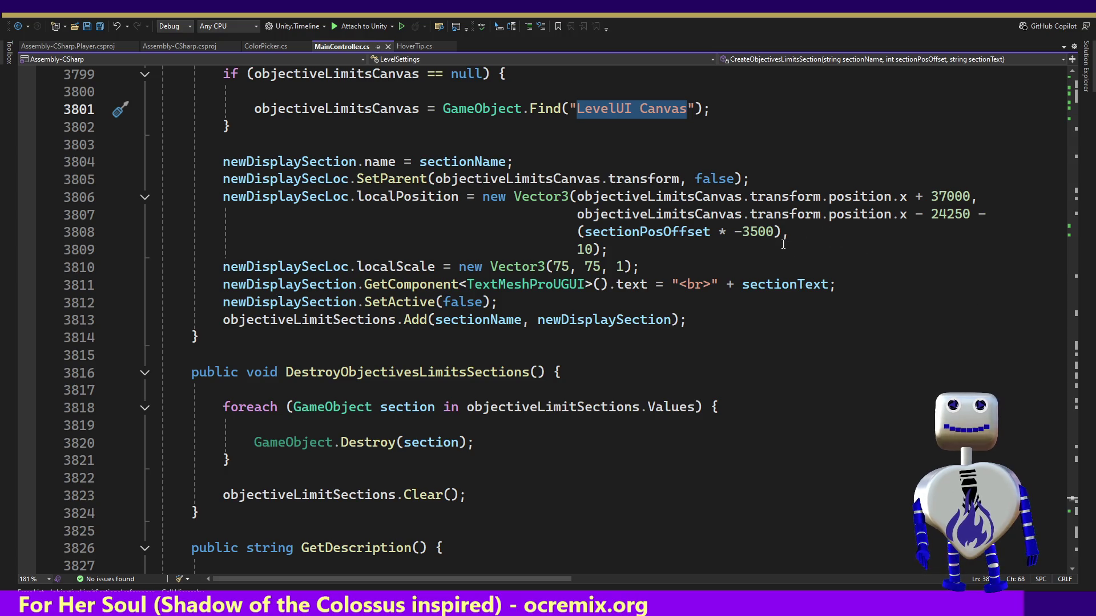
Find all references to CreateObjectivesLimitsSection and visit its calls at lines 3781 and 3789.
{"action": "left_click", "coordinate": [746, 195]}
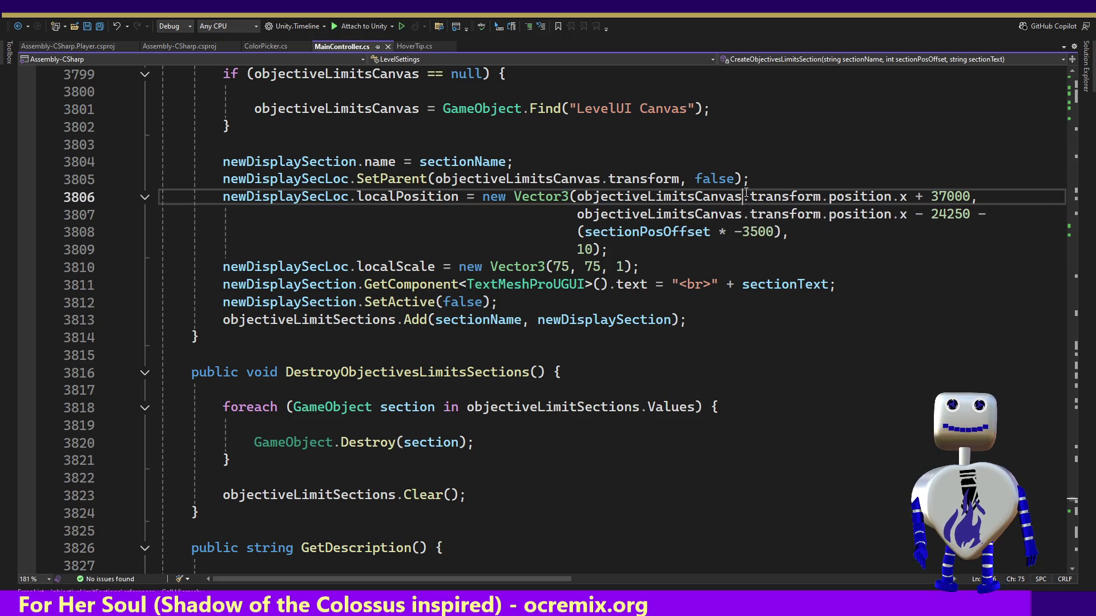
{"action": "mouse_move", "coordinate": [954, 197]}
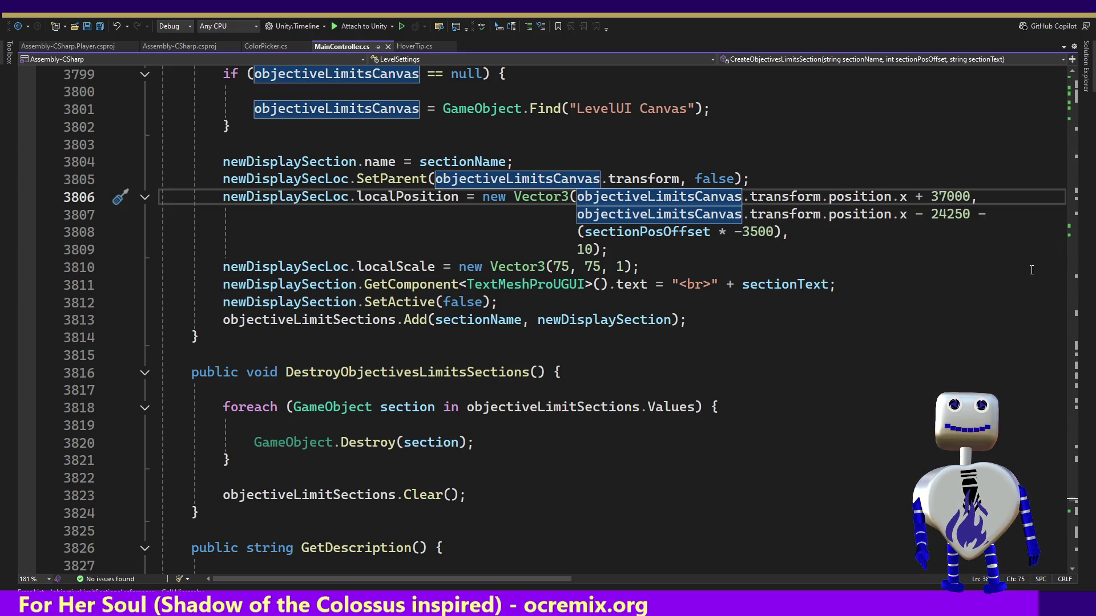
{"action": "left_click", "coordinate": [752, 179]}
{"action": "key", "text": "Up"}
{"action": "key", "text": "Up"}
{"action": "key", "text": "Up"}
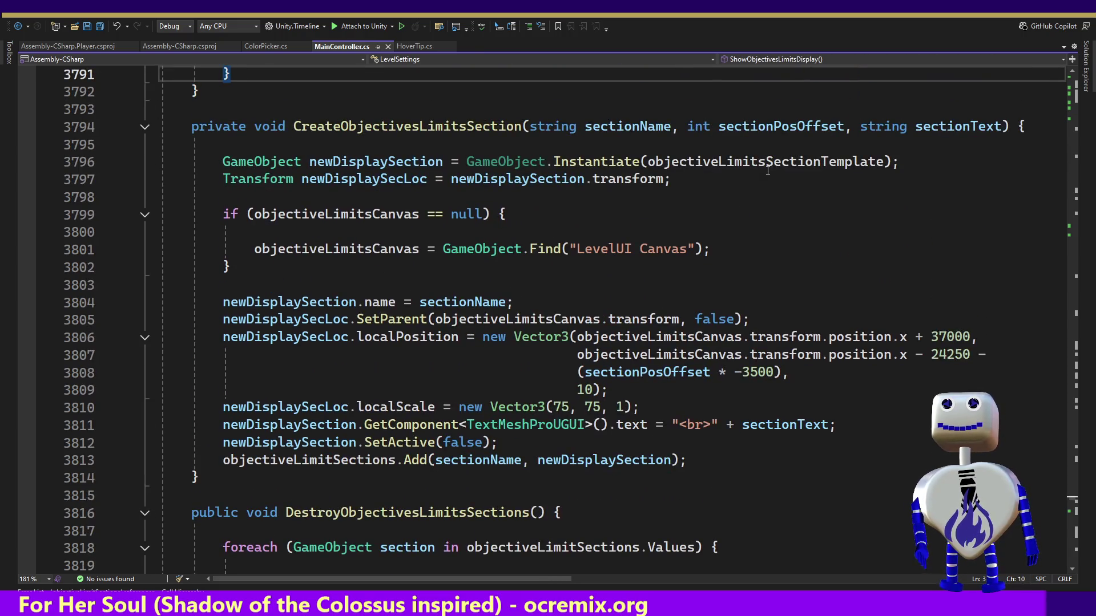
{"action": "right_click", "coordinate": [454, 126]}
{"action": "left_click", "coordinate": [549, 241]}
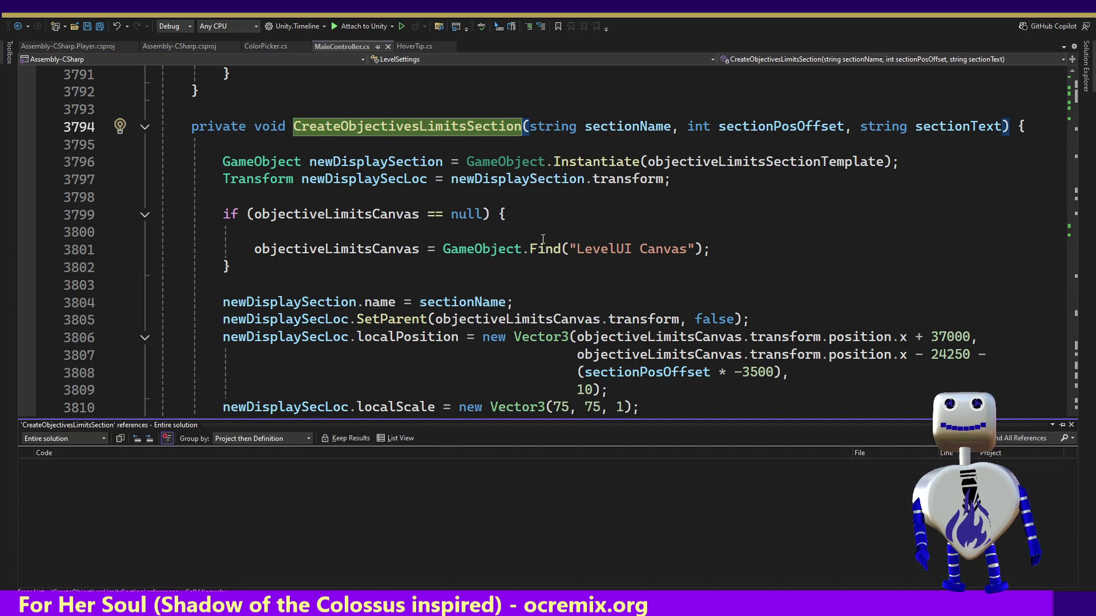
{"action": "left_click", "coordinate": [292, 490]}
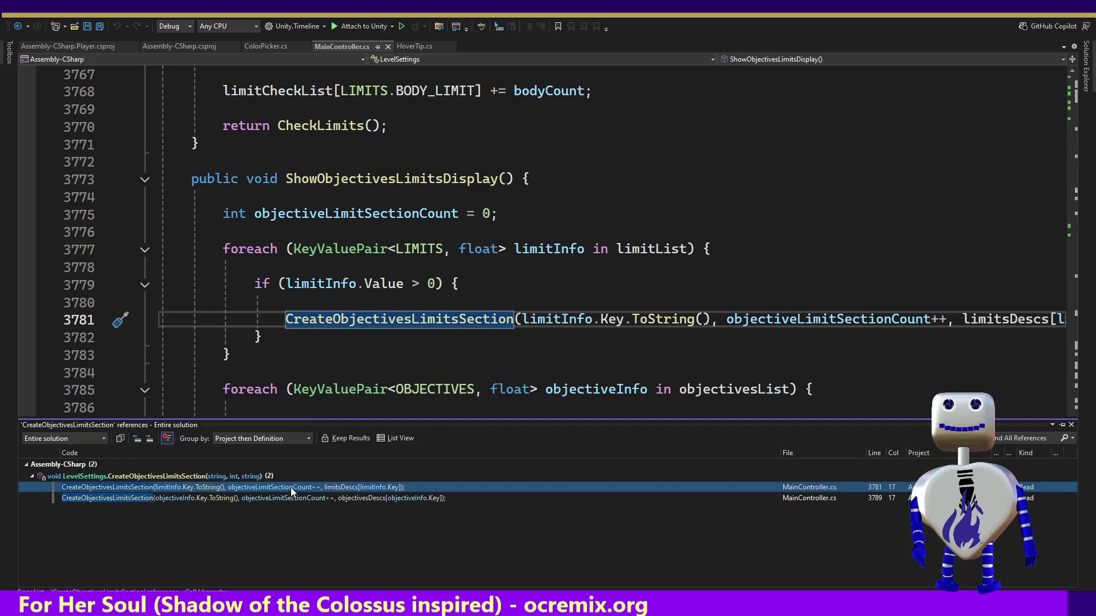
{"action": "left_click", "coordinate": [289, 498]}
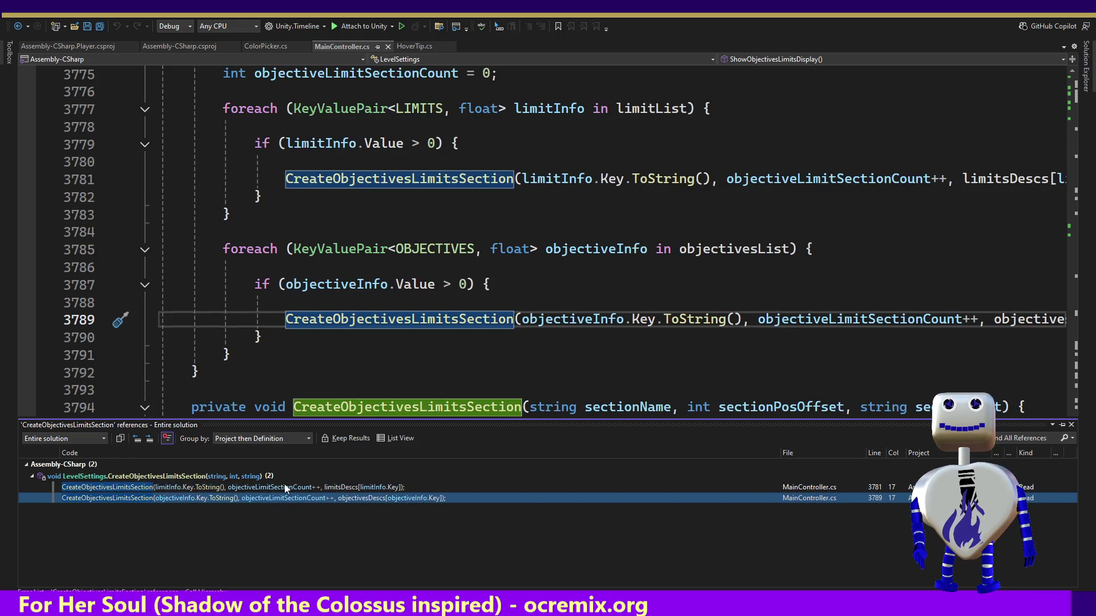
{"action": "left_click", "coordinate": [446, 208]}
Find all references to ShowObjectivesLimitsDisplay and visit its calls at lines 868 and 1595.
{"action": "key", "text": "Up"}
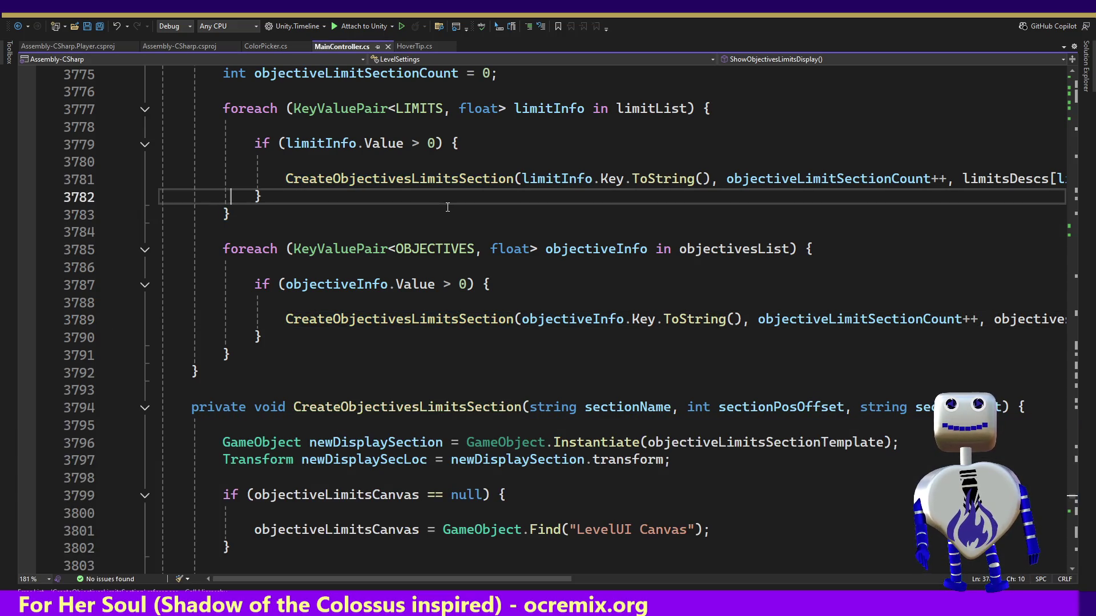
{"action": "key", "text": "Up"}
{"action": "key", "text": "Up"}
{"action": "key", "text": "Up"}
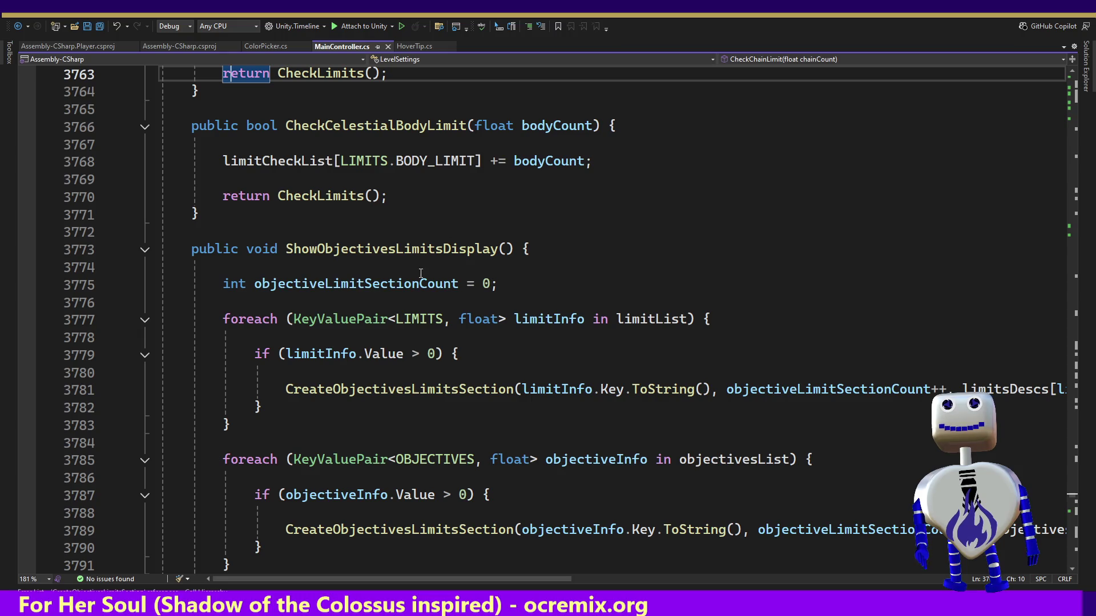
{"action": "left_click", "coordinate": [409, 252]}
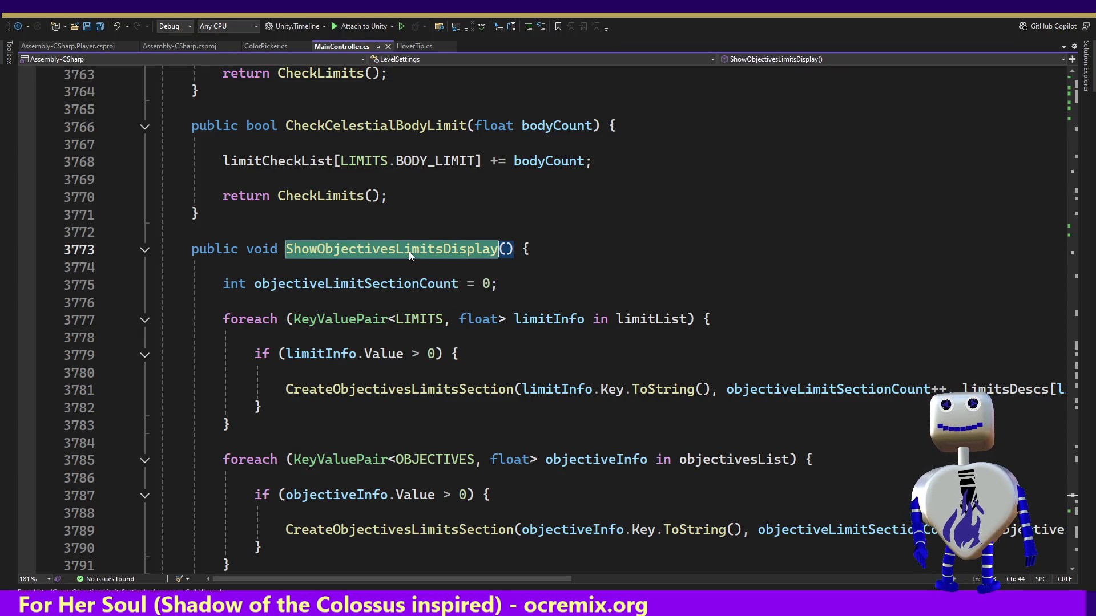
{"action": "right_click", "coordinate": [409, 252]}
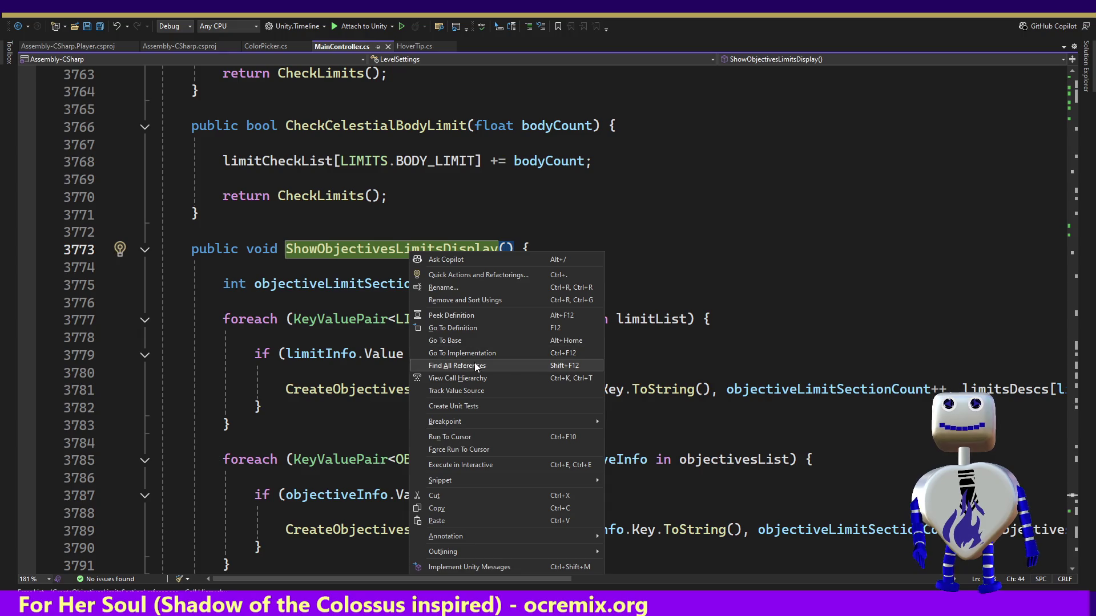
{"action": "left_click", "coordinate": [474, 364]}
{"action": "double_click", "coordinate": [166, 488]}
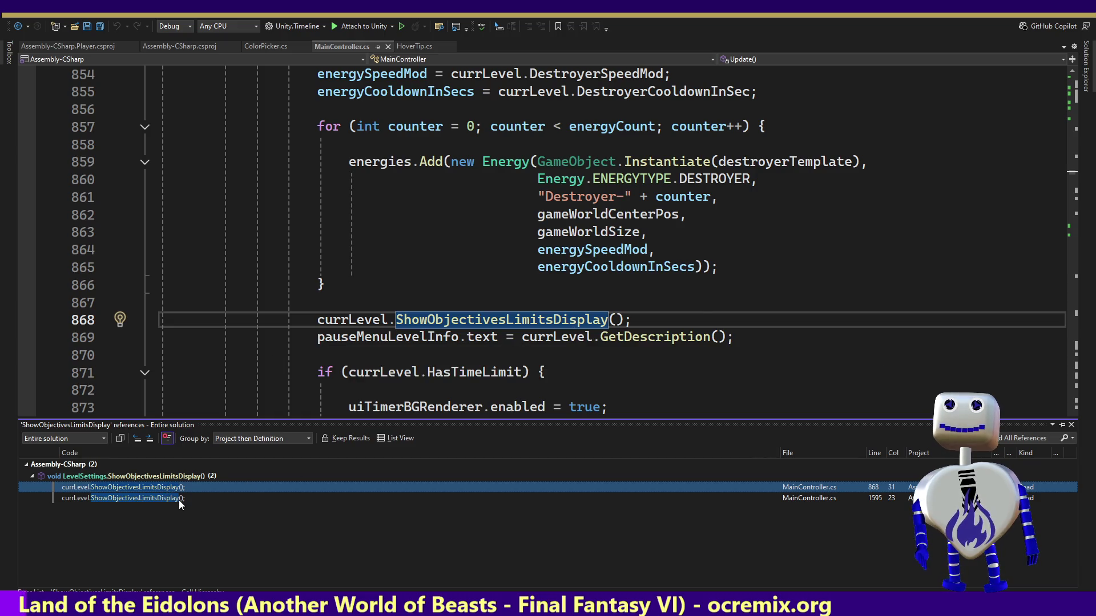
{"action": "double_click", "coordinate": [179, 500]}
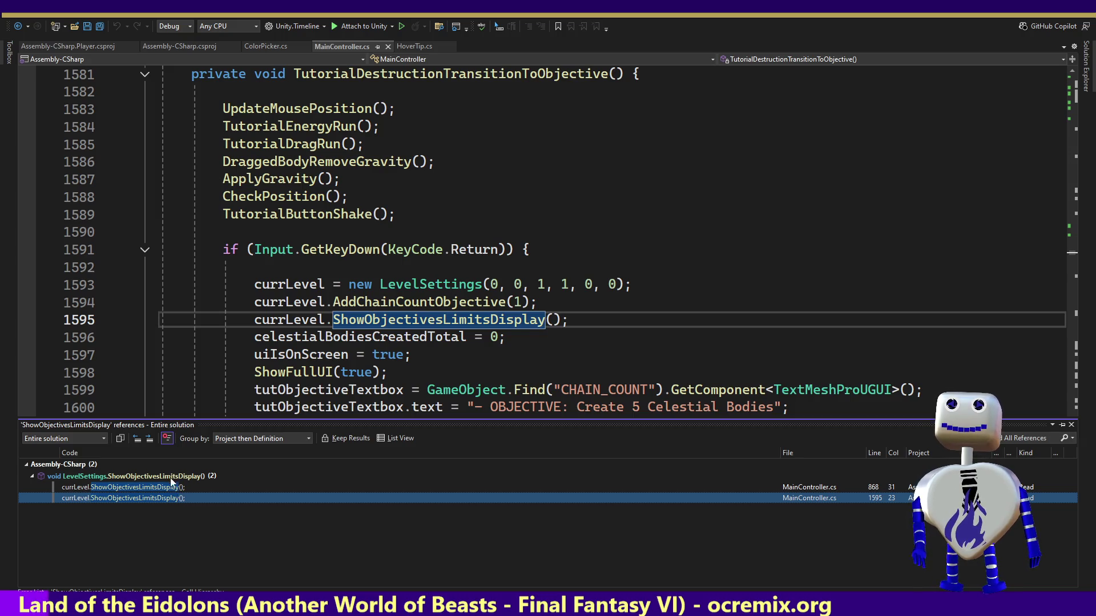
Recheck both callers, then go to the ShowObjectivesLimitsDisplay definition at line 3773.
{"action": "double_click", "coordinate": [170, 488]}
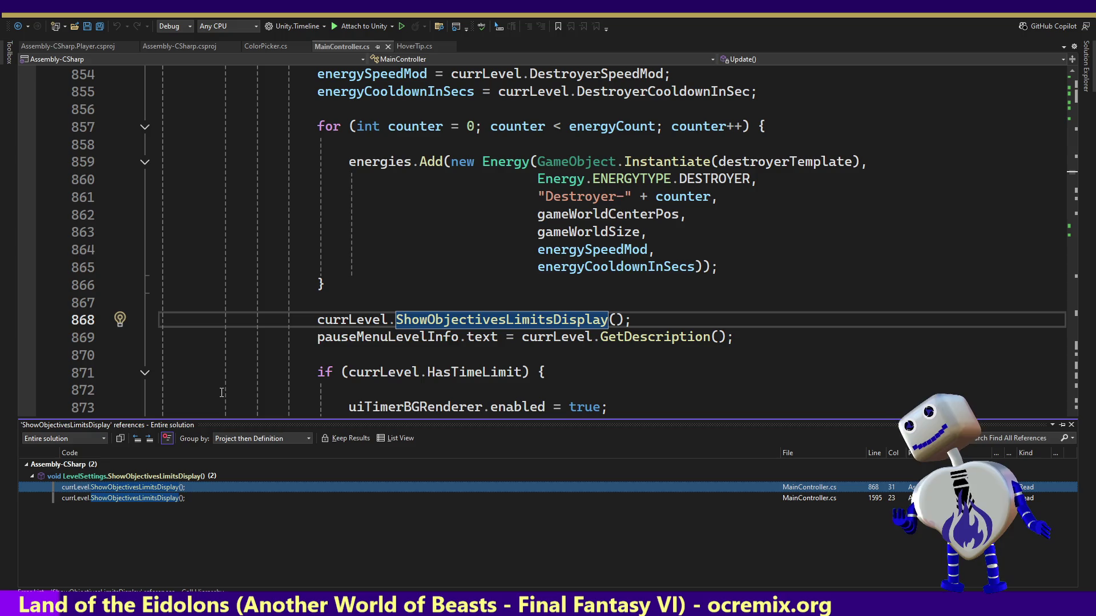
{"action": "mouse_move", "coordinate": [223, 391]}
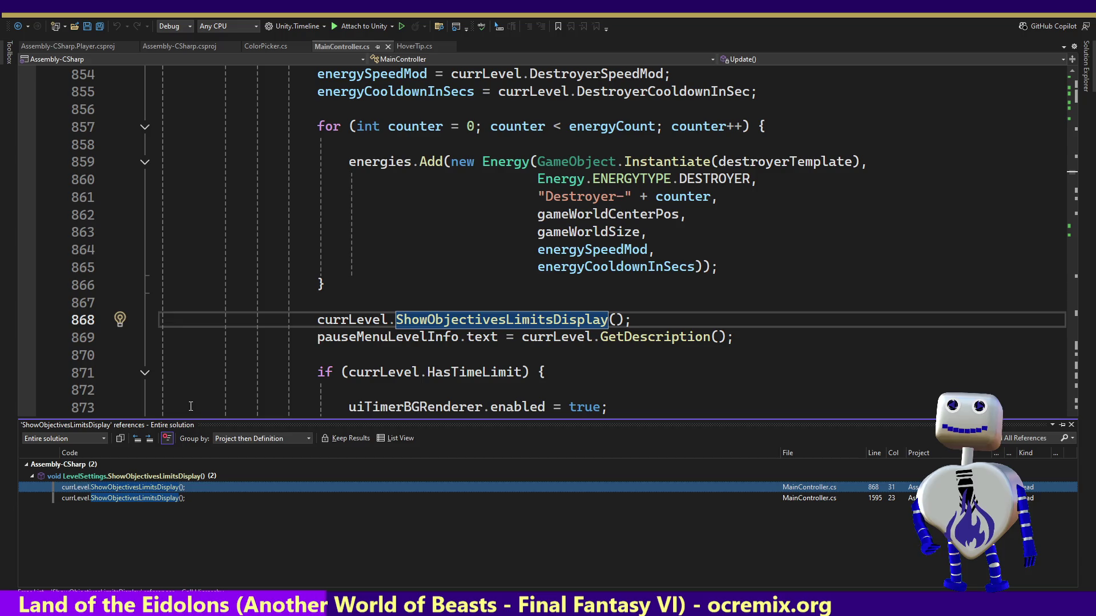
{"action": "double_click", "coordinate": [158, 496]}
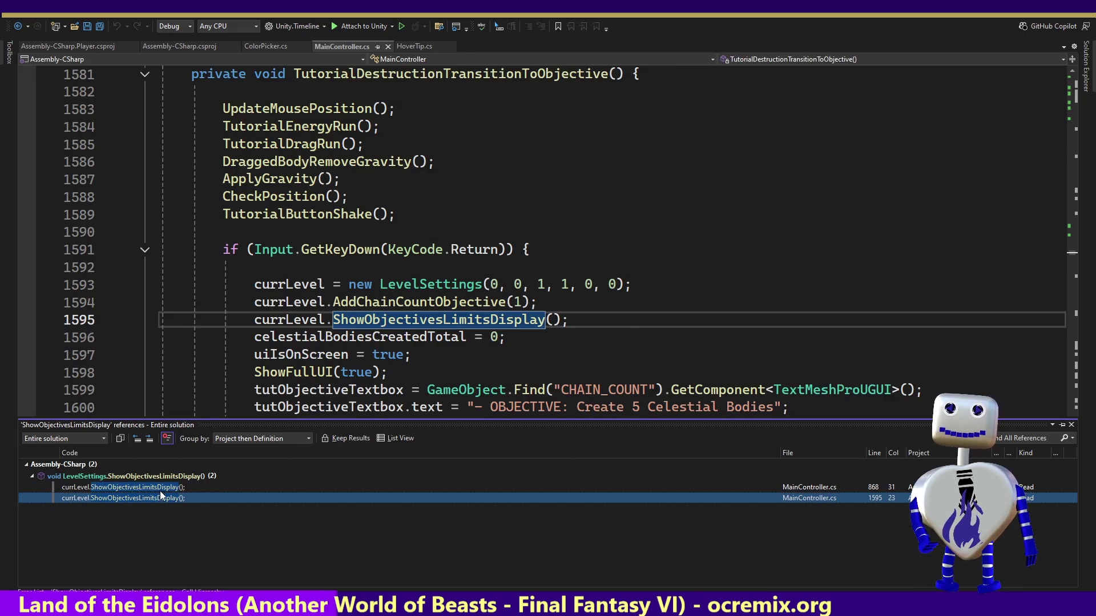
{"action": "double_click", "coordinate": [161, 486]}
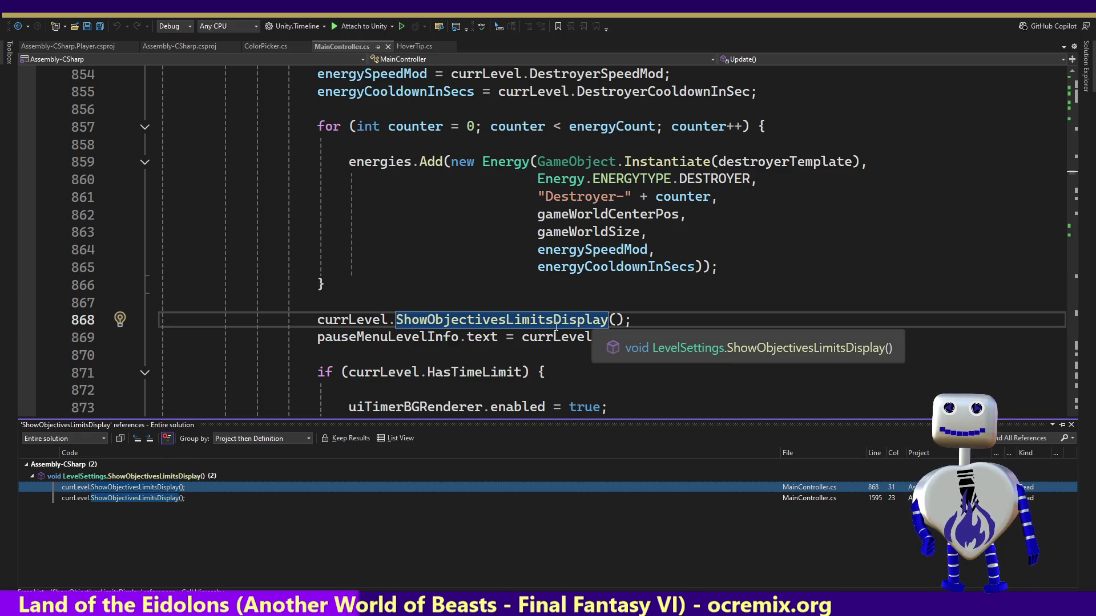
{"action": "left_click", "coordinate": [502, 319], "text": "ctrl"}
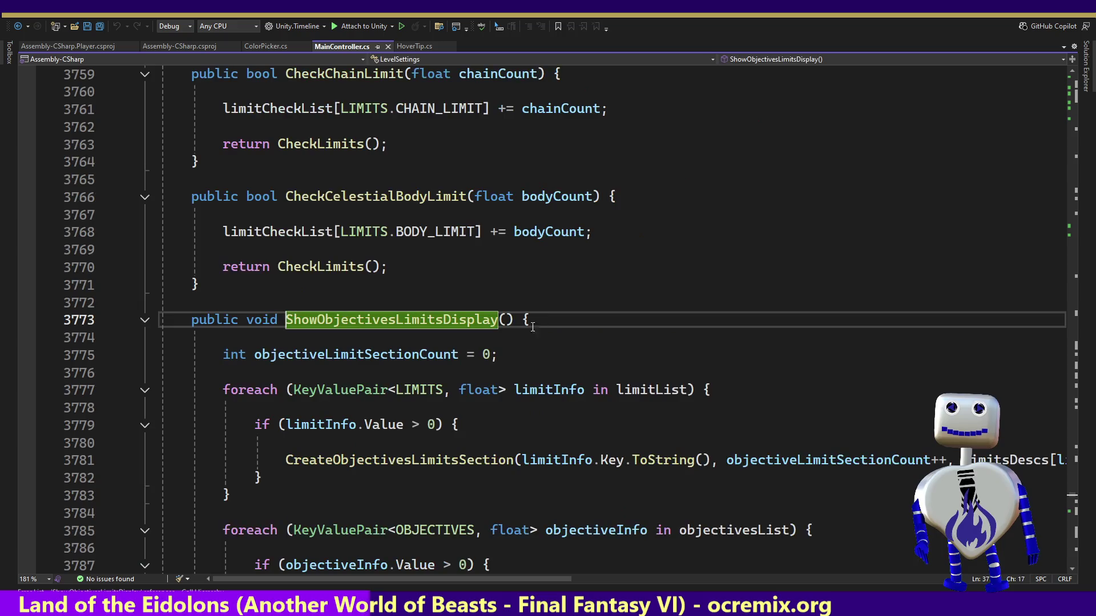
{"action": "left_click", "coordinate": [495, 390]}
{"action": "key", "text": "Down"}
{"action": "key", "text": "Down"}
{"action": "key", "text": "Down"}
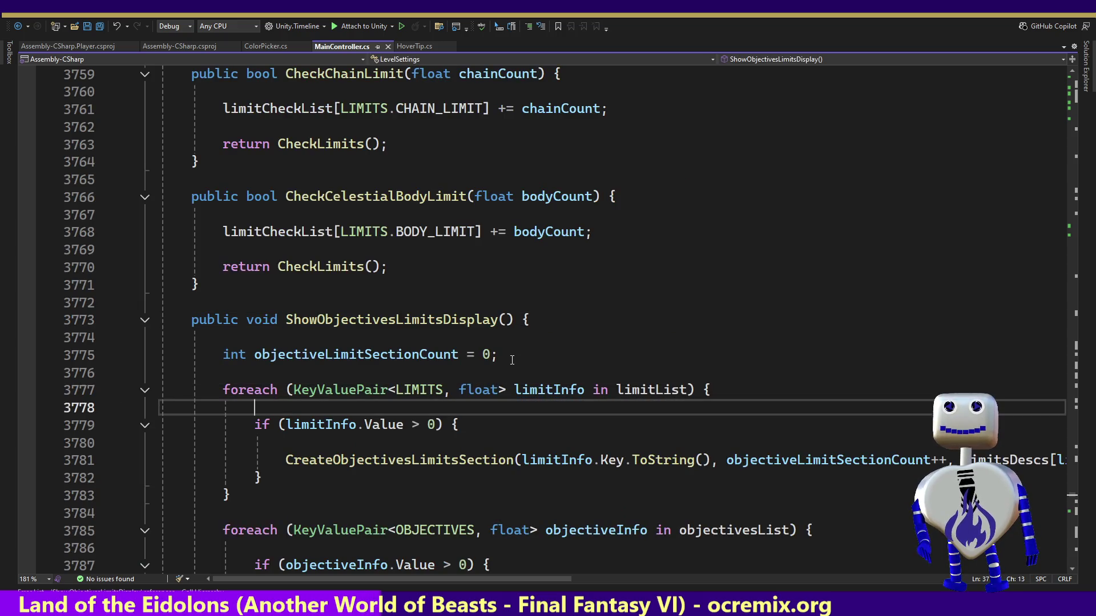
{"action": "key", "text": "Down"}
{"action": "key", "text": "Down"}
{"action": "key", "text": "Down"}
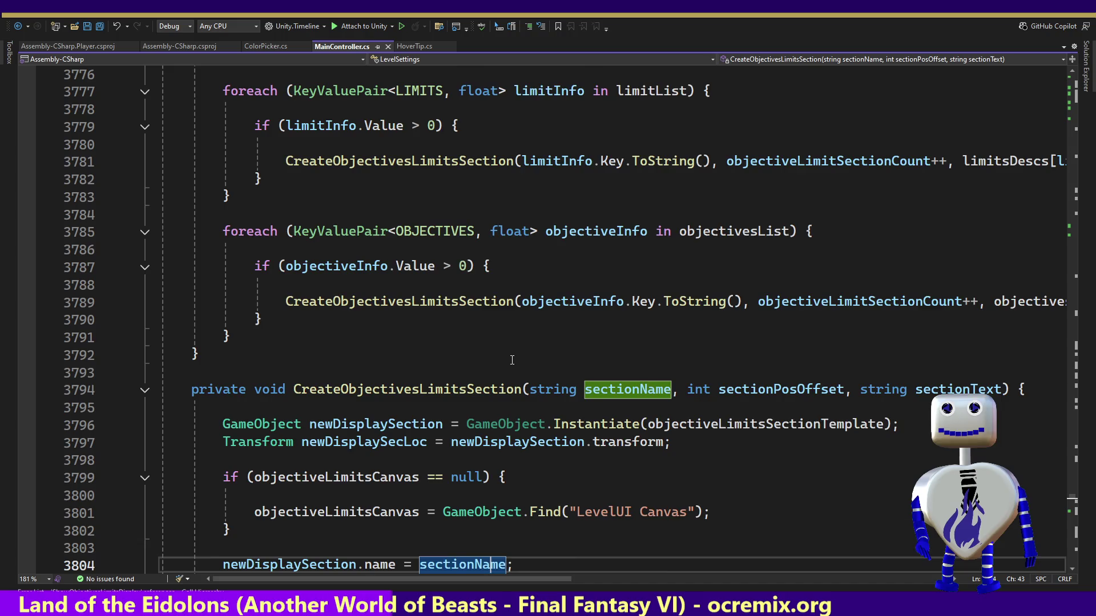
{"action": "key", "text": "Down"}
{"action": "key", "text": "Down"}
{"action": "key", "text": "Down"}
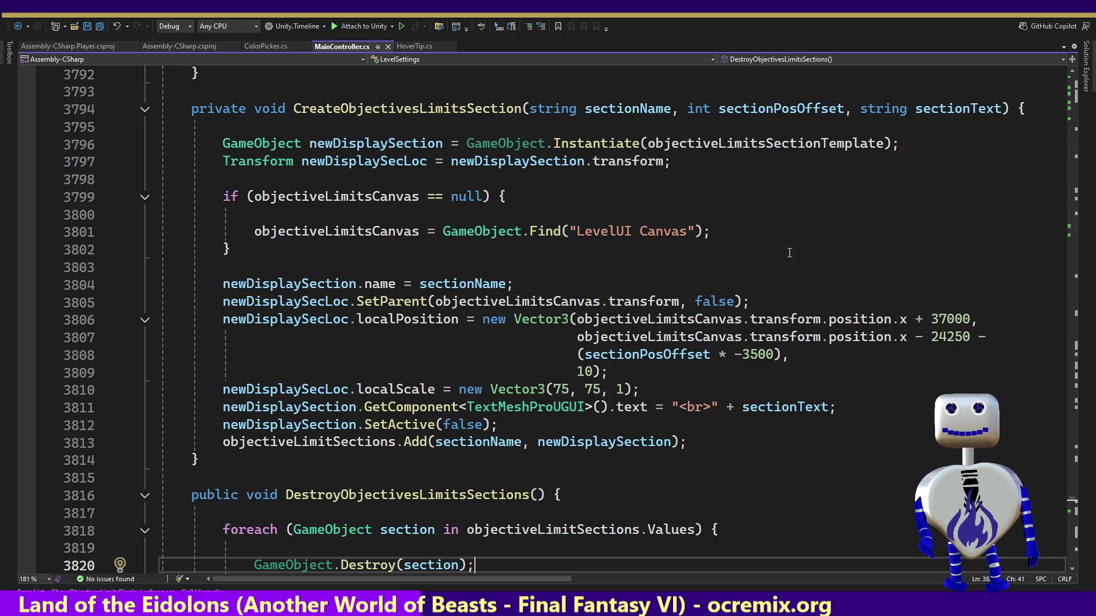
{"action": "left_click_drag", "start_coordinate": [642, 390], "coordinate": [506, 319]}
{"action": "mouse_move", "coordinate": [835, 406]}
{"action": "left_mouse_down"}
{"action": "mouse_move", "coordinate": [442, 390]}
{"action": "mouse_move", "coordinate": [358, 319]}
{"action": "left_mouse_up"}
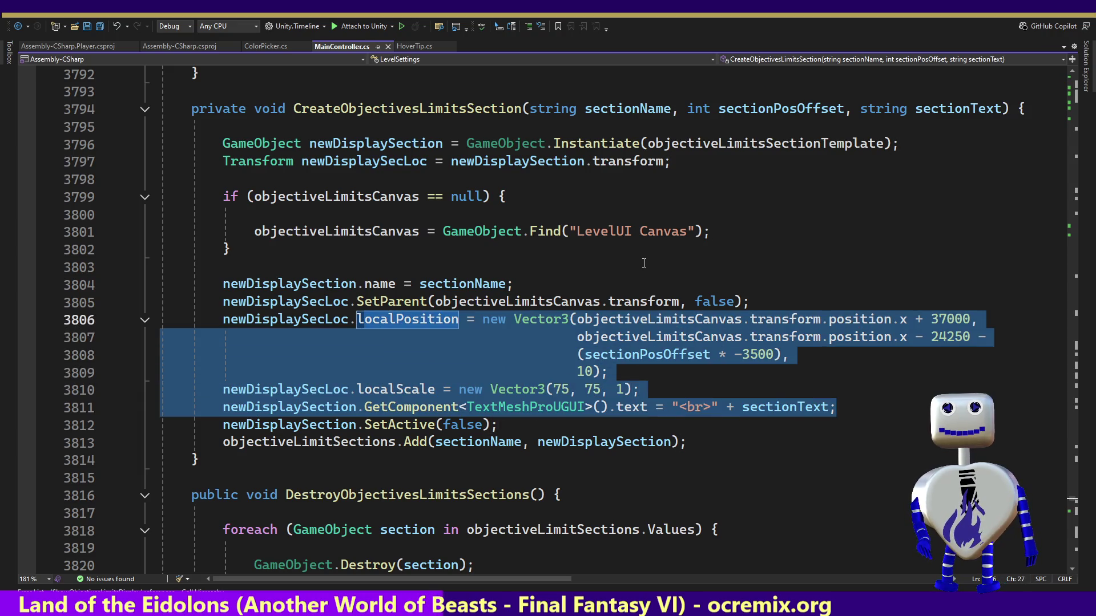
{"action": "key", "text": "Down"}
{"action": "key", "text": "Down"}
{"action": "key", "text": "Down"}
{"action": "key", "text": "Down"}
{"action": "key", "text": "Down"}
{"action": "key", "text": "Down"}
{"action": "key", "text": "Down"}
{"action": "key", "text": "Down"}
{"action": "key", "text": "Down"}
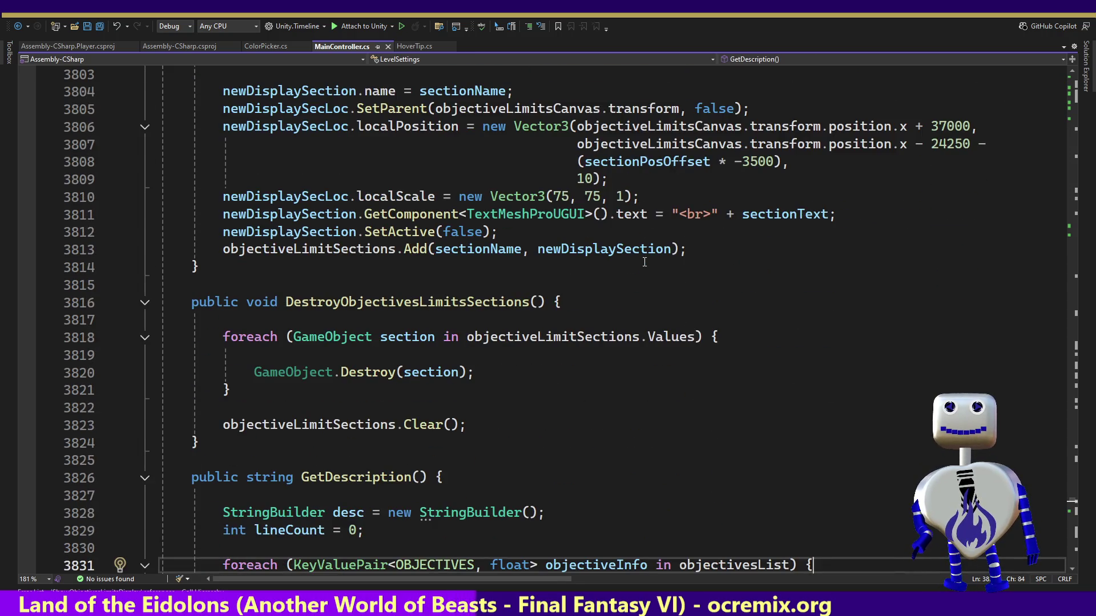
{"action": "key", "text": "Up"}
{"action": "key", "text": "Up"}
{"action": "key", "text": "Up"}
{"action": "key", "text": "Up"}
{"action": "key", "text": "Up"}
{"action": "key", "text": "Up"}
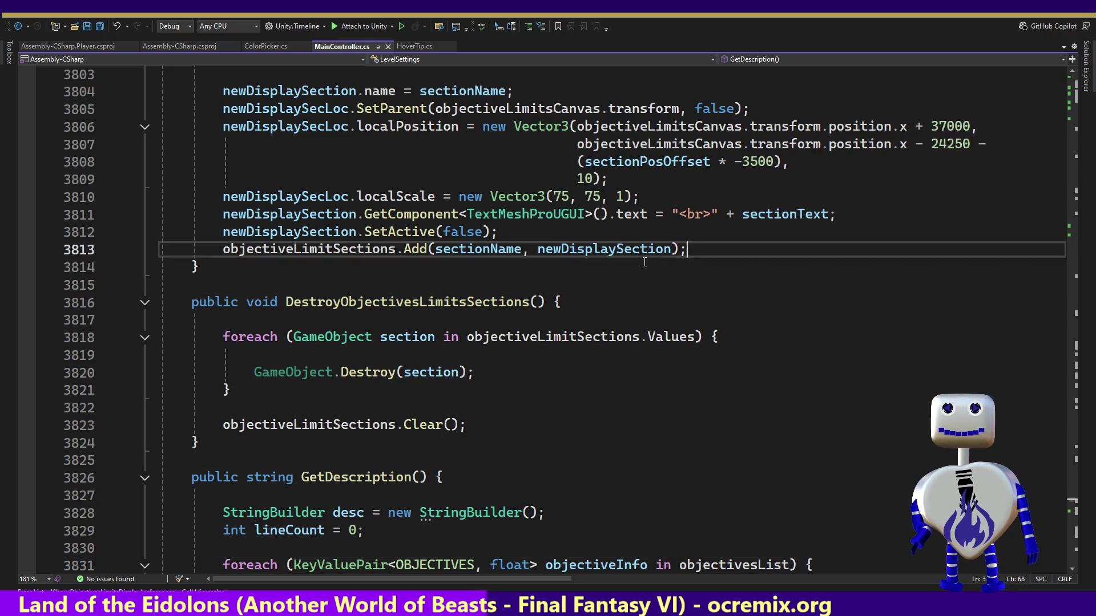
{"action": "key", "text": "Up"}
{"action": "key", "text": "Up"}
{"action": "key", "text": "Up"}
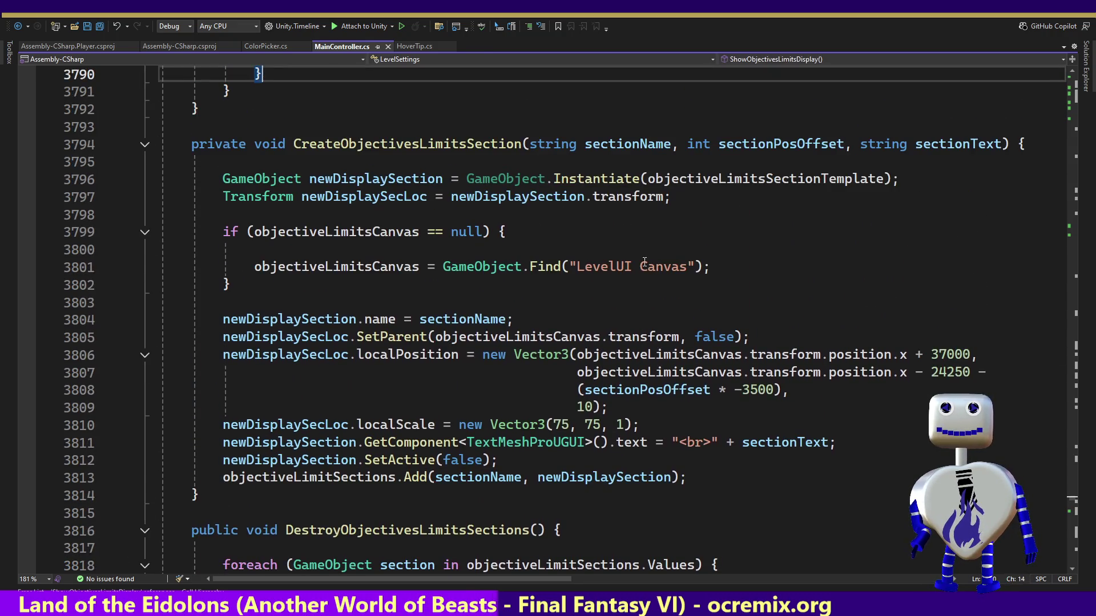
{"action": "key", "text": "Up"}
{"action": "key", "text": "Up"}
{"action": "key", "text": "Up"}
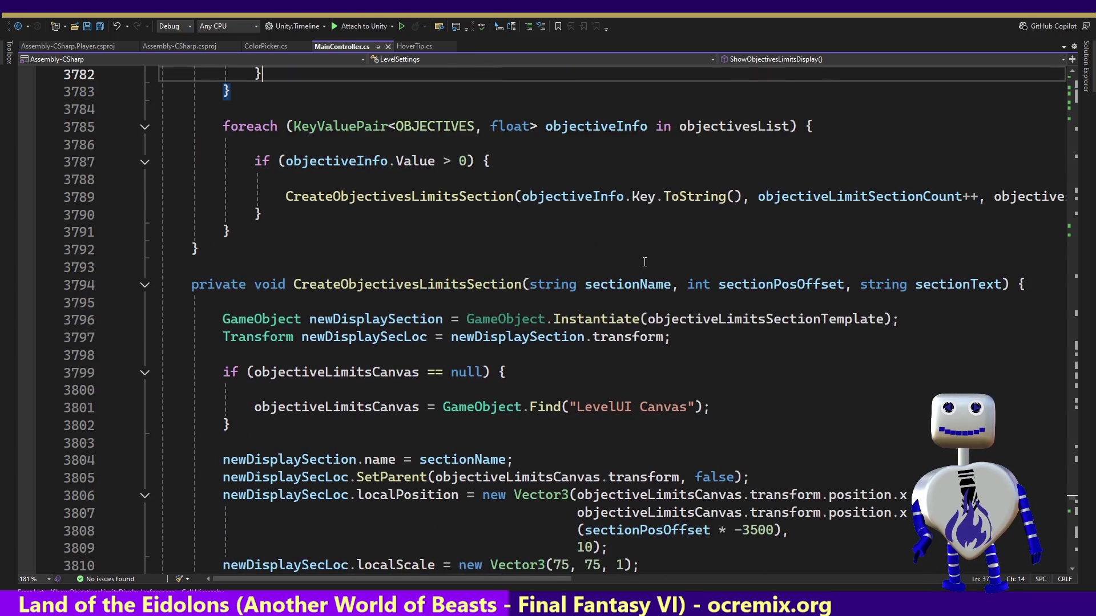
{"action": "key", "text": "Up"}
{"action": "key", "text": "Up"}
{"action": "key", "text": "Up"}
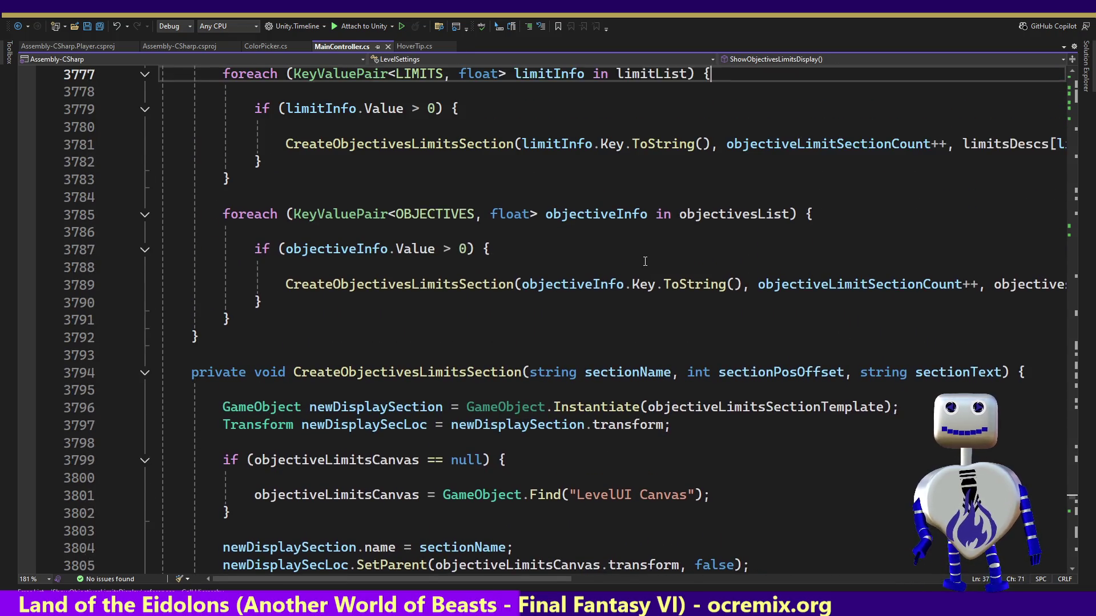
{"action": "key", "text": "Up"}
{"action": "key", "text": "Up"}
{"action": "key", "text": "Up"}
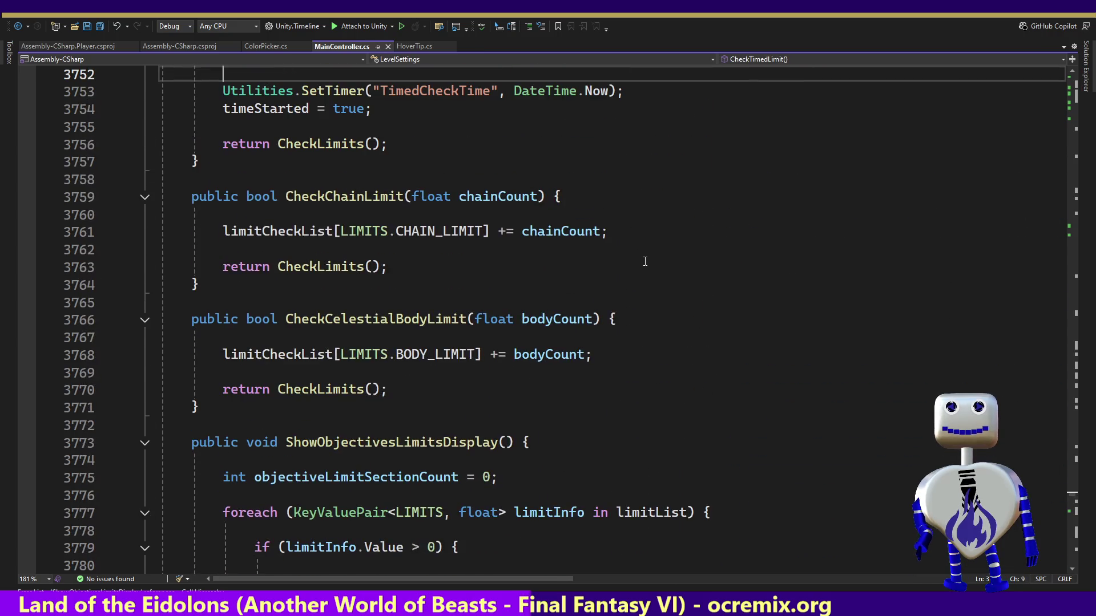
{"action": "key", "text": "Down"}
{"action": "key", "text": "Down"}
{"action": "key", "text": "Down"}
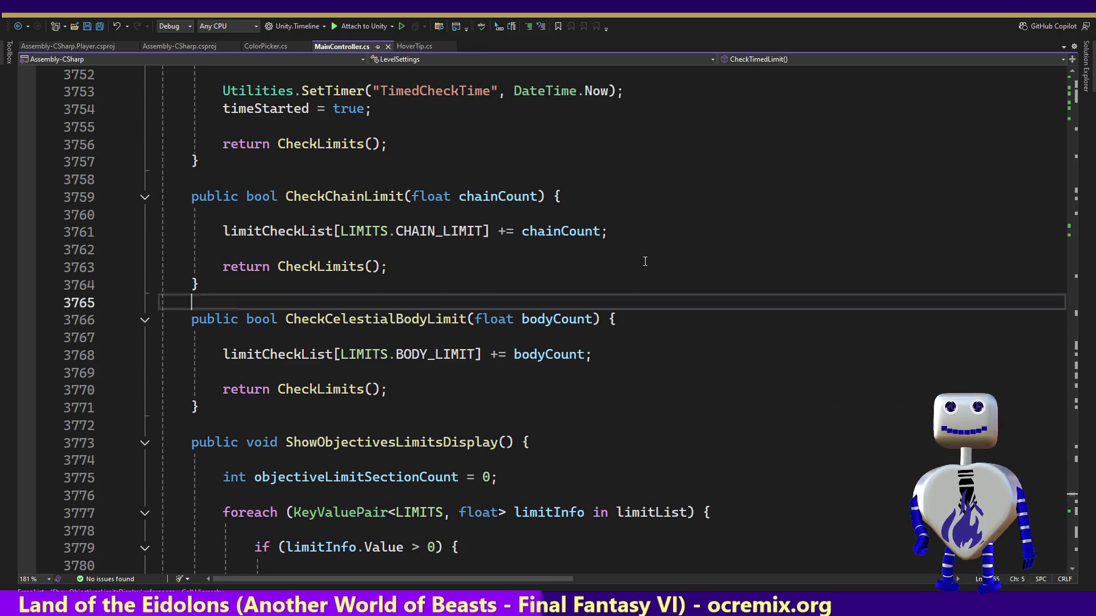
{"action": "key", "text": "Down"}
{"action": "key", "text": "Down"}
{"action": "key", "text": "Down"}
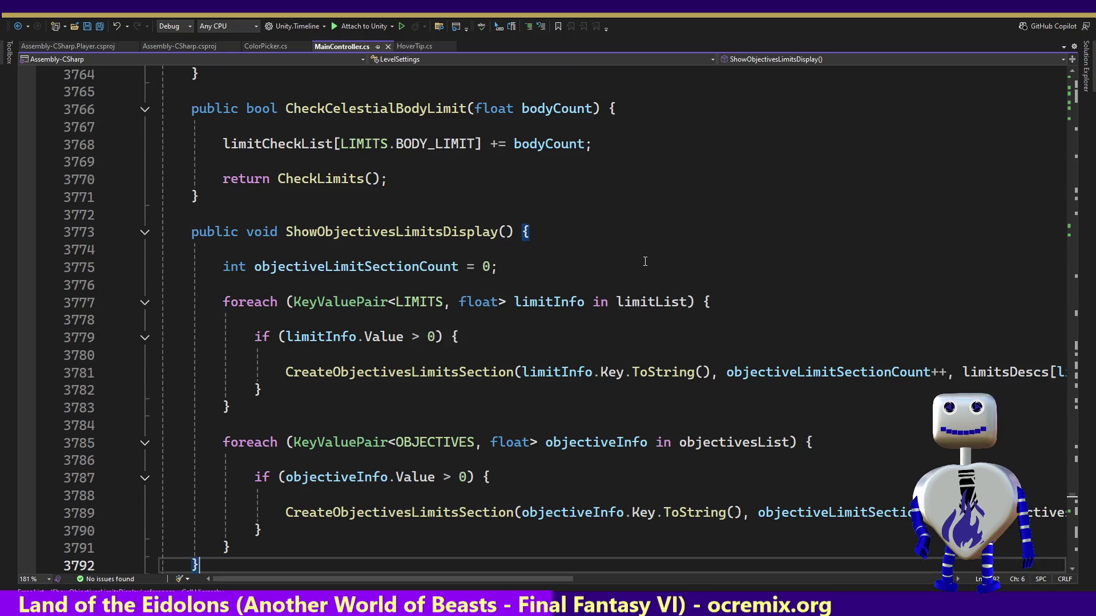
{"action": "key", "text": "Down"}
{"action": "key", "text": "Down"}
{"action": "key", "text": "Down"}
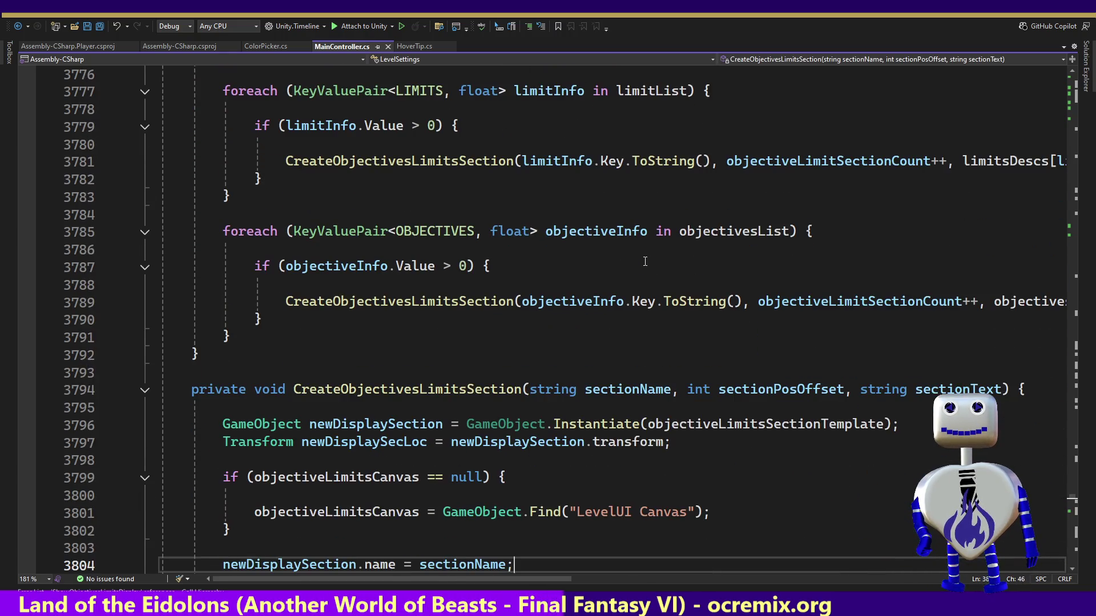
{"action": "key", "text": "Down"}
{"action": "key", "text": "Down"}
{"action": "key", "text": "Down"}
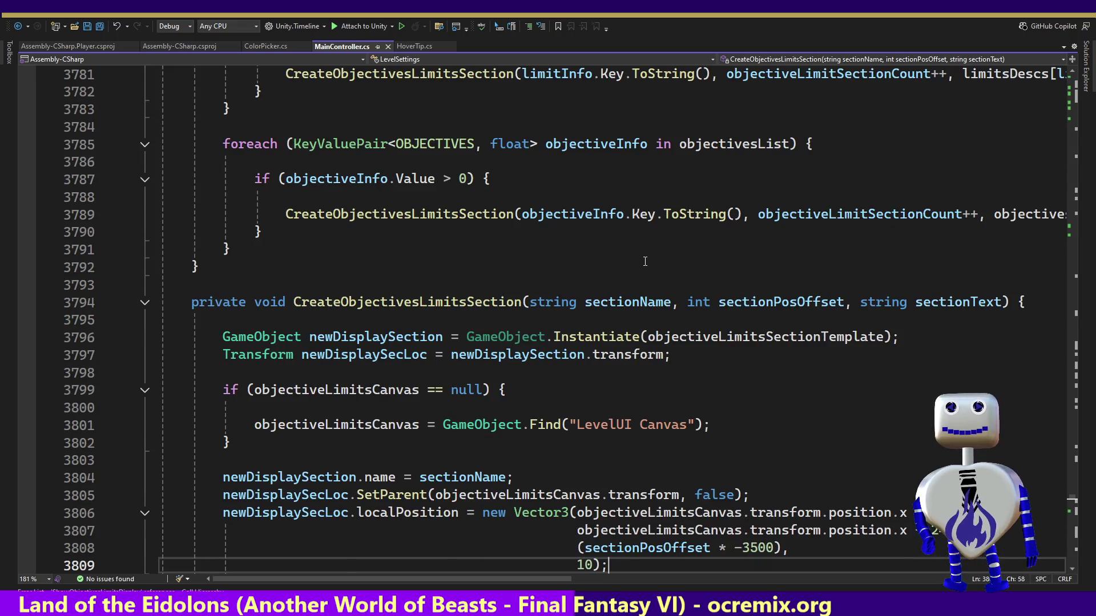
{"action": "key", "text": "Down"}
{"action": "key", "text": "Down"}
{"action": "key", "text": "Down"}
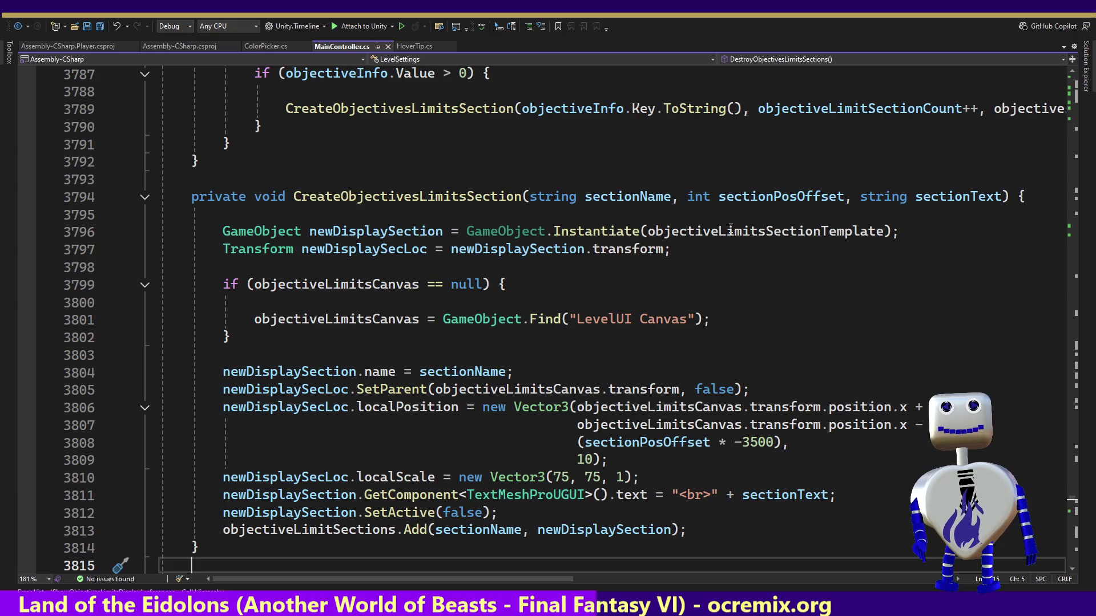
{"action": "left_click", "coordinate": [728, 231]}
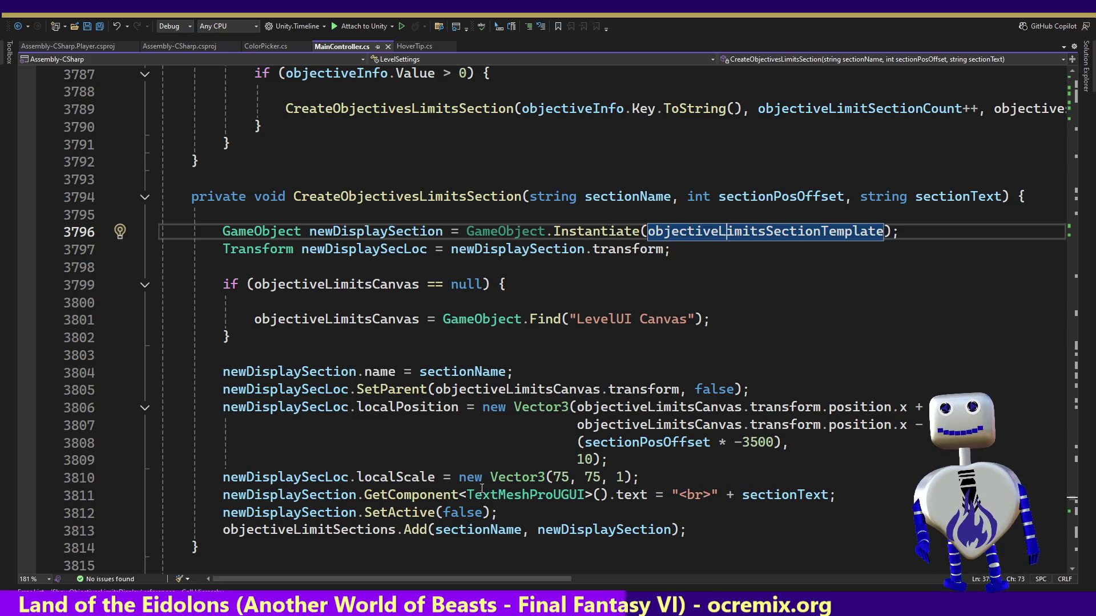
{"action": "double_click", "coordinate": [378, 513]}
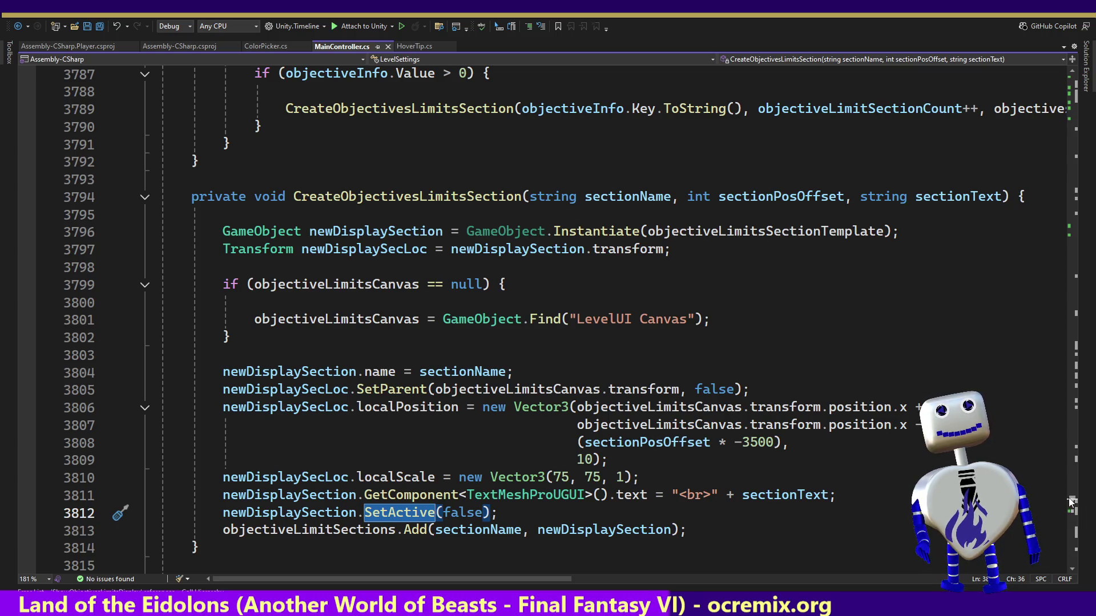
{"action": "scroll", "coordinate": [1071, 501], "scroll_direction": "up", "scroll_amount": 20}
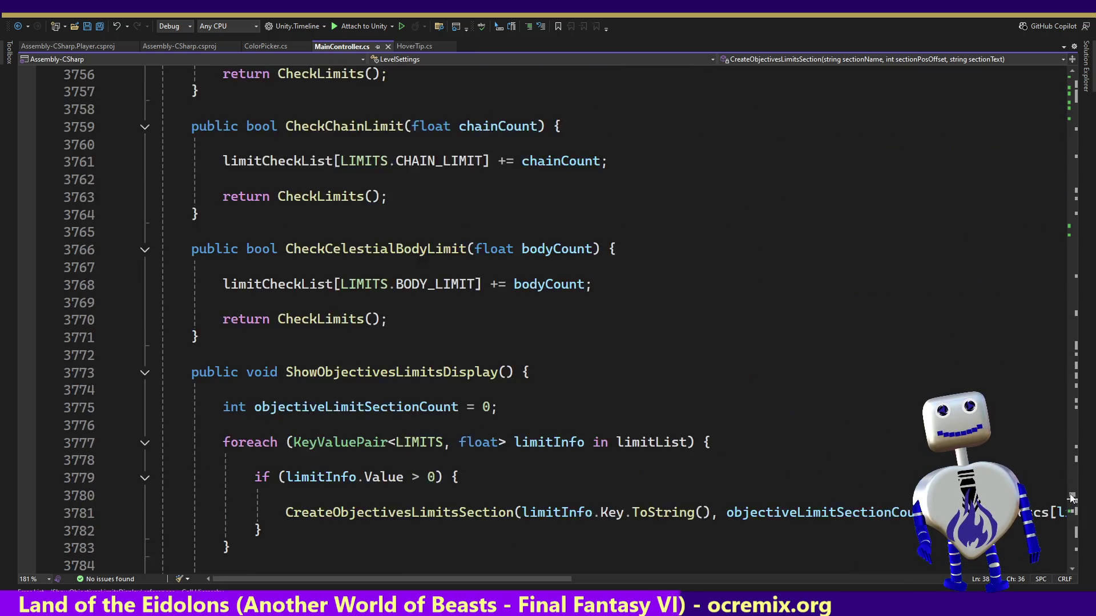
Find all references to EnableObjectiveLimitsSection and jump to its ShowFullUI call at line 1345.
{"action": "mouse_move", "coordinate": [1070, 494]}
{"action": "left_mouse_down"}
{"action": "mouse_move", "coordinate": [1074, 471]}
{"action": "mouse_move", "coordinate": [1071, 513]}
{"action": "left_mouse_up"}
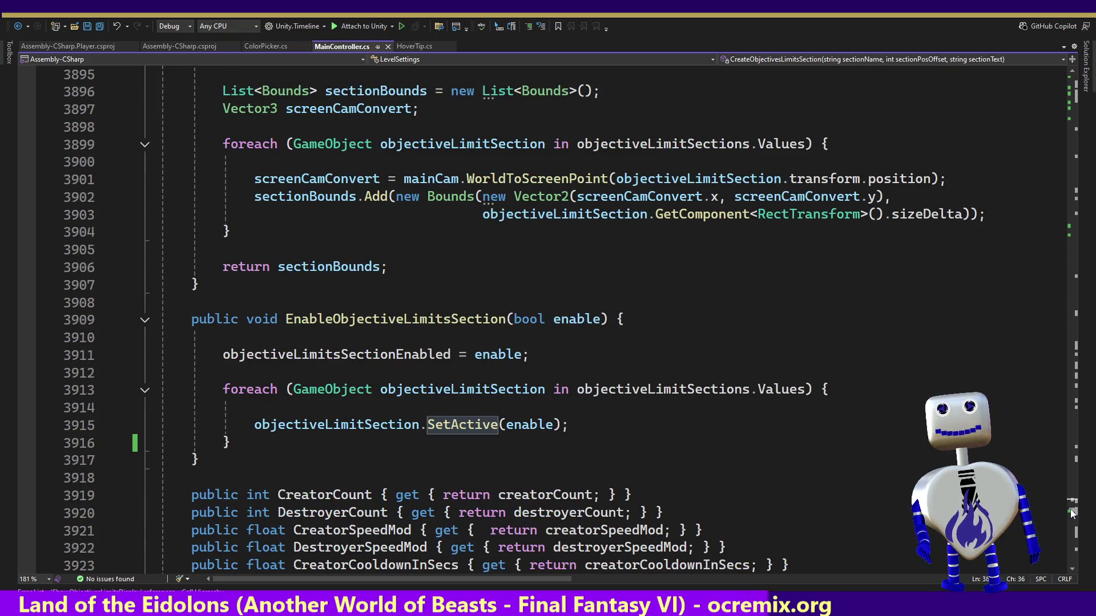
{"action": "left_click", "coordinate": [392, 319]}
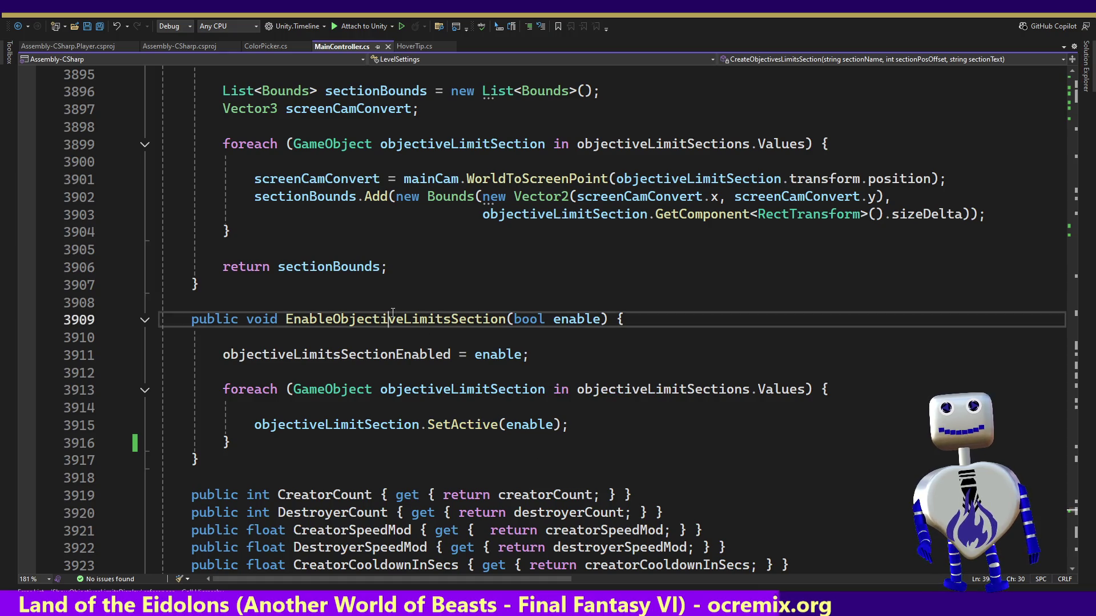
{"action": "right_click", "coordinate": [403, 319]}
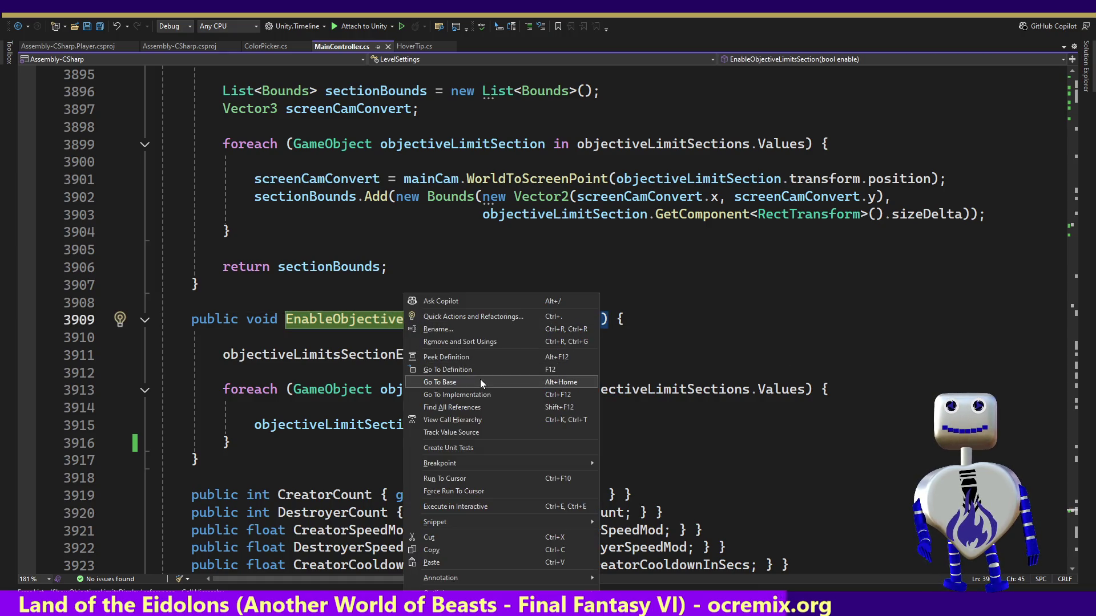
{"action": "left_click", "coordinate": [478, 404]}
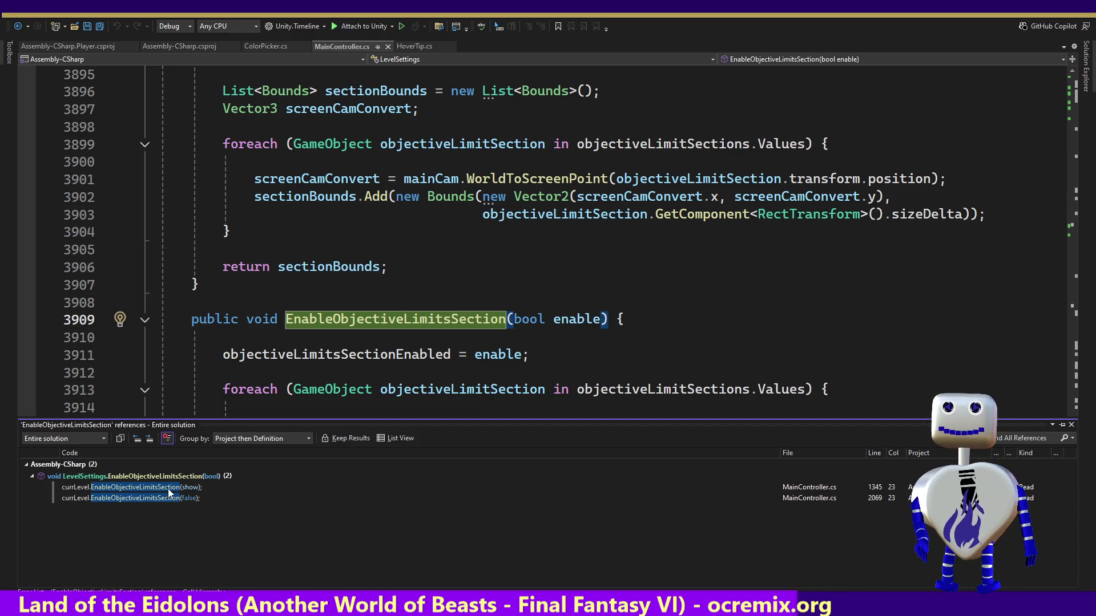
{"action": "double_click", "coordinate": [167, 489]}
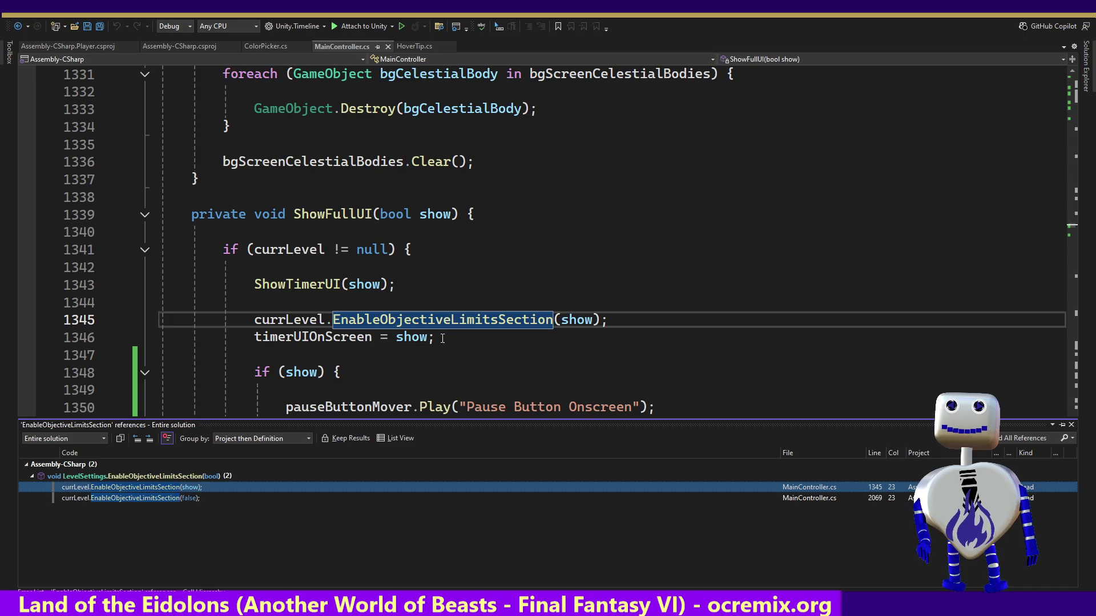
Close the references list and review the EnableObjectiveLimitsSection and objectivesBGMover animation calls in ShowFullUI.
{"action": "left_click", "coordinate": [447, 371]}
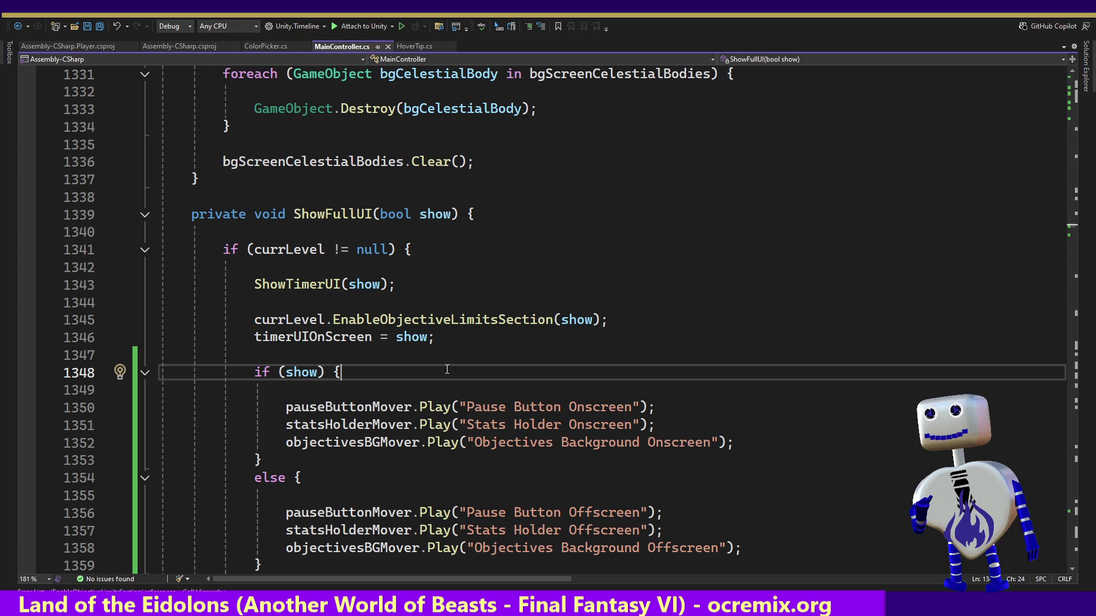
{"action": "left_click_drag", "start_coordinate": [372, 442], "coordinate": [655, 443]}
{"action": "double_click", "coordinate": [443, 319]}
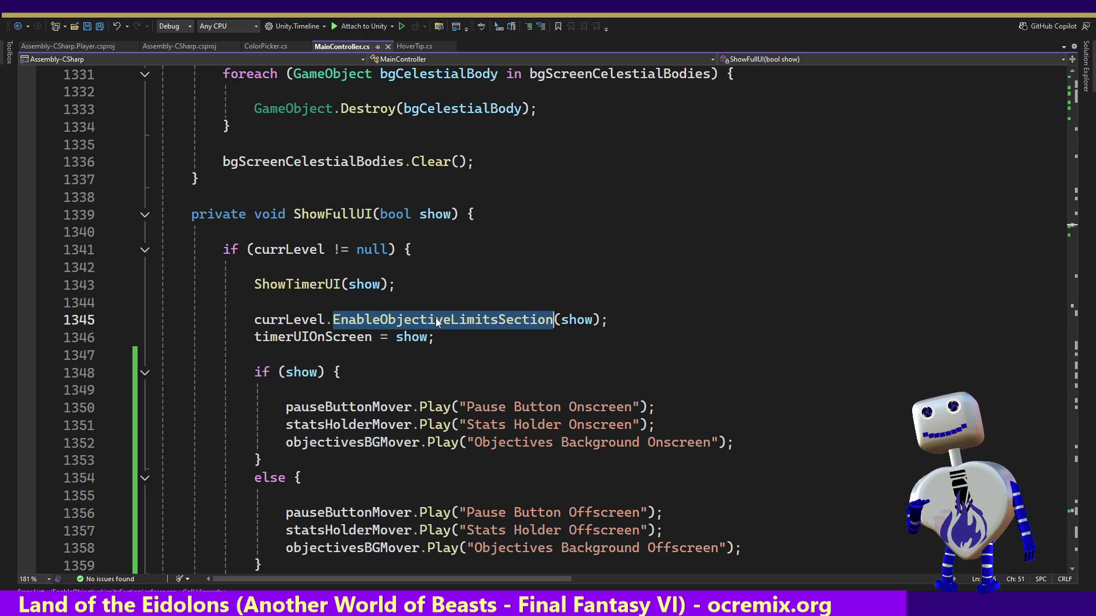
{"action": "left_click", "coordinate": [366, 442]}
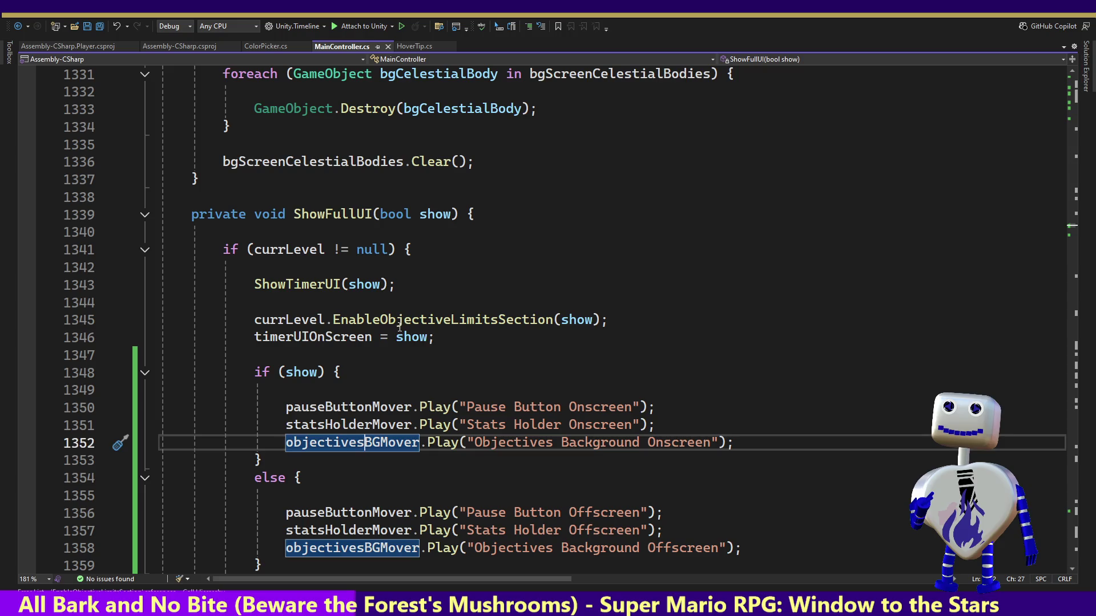
Clear the selection on line 1345 and switch back to the Unity editor.
{"action": "left_click", "coordinate": [585, 320]}
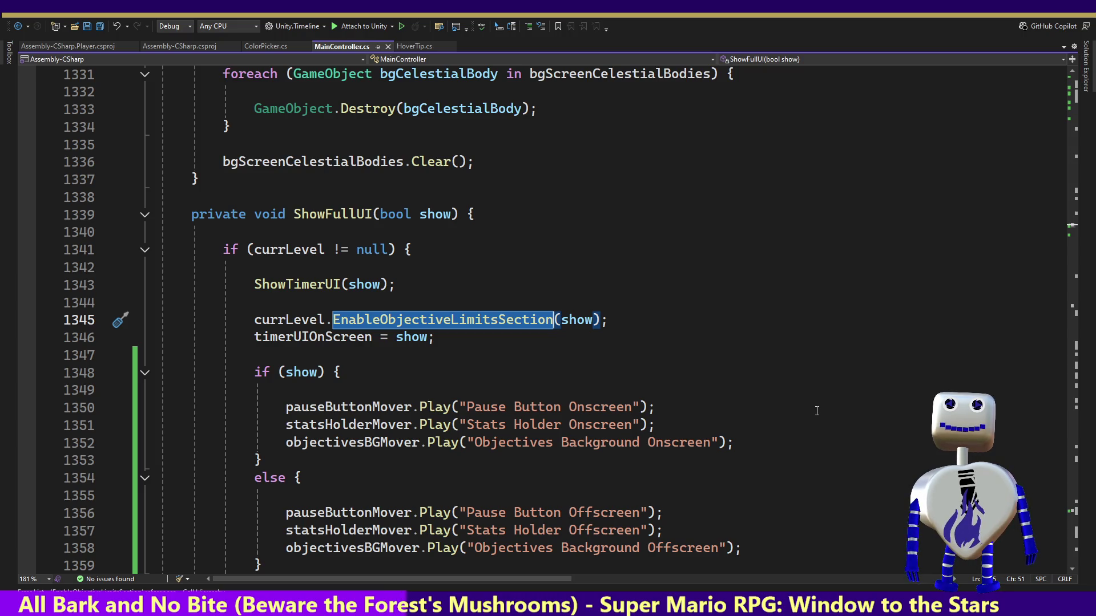
{"action": "key", "text": "Escape"}
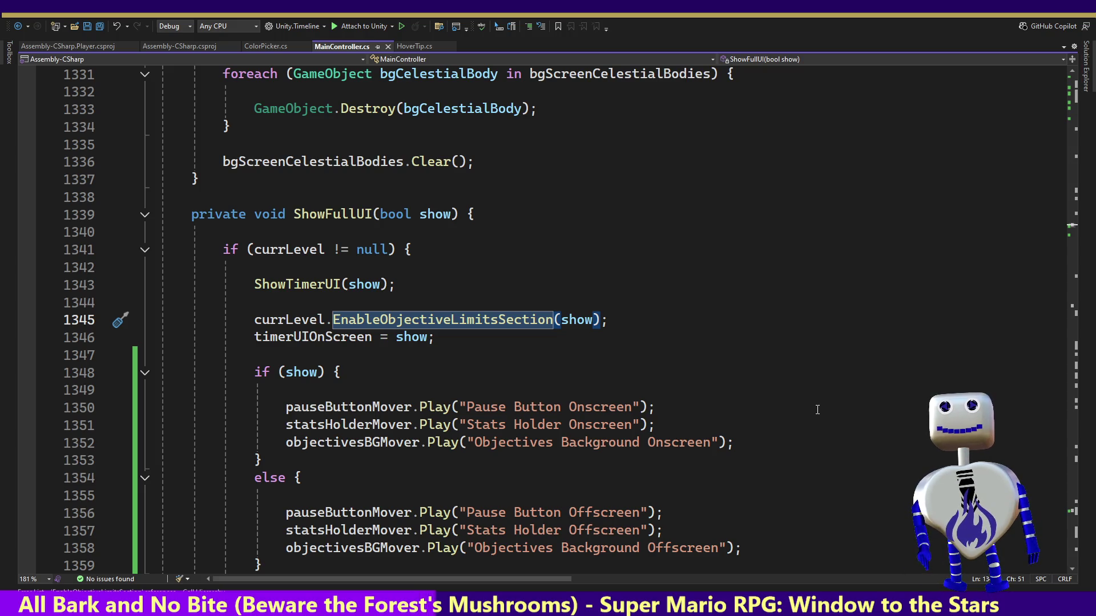
{"action": "key", "text": "alt+Tab"}
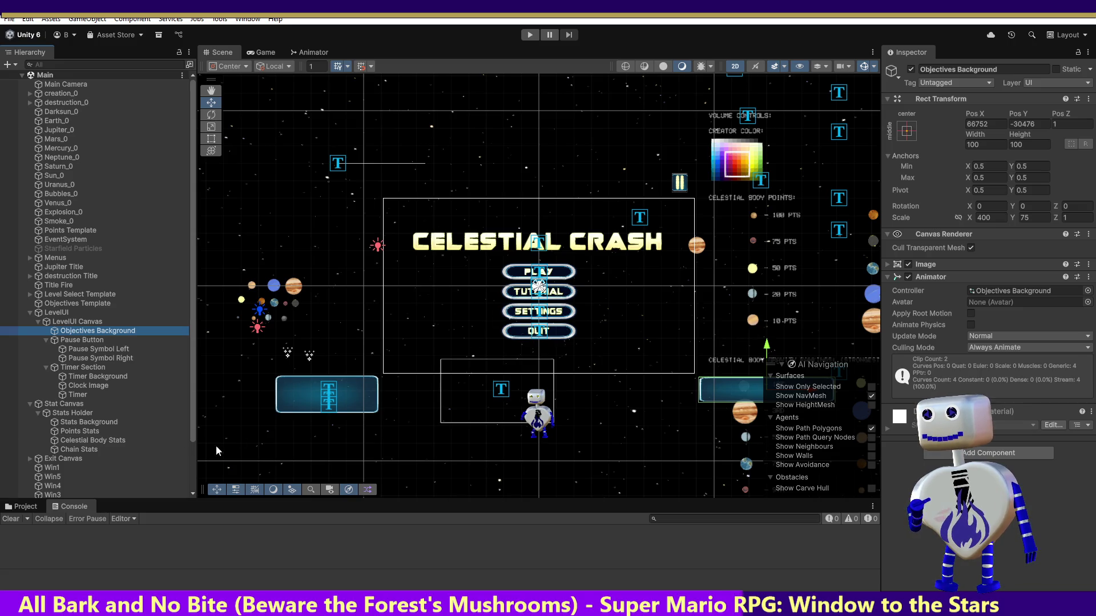
{"action": "left_click", "coordinate": [97, 334]}
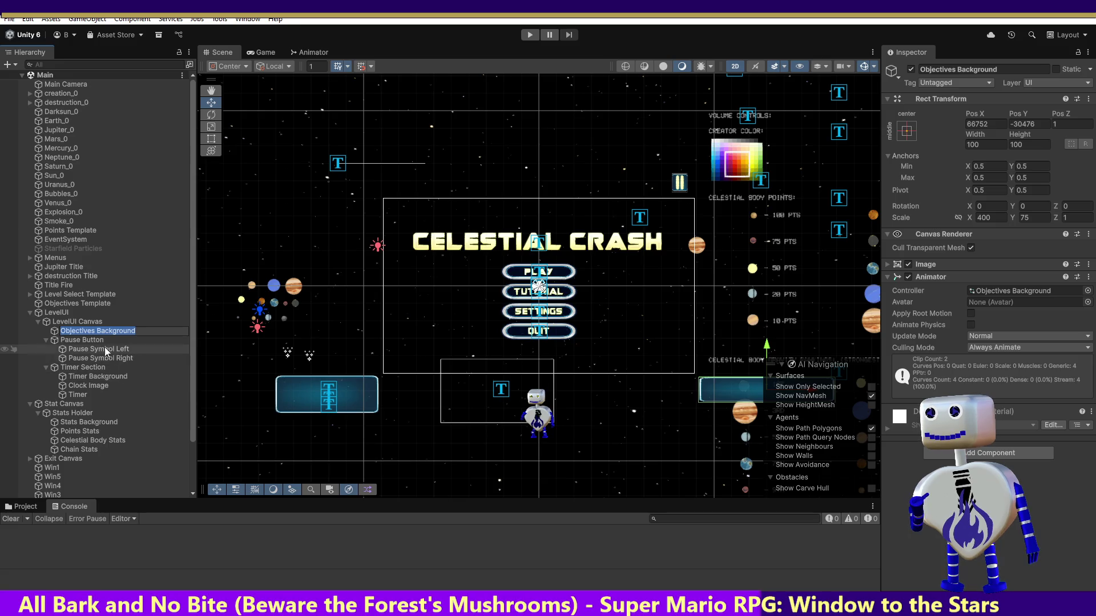
{"action": "left_click", "coordinate": [98, 331]}
{"action": "left_click", "coordinate": [76, 323]}
{"action": "left_click", "coordinate": [79, 332]}
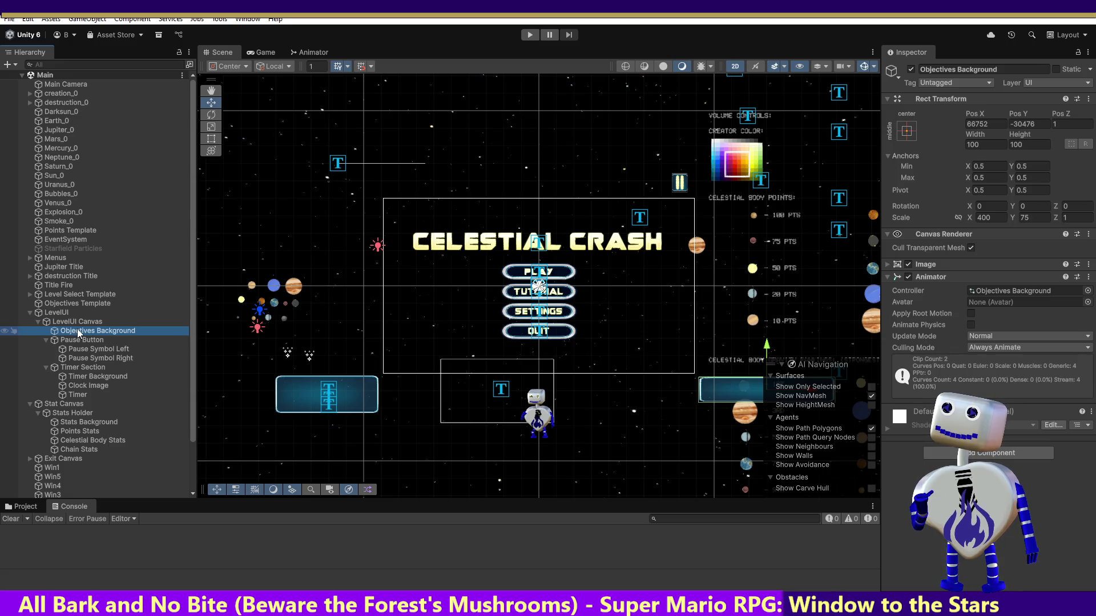